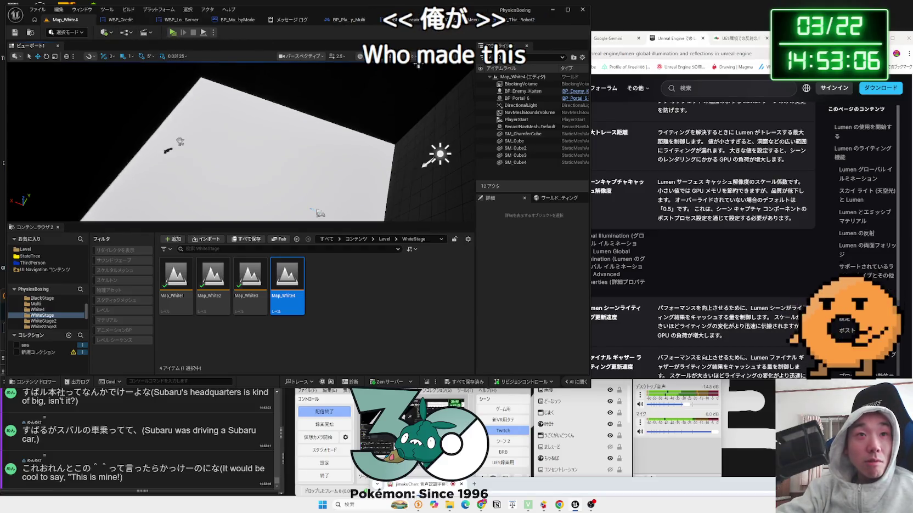
- Switch the viewport to Unlit and delete the DirectionalLight and SM_ChamferCube
click(417, 56)
click(378, 56)
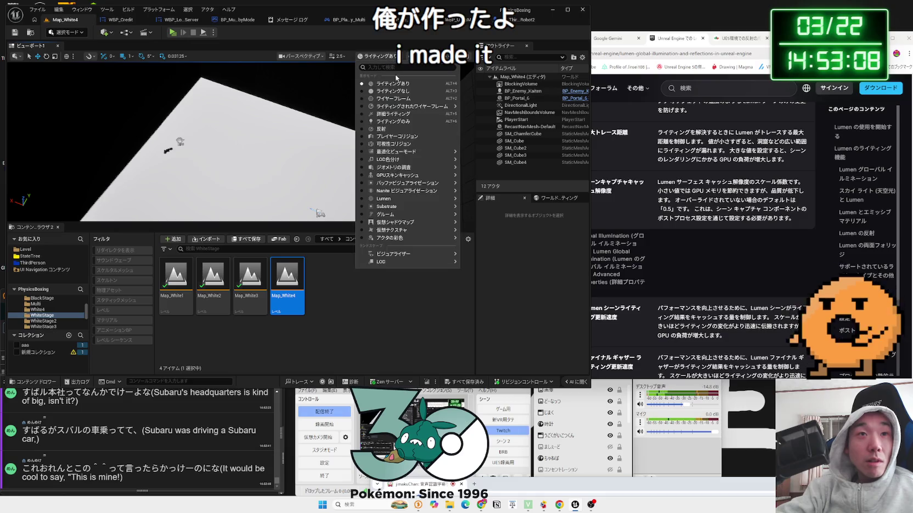
click(400, 91)
click(441, 154)
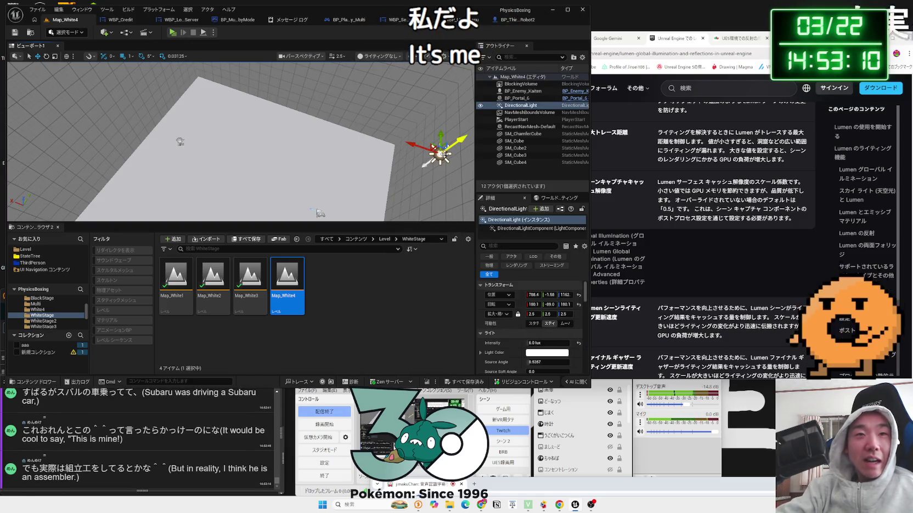
key(Delete)
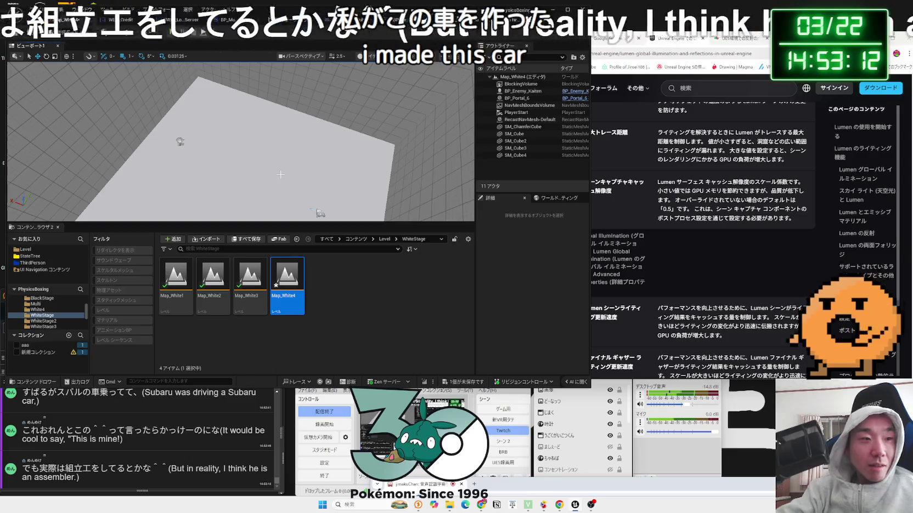
click(214, 193)
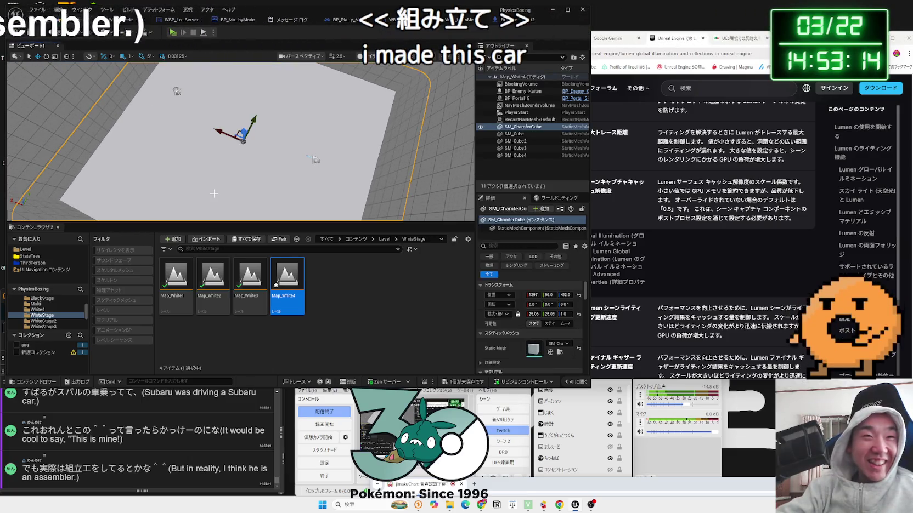
key(Delete)
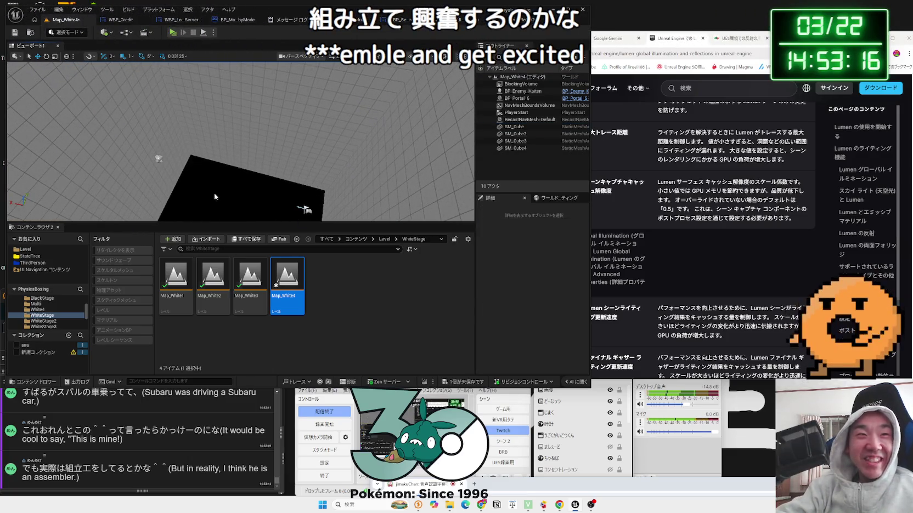
- Paste PointLight3–6 and SM_ChamferCube2 into the level and save Map_White4
key(ctrl+v)
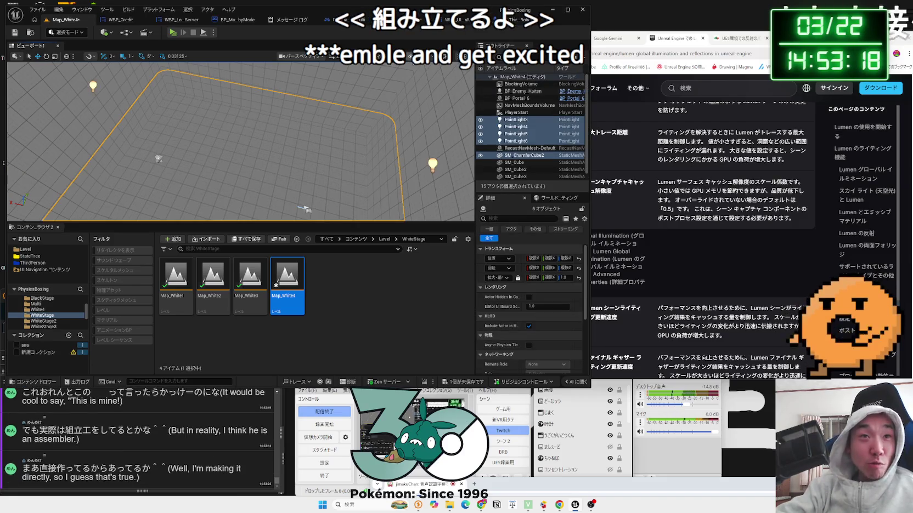
click(413, 57)
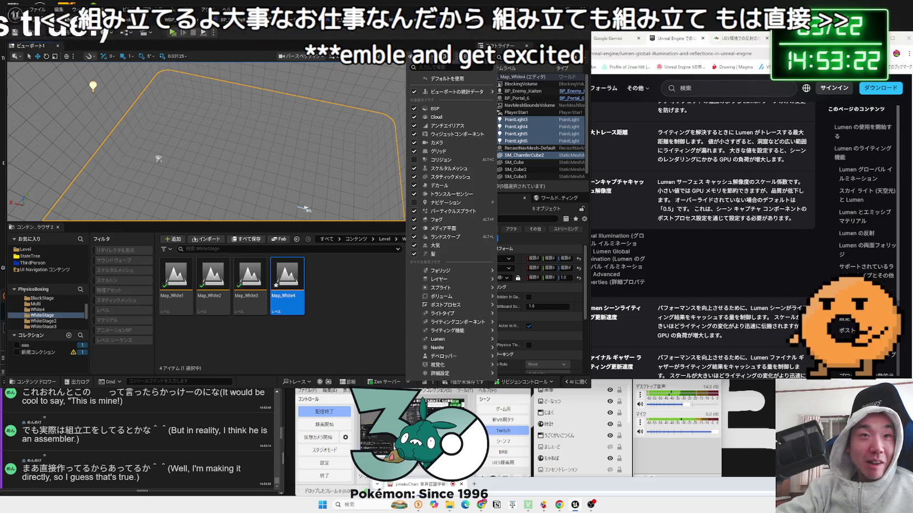
click(442, 48)
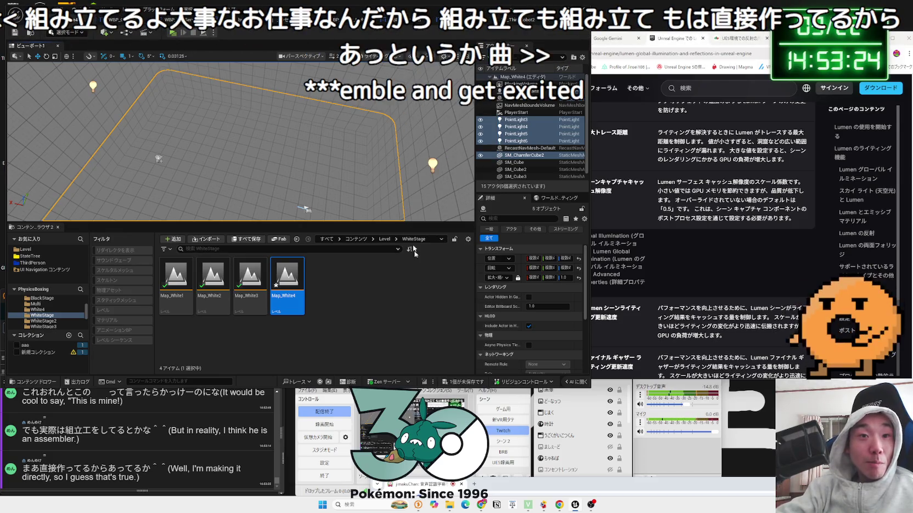
click(456, 383)
click(501, 332)
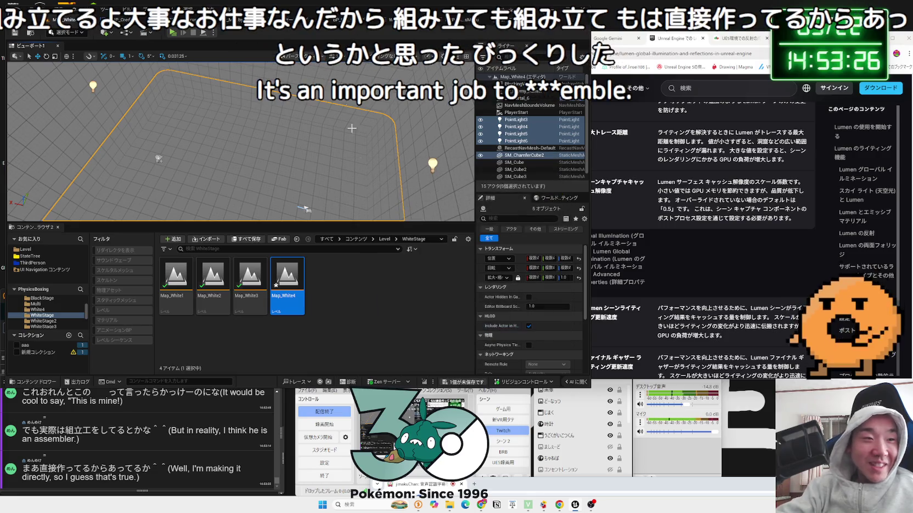
- Return the viewport to Lit view and start playing the level
click(373, 56)
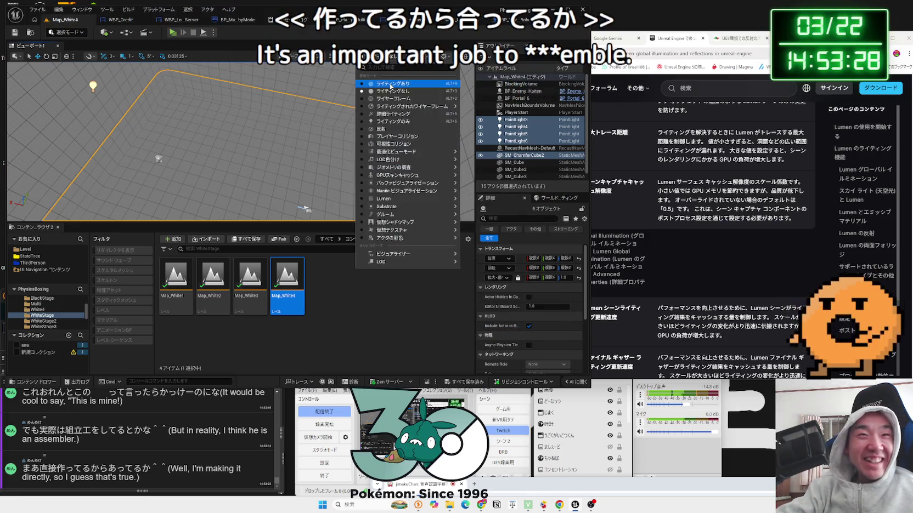
click(384, 74)
click(172, 34)
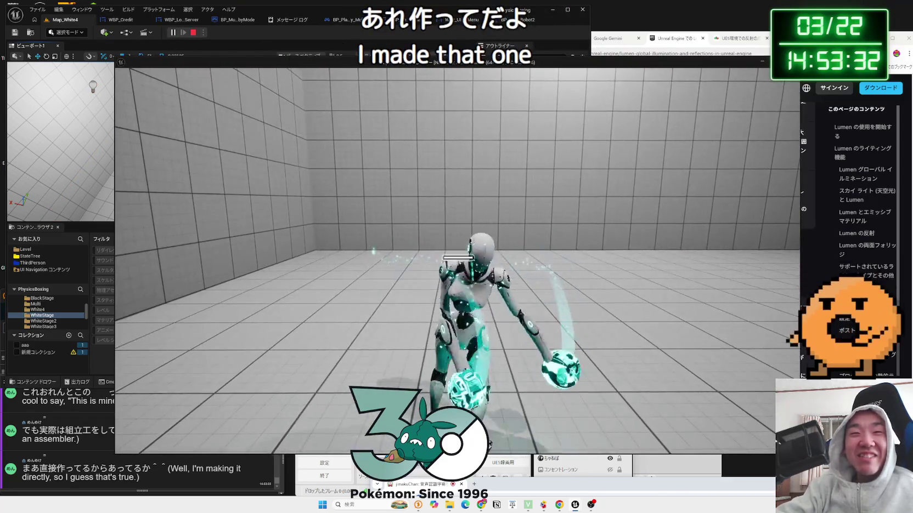
- In the paused game's Video options, lower Scalability to Low and resume
key(Escape)
key(Down)
key(Return)
click(460, 112)
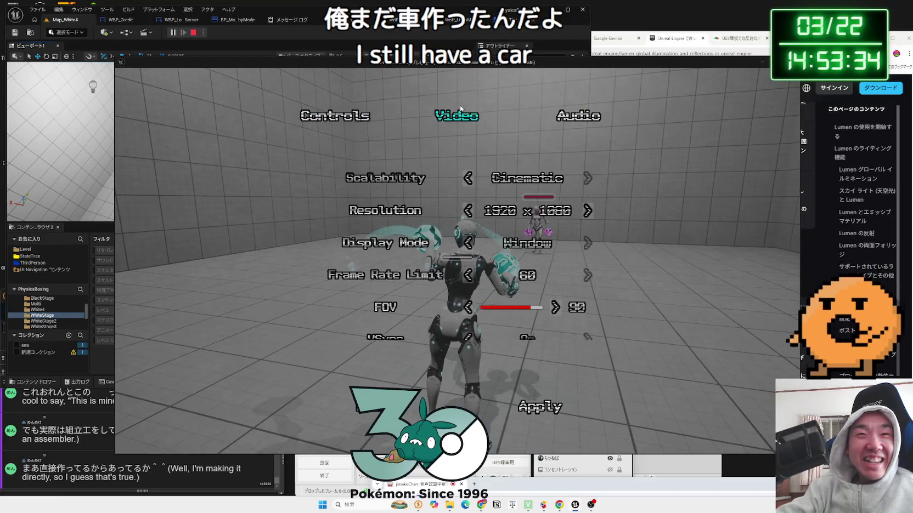
click(467, 179)
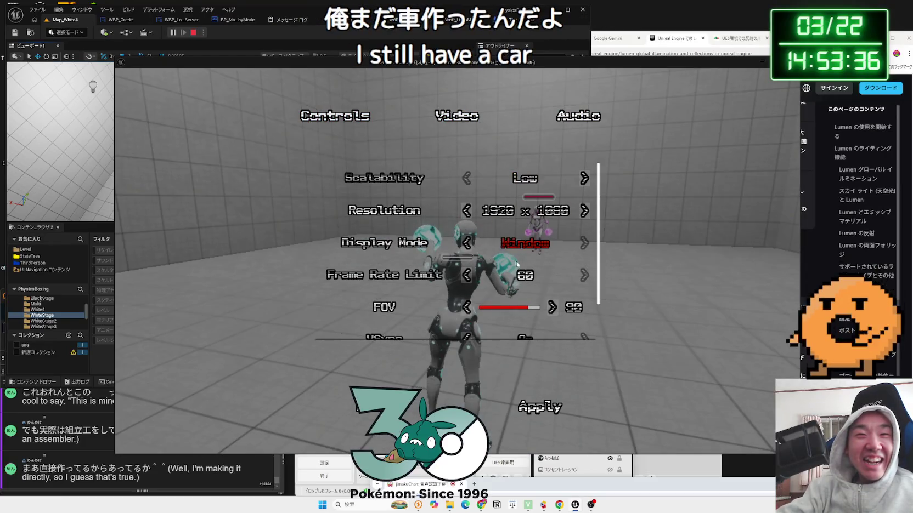
scroll(550, 323, down, 2)
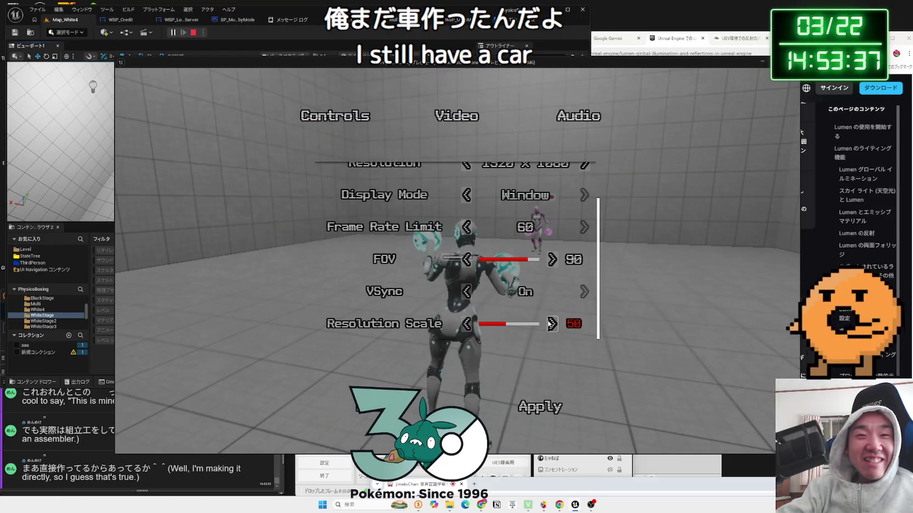
click(523, 408)
key(Return)
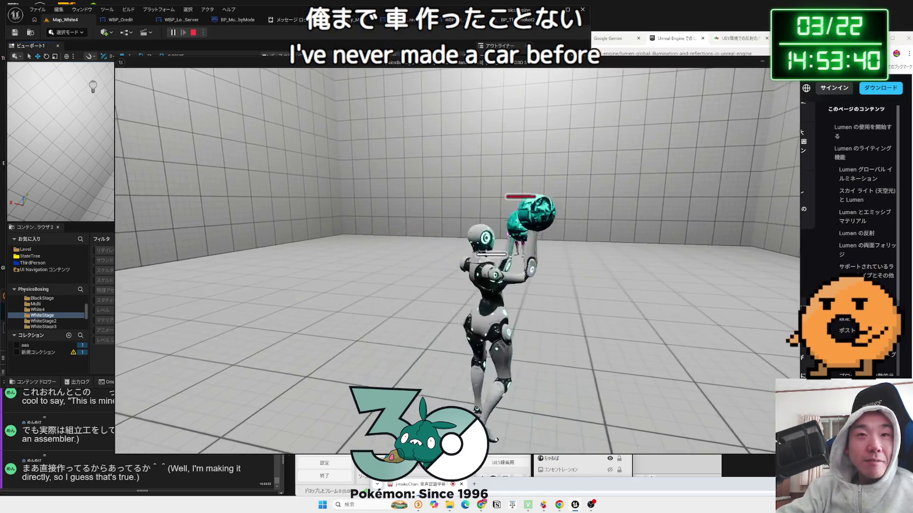
- Raise Scalability again in Video options, resume, walk toward the enemy, then stop play
key(Escape)
key(Down)
key(Return)
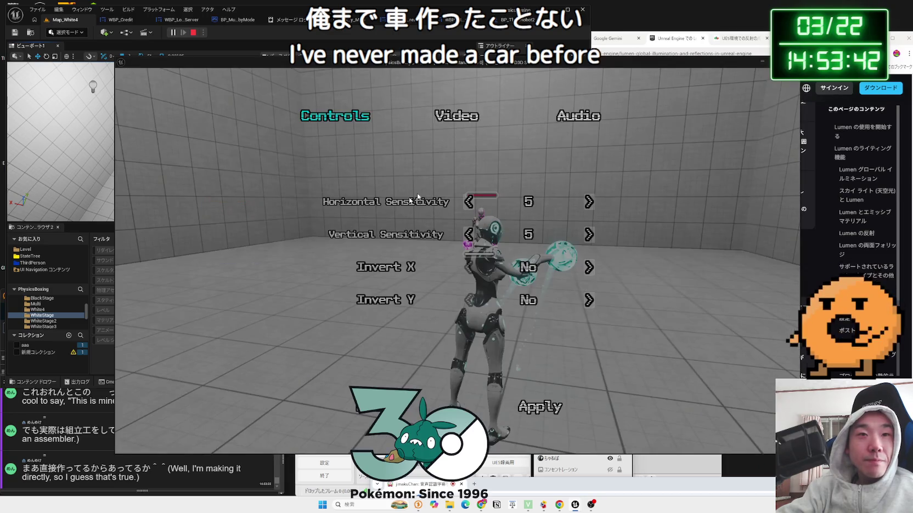
key(e)
click(582, 178)
scroll(554, 323, down, 1)
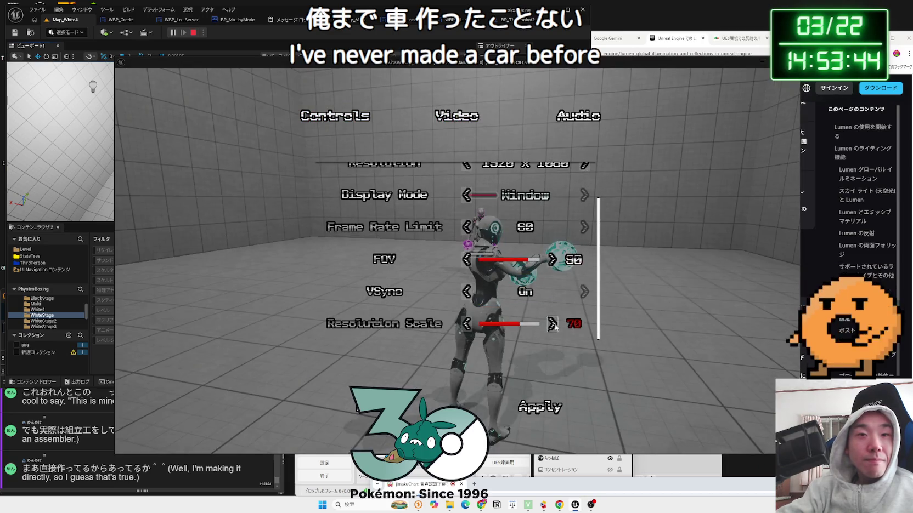
key(Escape)
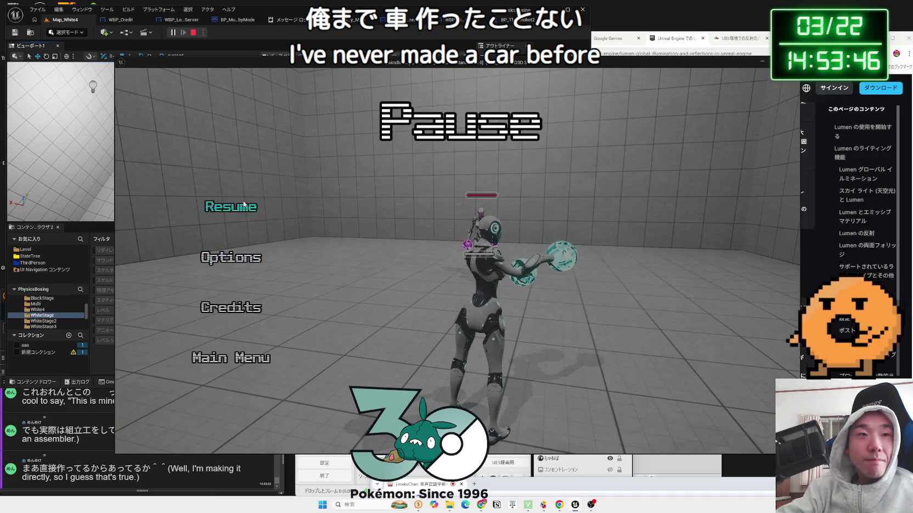
key(Return)
key(w)
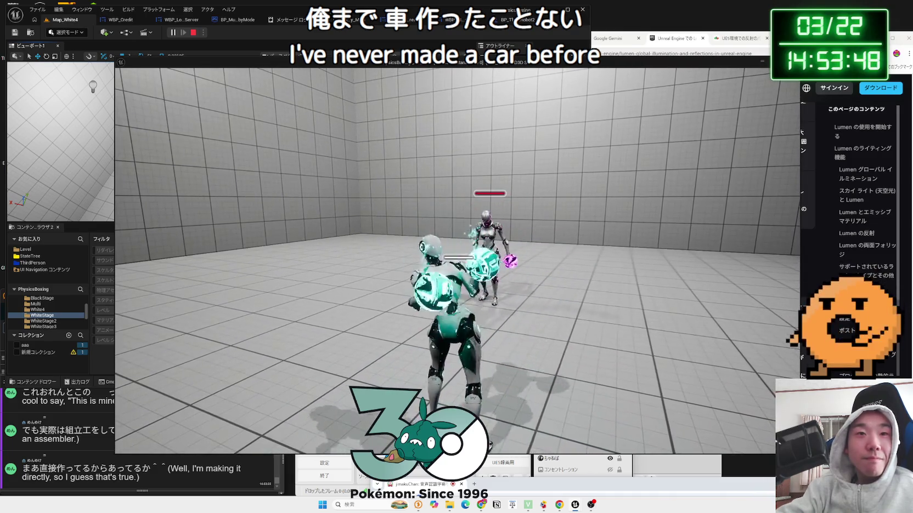
key(Escape)
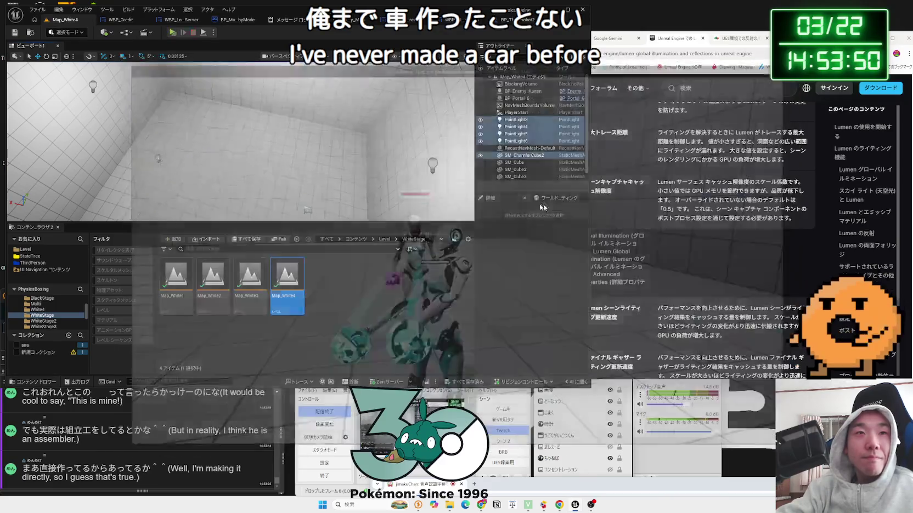
- Inspect PointLight4 and PointLight5 near the ceiling, then run and stop a test play
click(326, 124)
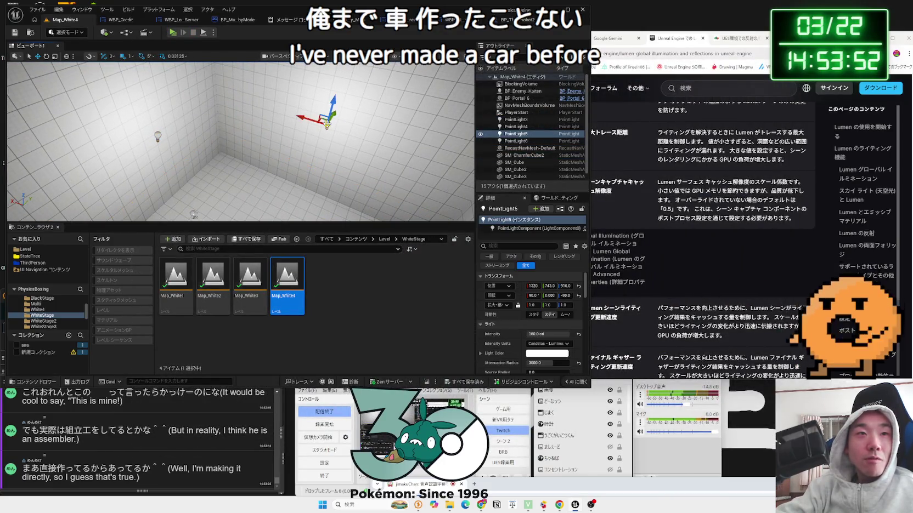
ctrl+click(157, 136)
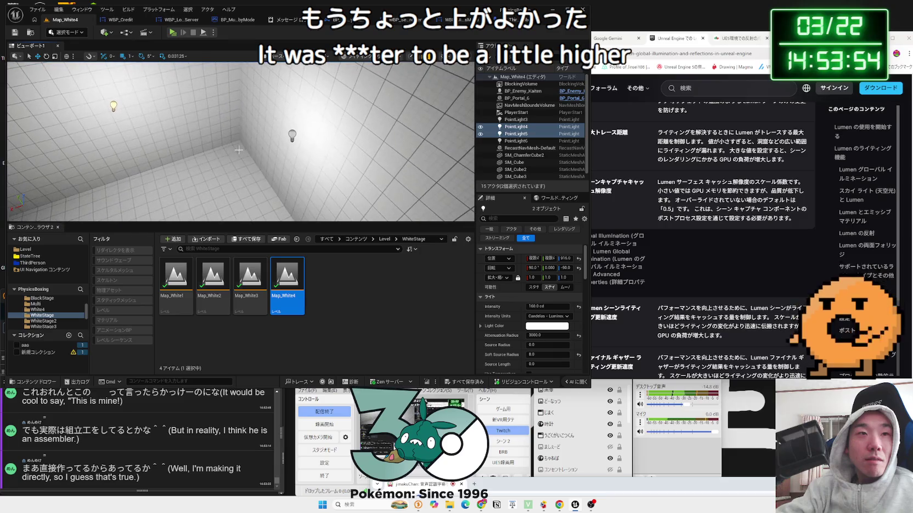
mouse_move(251, 152)
mouse_down()
mouse_move(236, 164)
mouse_move(281, 163)
mouse_up()
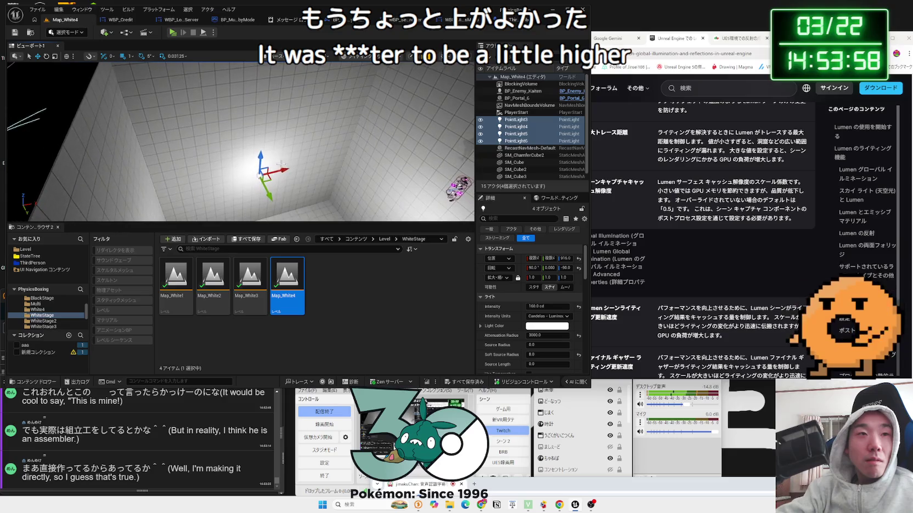
click(309, 157)
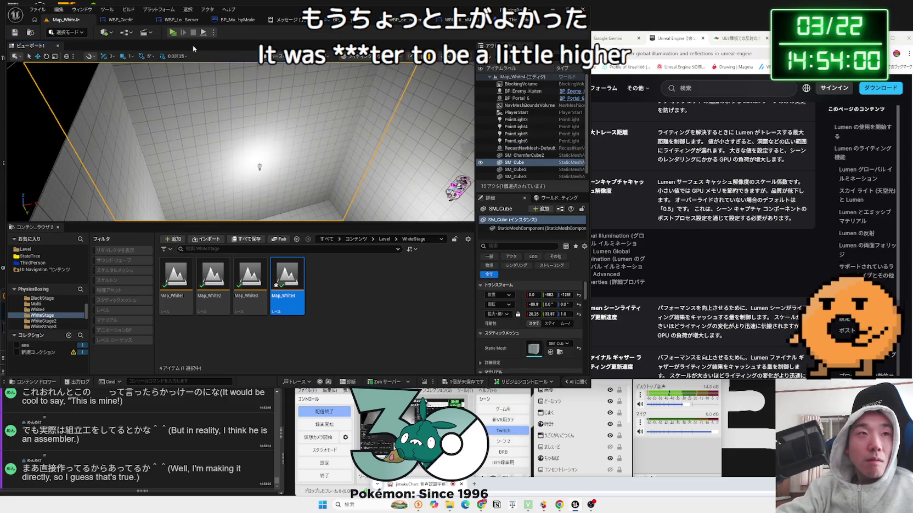
click(173, 33)
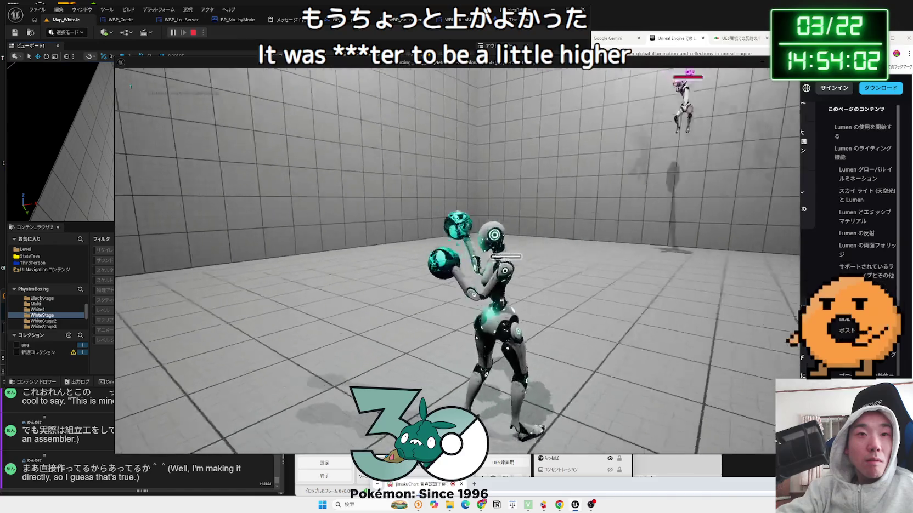
key(Escape)
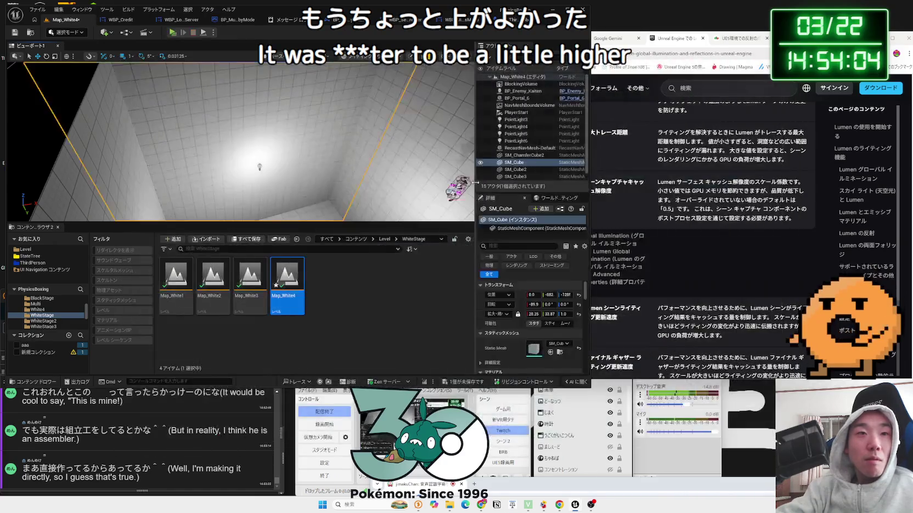
- Open Map_White3 after saving Map_White4, raise PointLight4 and PointLight5, and play
double_click(254, 275)
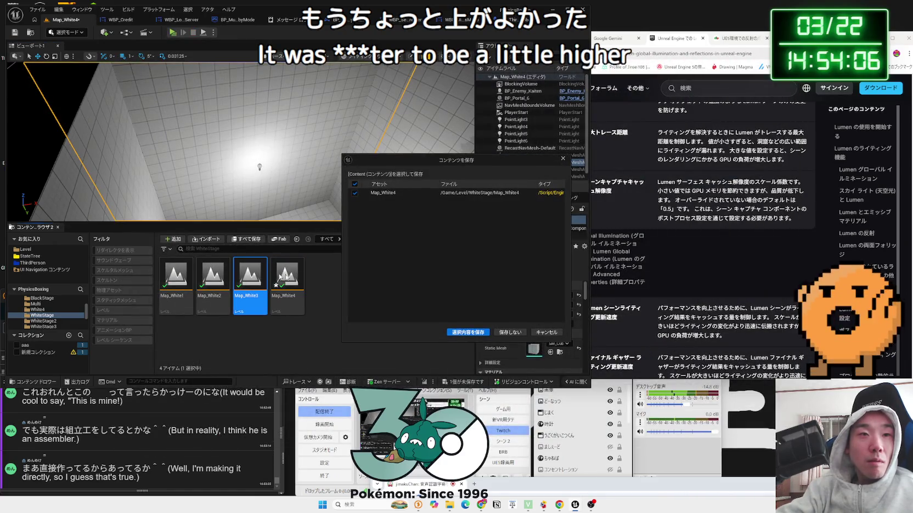
click(479, 332)
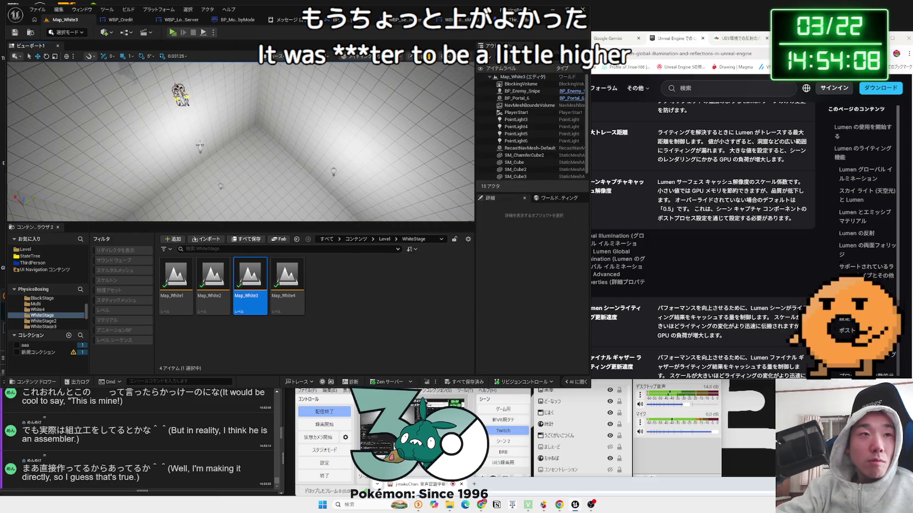
click(200, 146)
ctrl+click(334, 172)
mouse_move(334, 172)
mouse_down()
mouse_move(301, 188)
mouse_move(272, 160)
mouse_up()
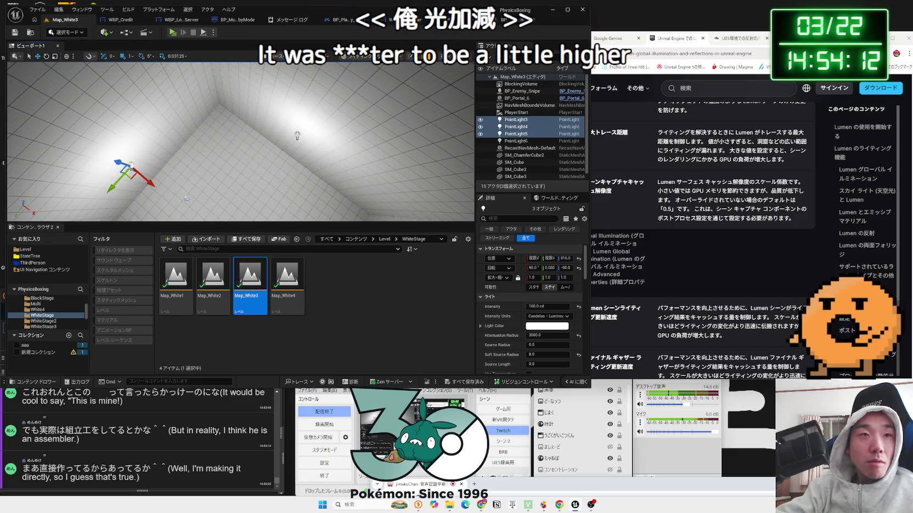
drag(303, 129, 307, 120)
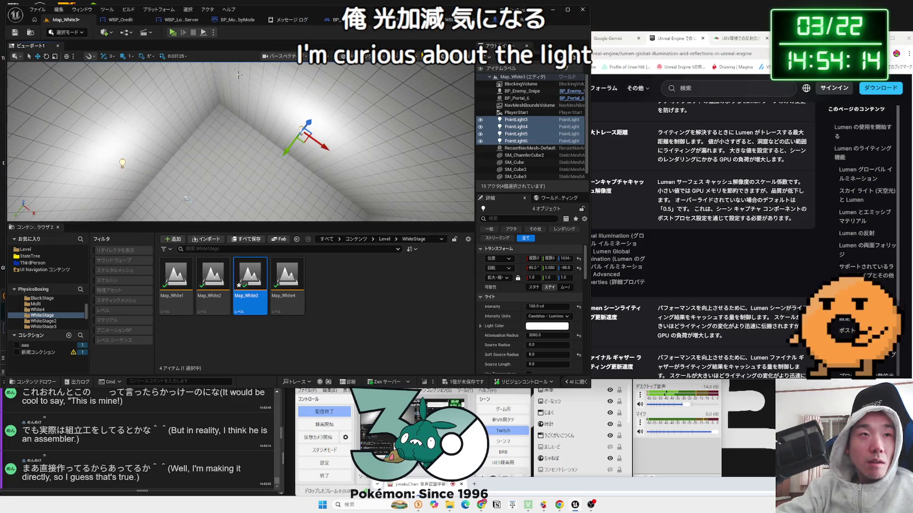
click(173, 33)
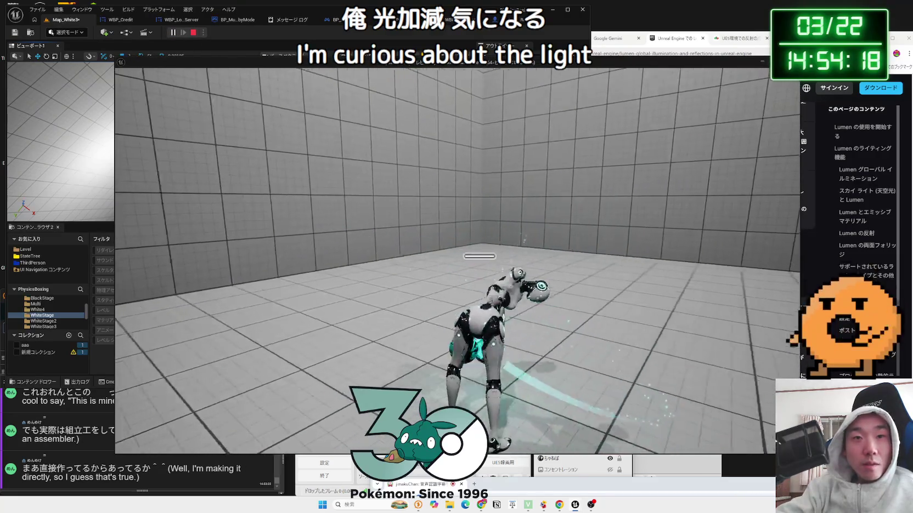
- Set the game's Scalability option to High and resume play
key(Escape)
click(239, 266)
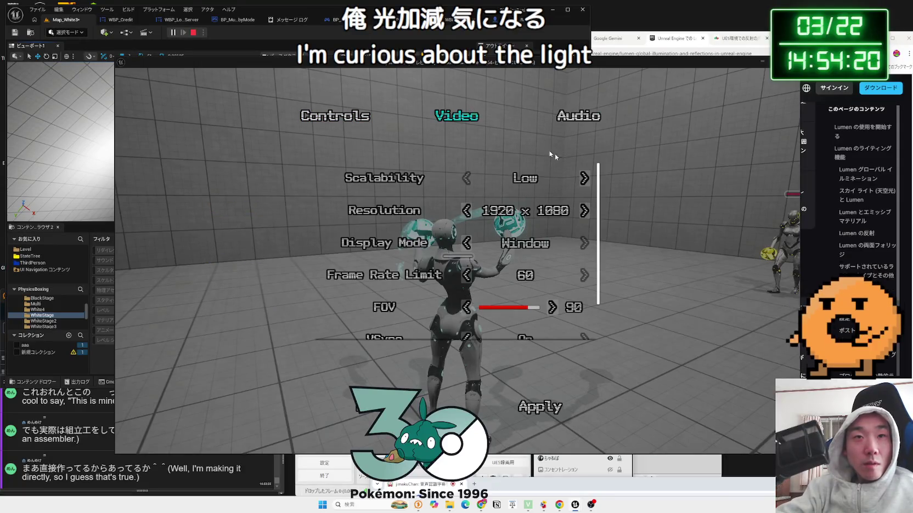
click(584, 178)
scroll(549, 274, down, 1)
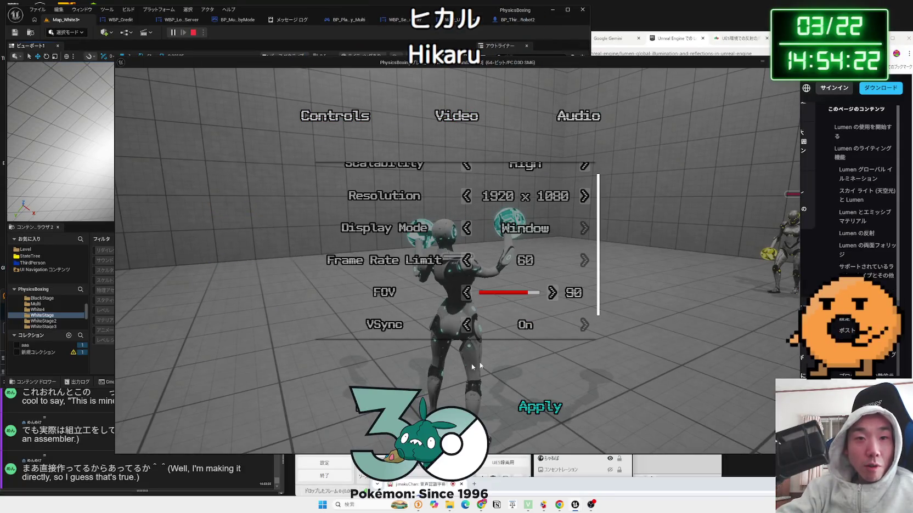
key(Escape)
click(262, 216)
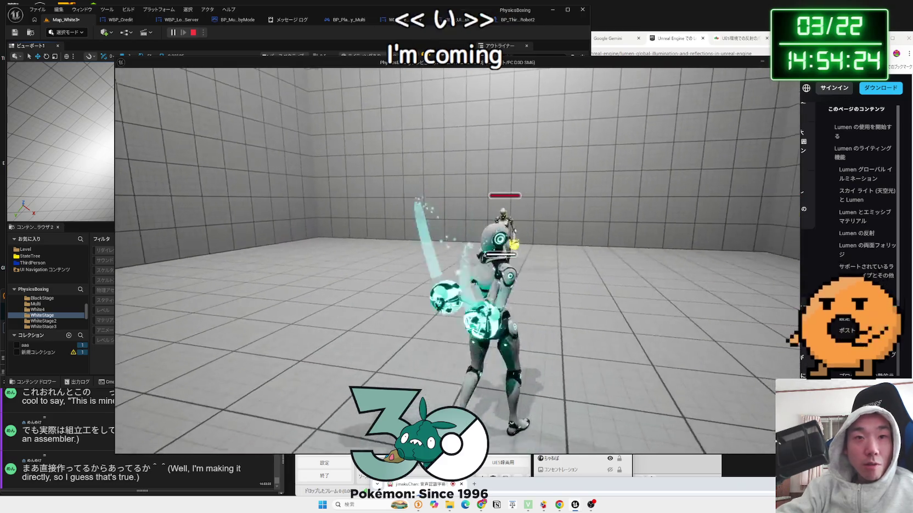
- Circle and punch the opponent briefly, then end the test play
key(w)
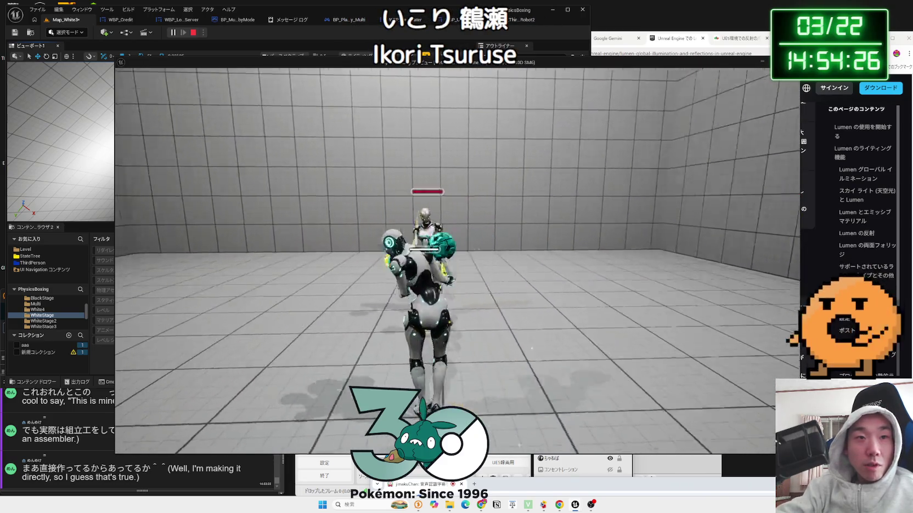
key(w)
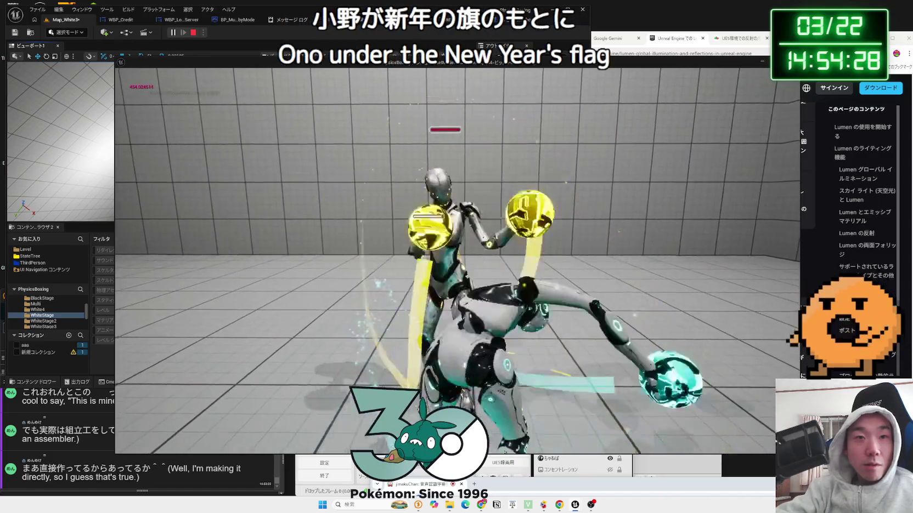
key(w)
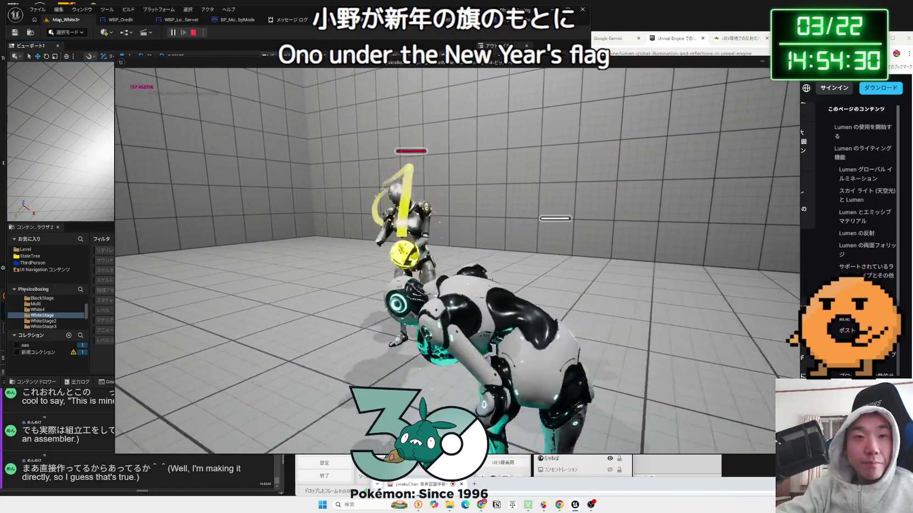
key(Escape)
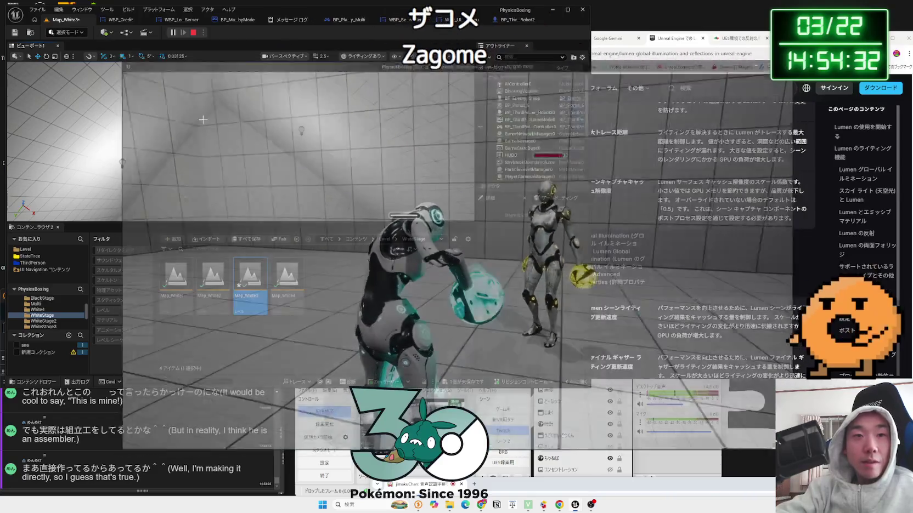
- Save Map_White3, open Map_White2, and run a brief test play
click(475, 381)
click(373, 310)
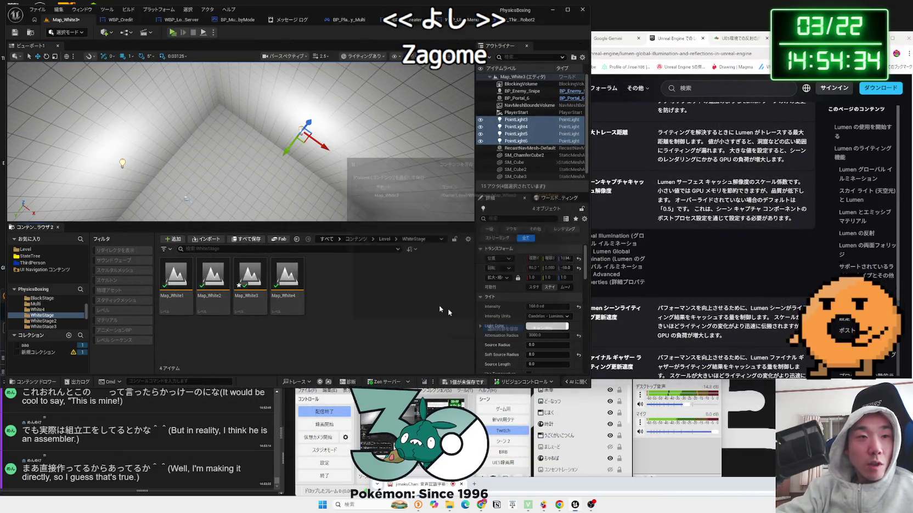
double_click(214, 277)
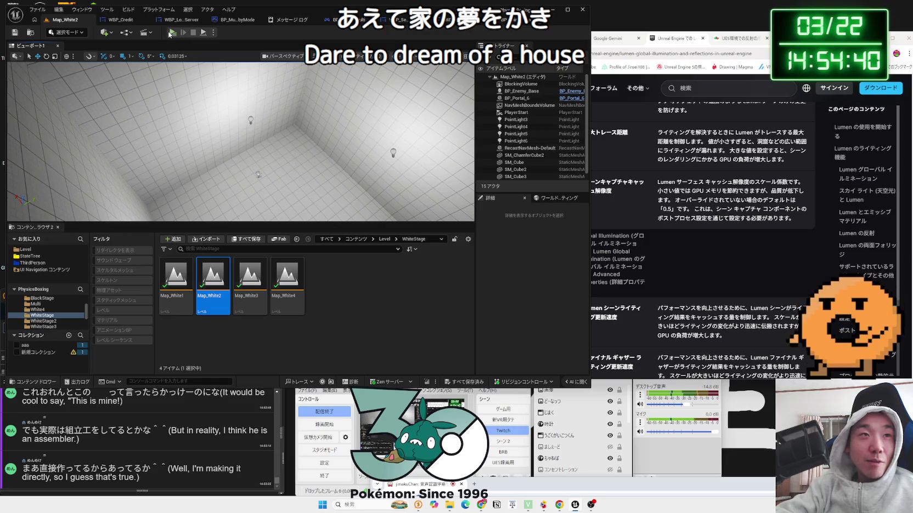
click(171, 33)
key(Escape)
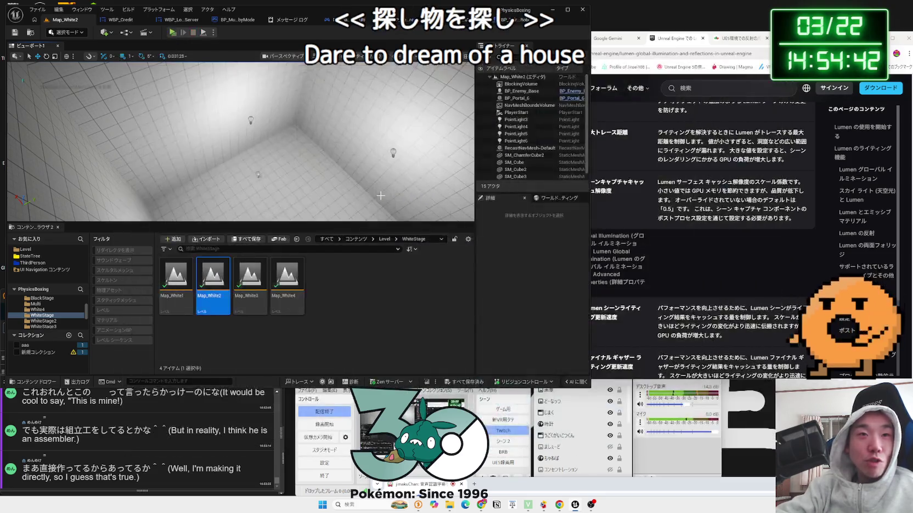
- Select and frame the four point lights, raise them on Z, then test-play and stop
click(389, 164)
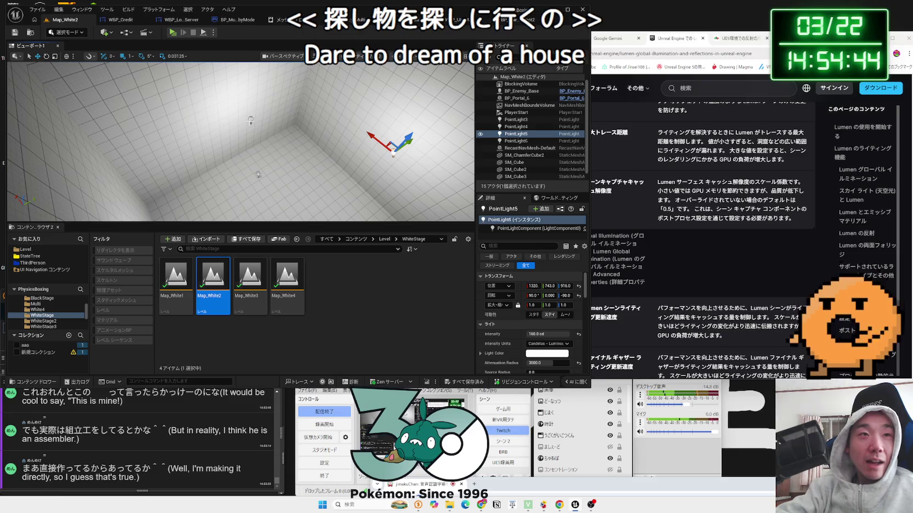
drag(295, 170, 282, 187)
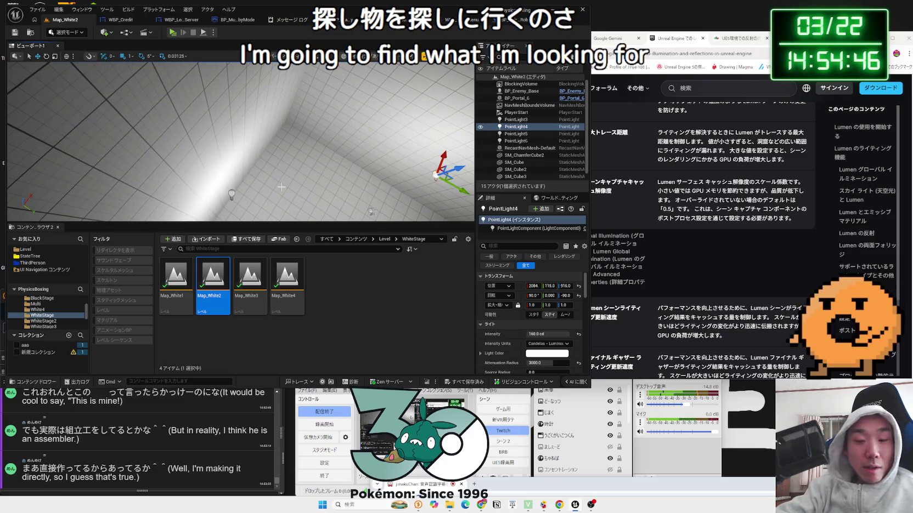
ctrl+click(233, 194)
key(f)
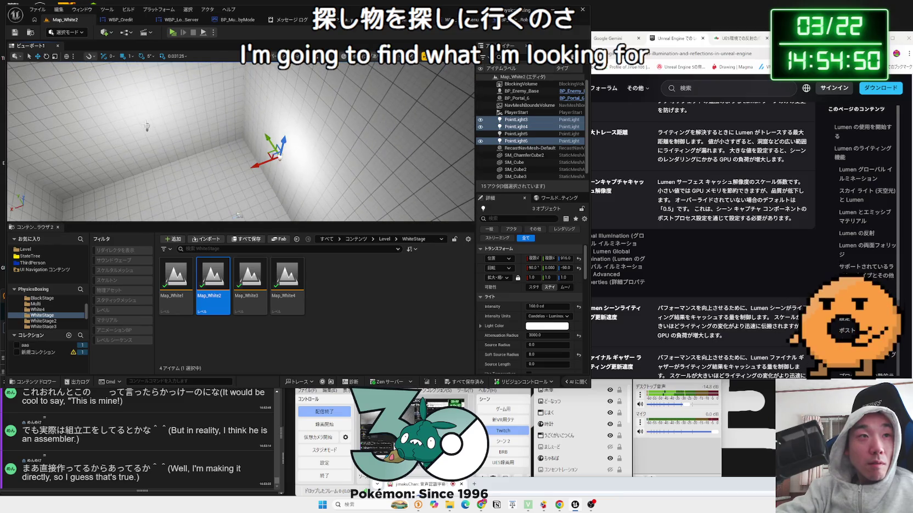
key(f)
drag(226, 120, 225, 114)
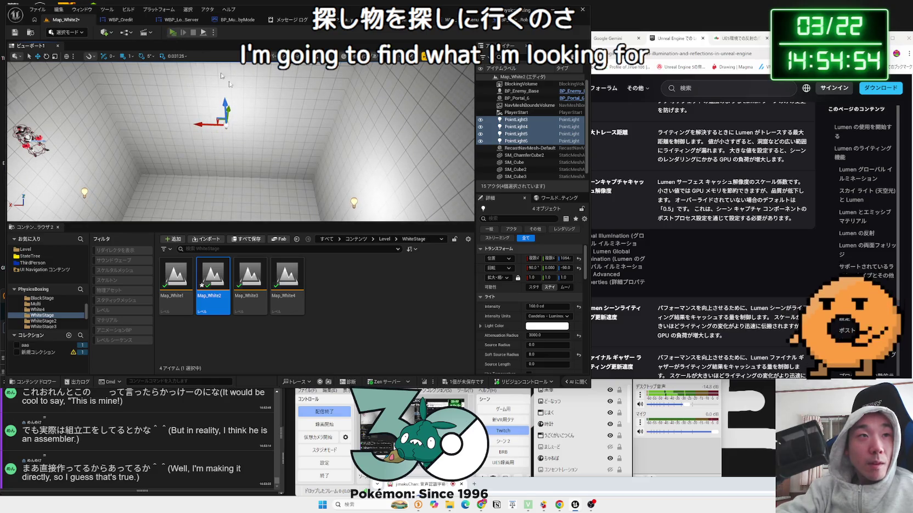
key(alt+p)
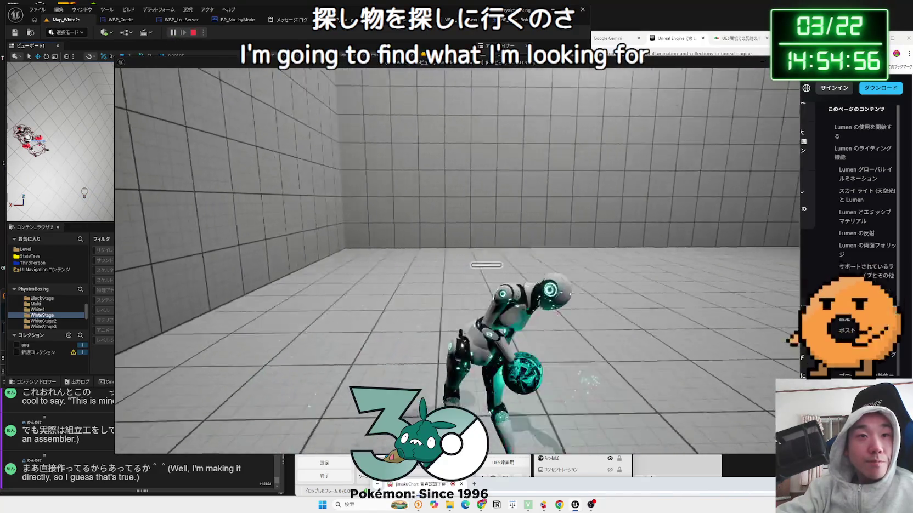
key(Escape)
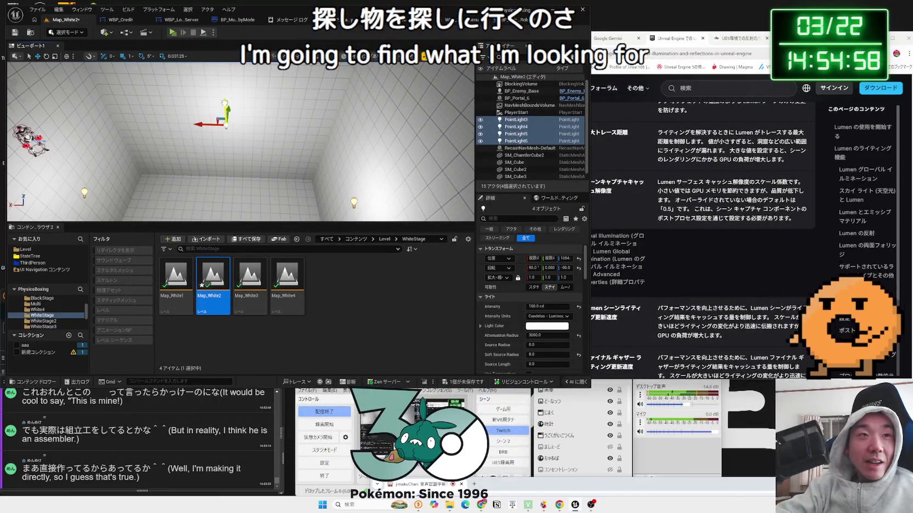
key(alt+p)
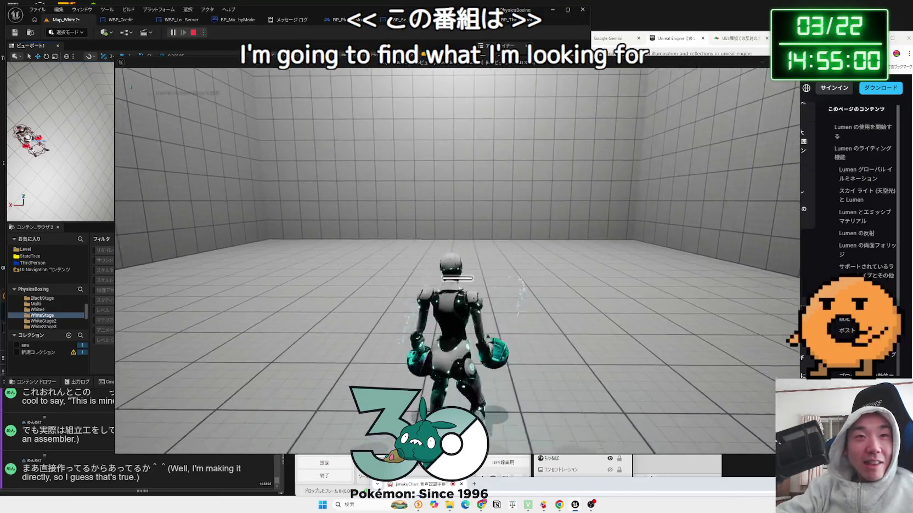
key(p)
click(230, 264)
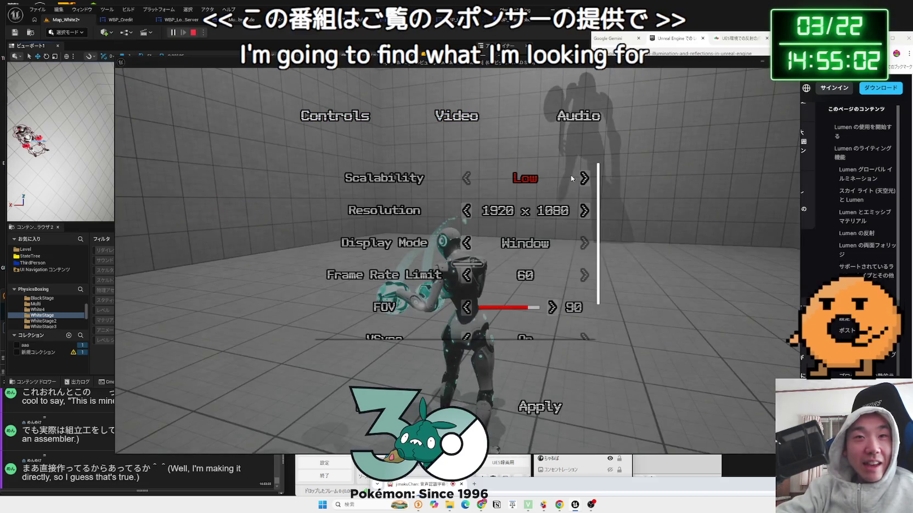
scroll(570, 296, down, 2)
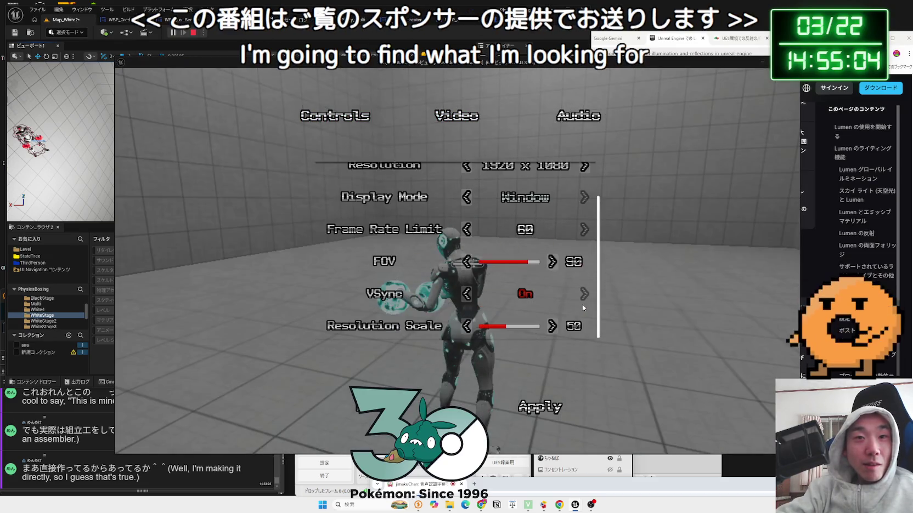
click(543, 408)
click(248, 213)
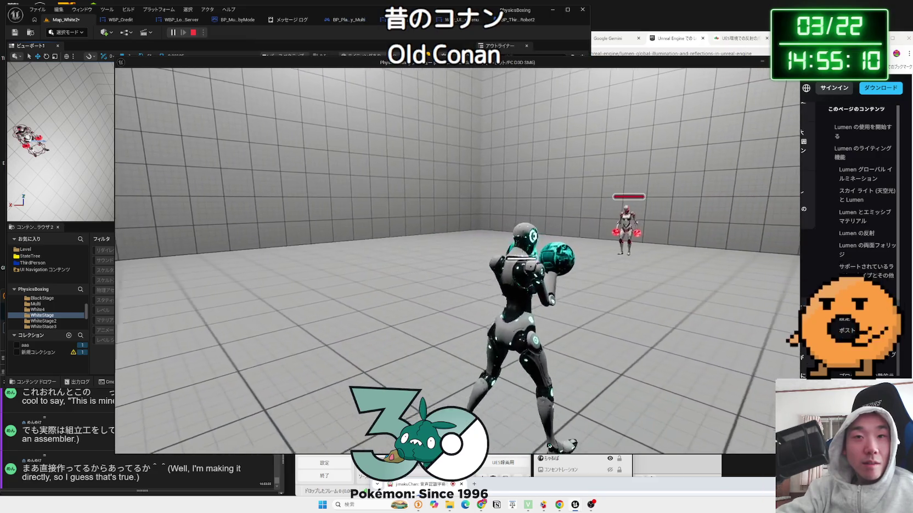
key(Escape)
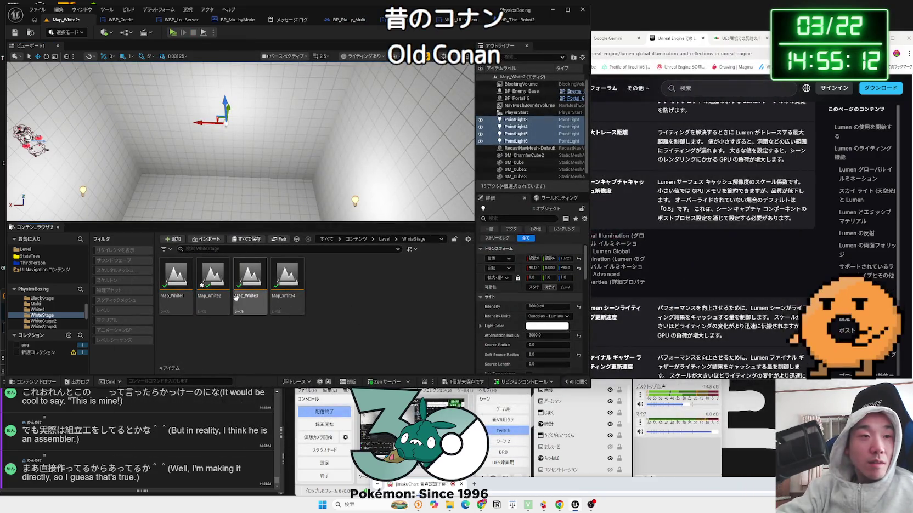
- Frame SM_ChamferCube2 with PointLight4 and PointLight6 in the viewport
key(alt+Left)
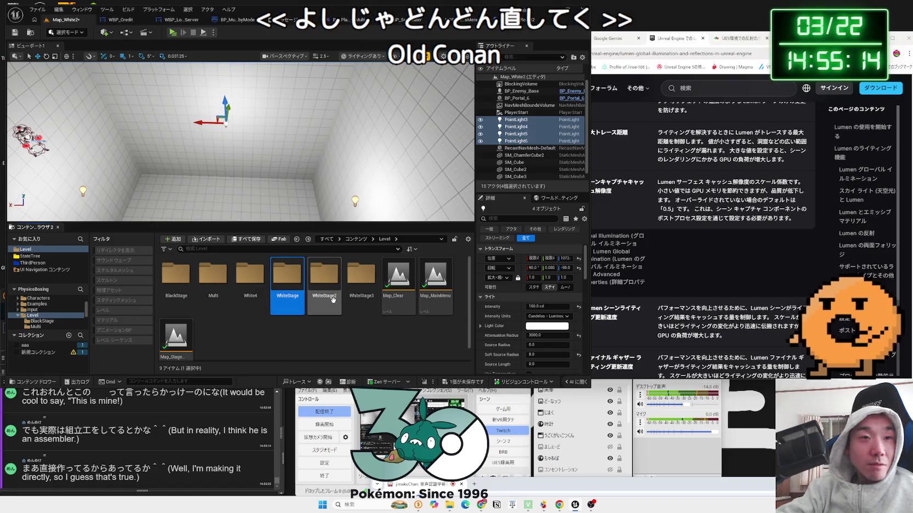
click(278, 180)
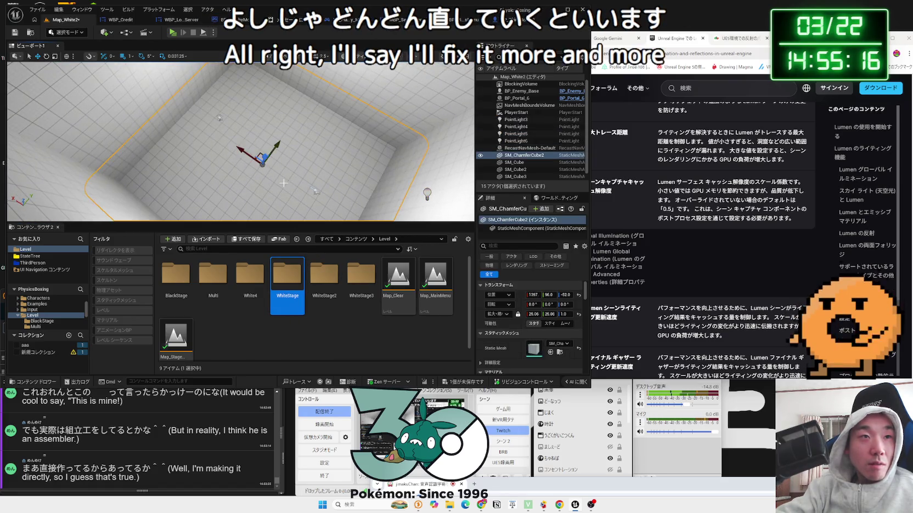
ctrl+click(222, 173)
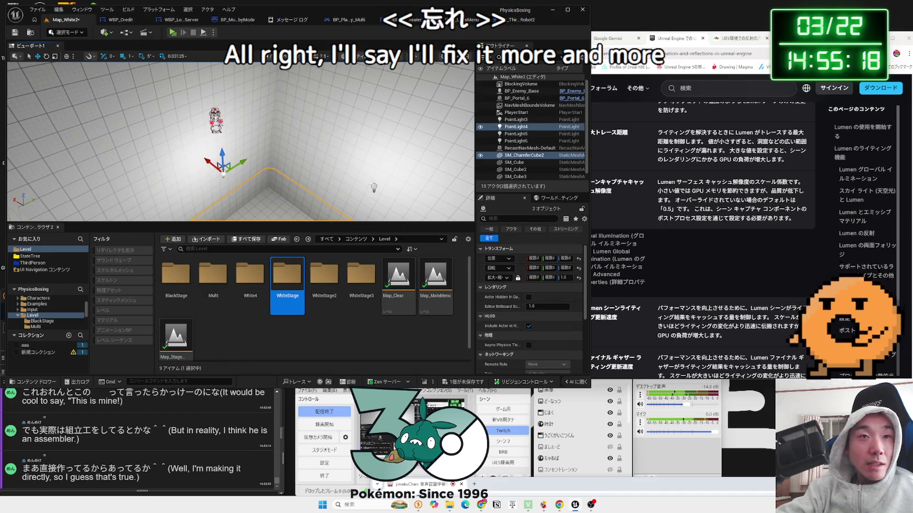
key(f)
mouse_move(307, 176)
mouse_down()
mouse_move(258, 165)
mouse_move(246, 131)
mouse_move(257, 182)
mouse_up()
ctrl+click(251, 133)
key(f)
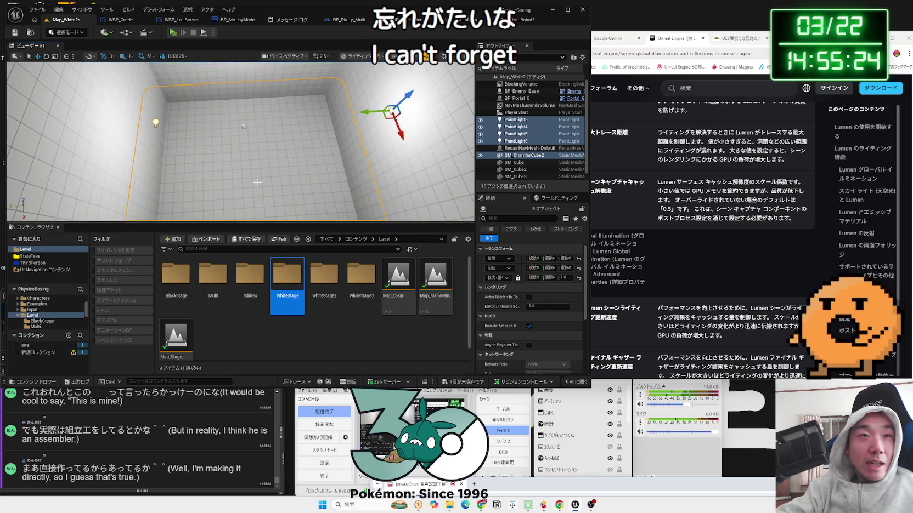
click(266, 176)
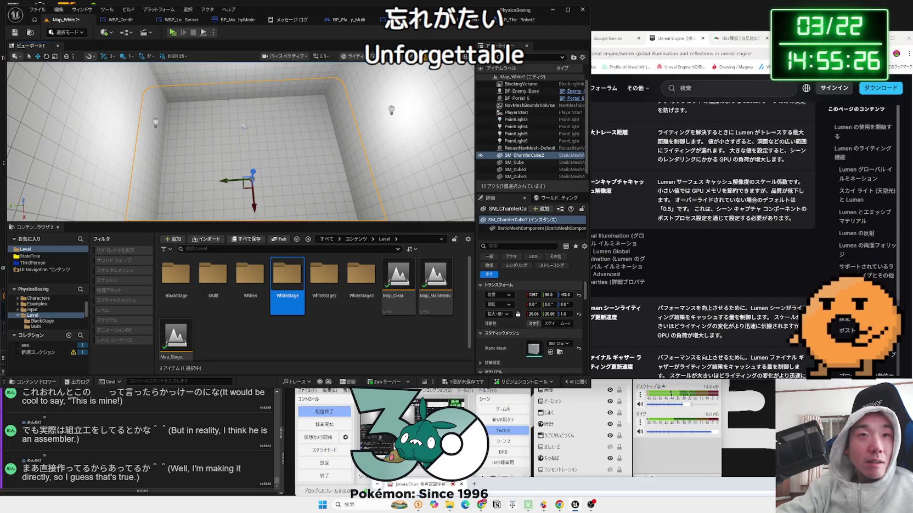
- Open Map_White2_1 from the WhiteStage2 folder, saving Map_White2 first
double_click(318, 288)
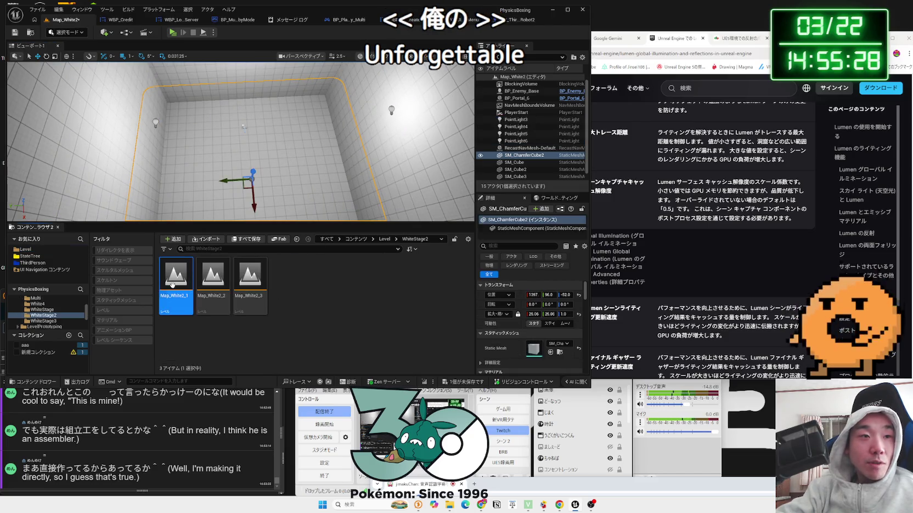
double_click(172, 285)
click(459, 333)
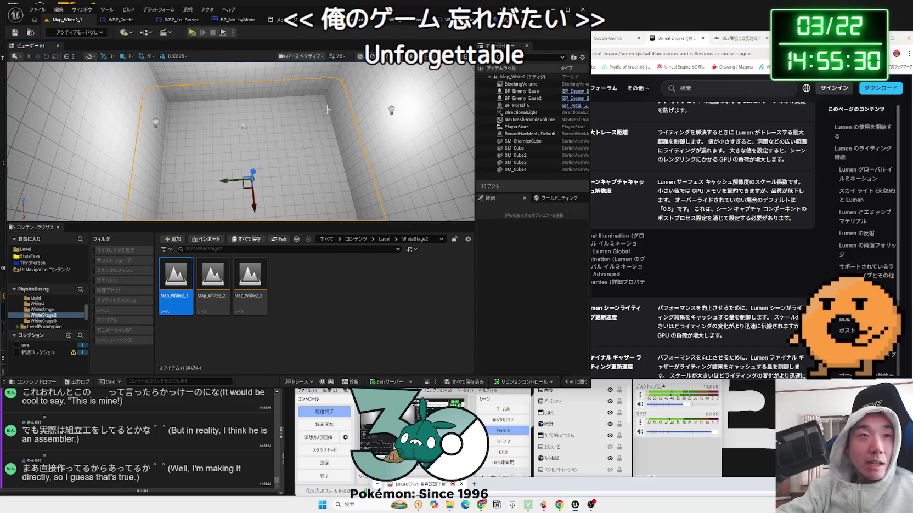
click(174, 33)
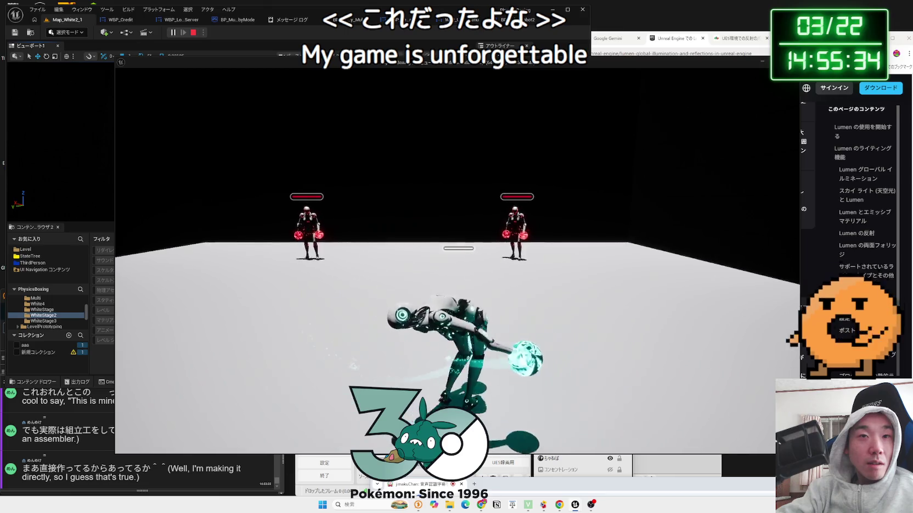
- Walk the robot toward the enemies, end play, and view the Message Log entries
key(w)
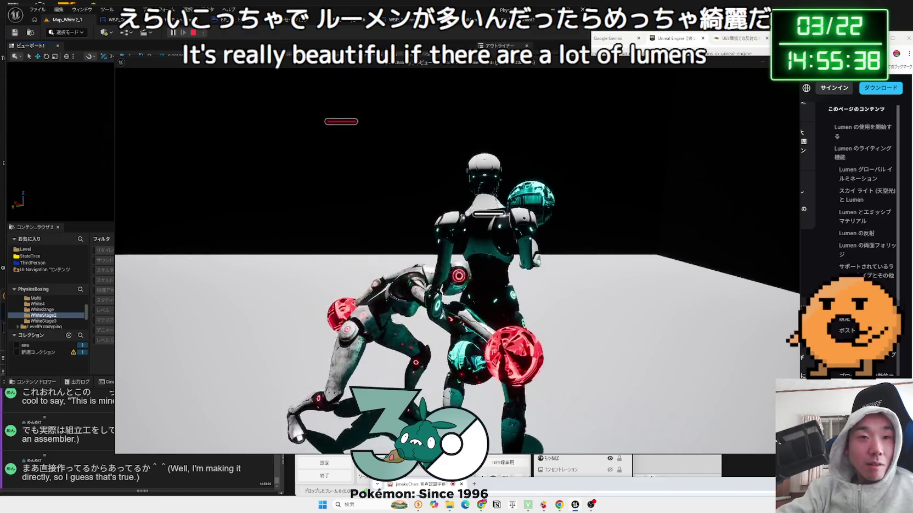
key(Escape)
click(285, 24)
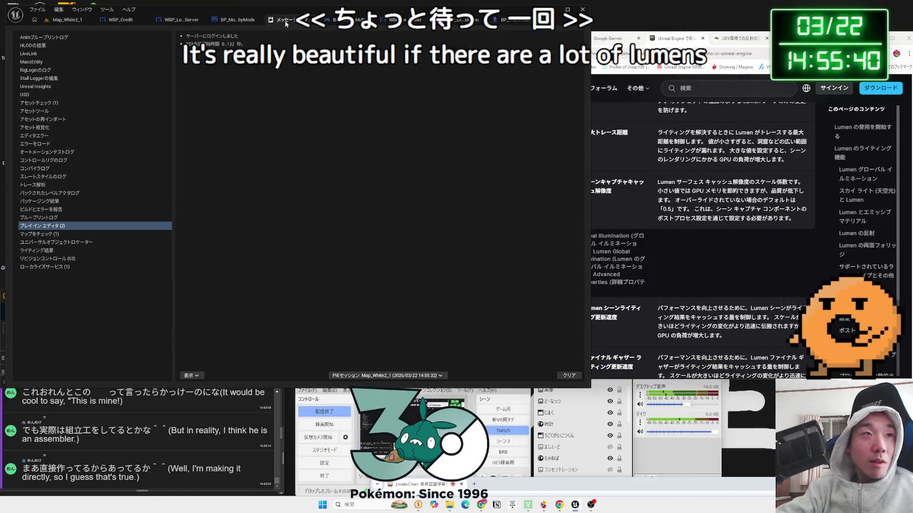
- Search Project Settings for 'global', set Dynamic Global Illumination Method to Lumen, then play-test the map
click(313, 21)
click(67, 20)
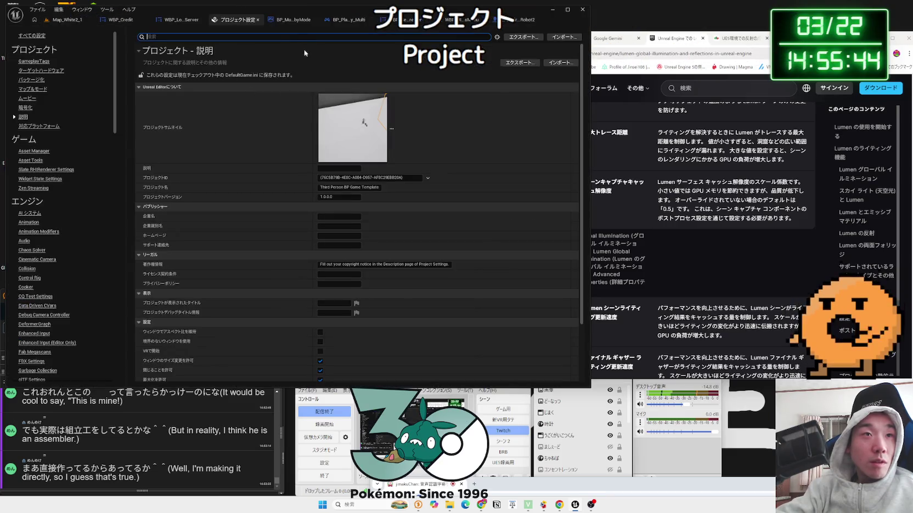
text(global)
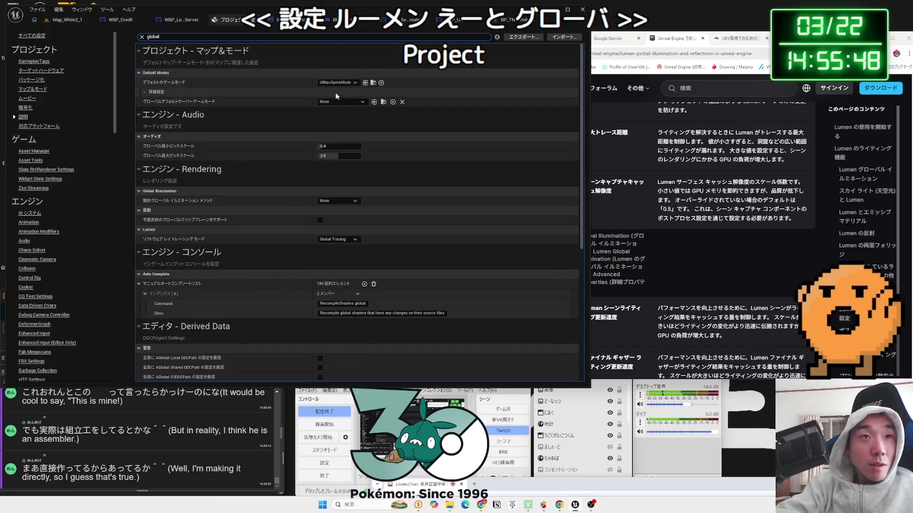
click(341, 102)
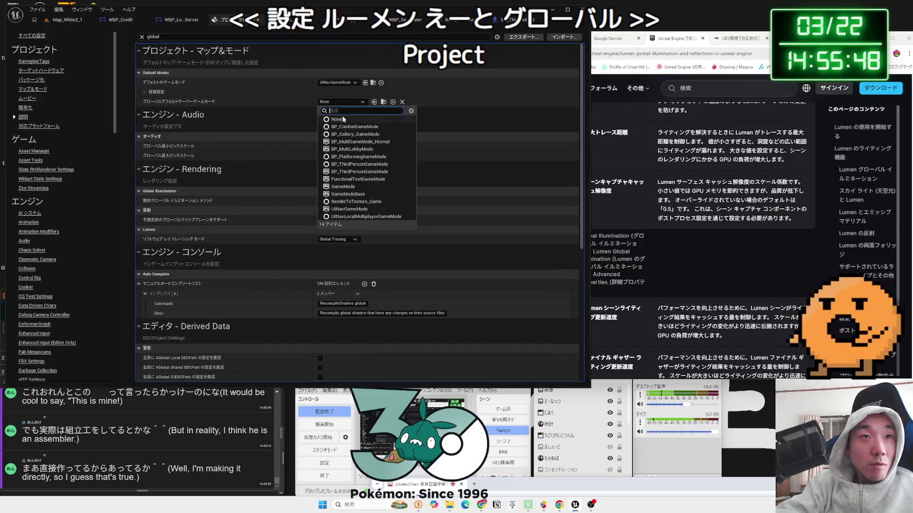
click(317, 139)
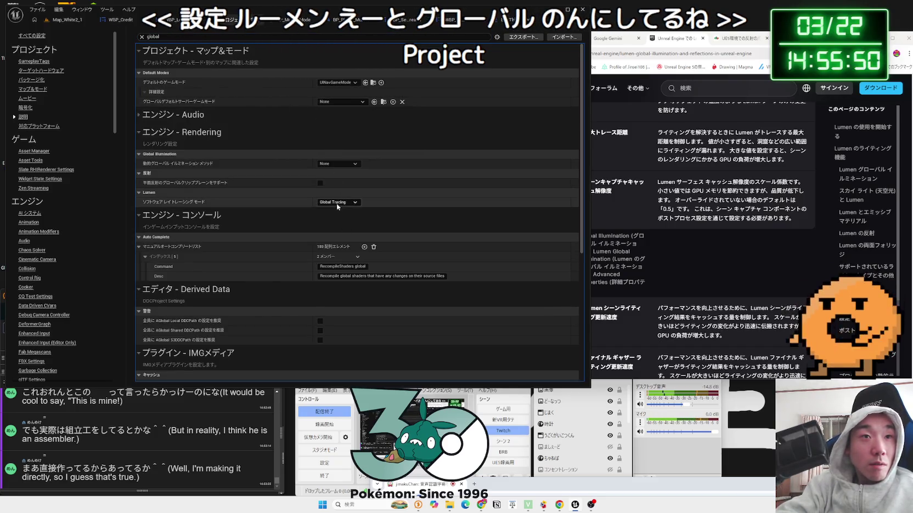
click(338, 164)
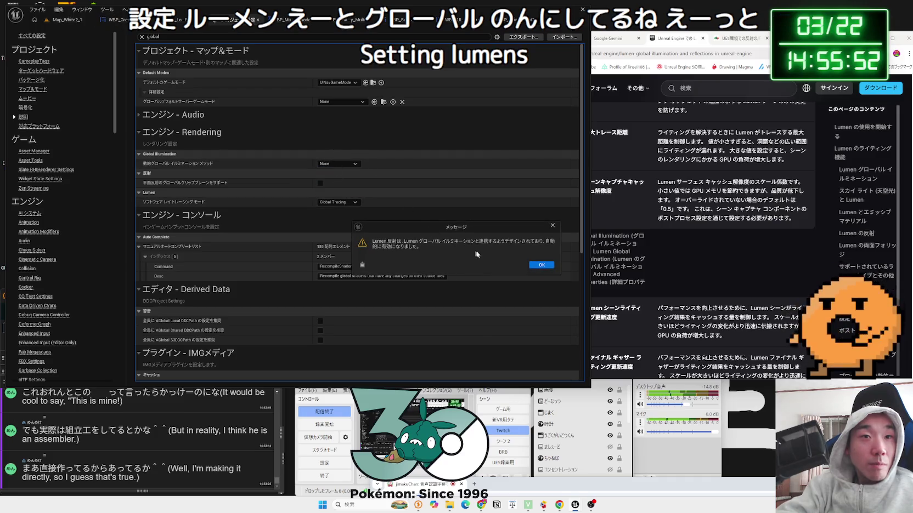
click(541, 265)
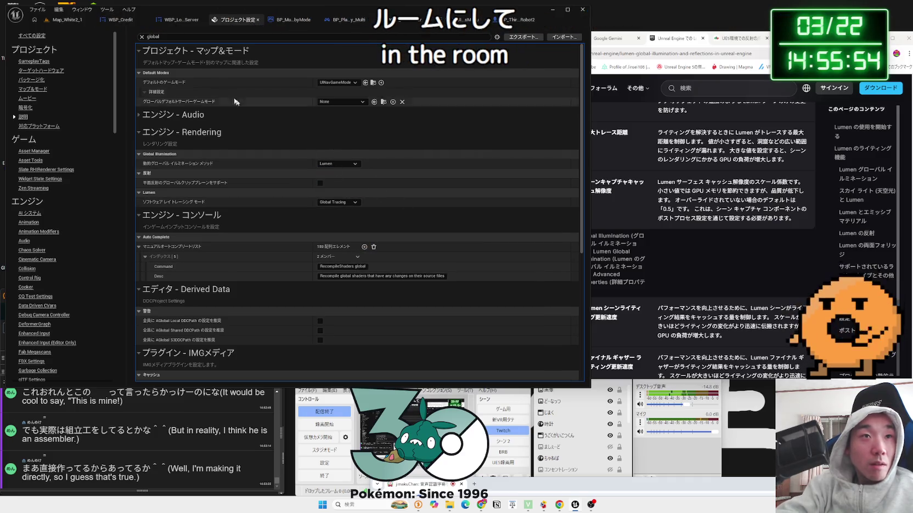
click(65, 20)
key(alt+p)
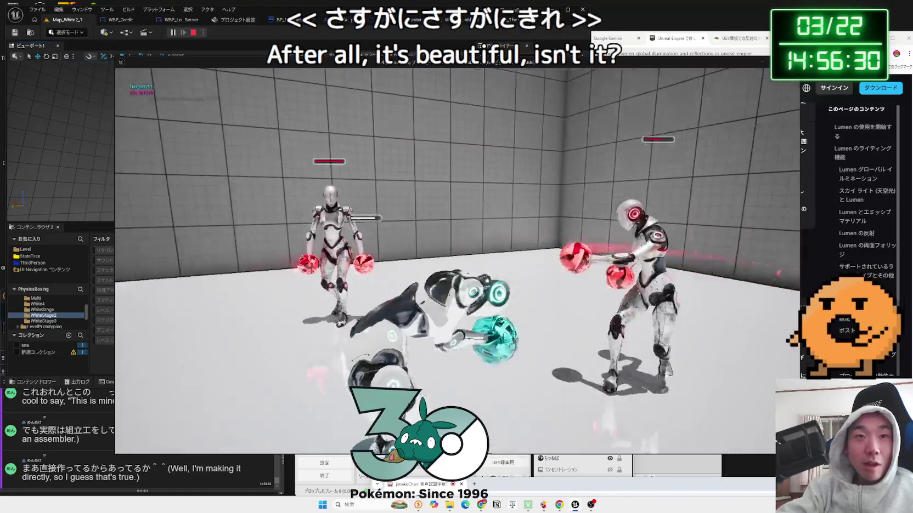
- Stop the Lumen-lit Map_White2_1 play session after testing it
key(Escape)
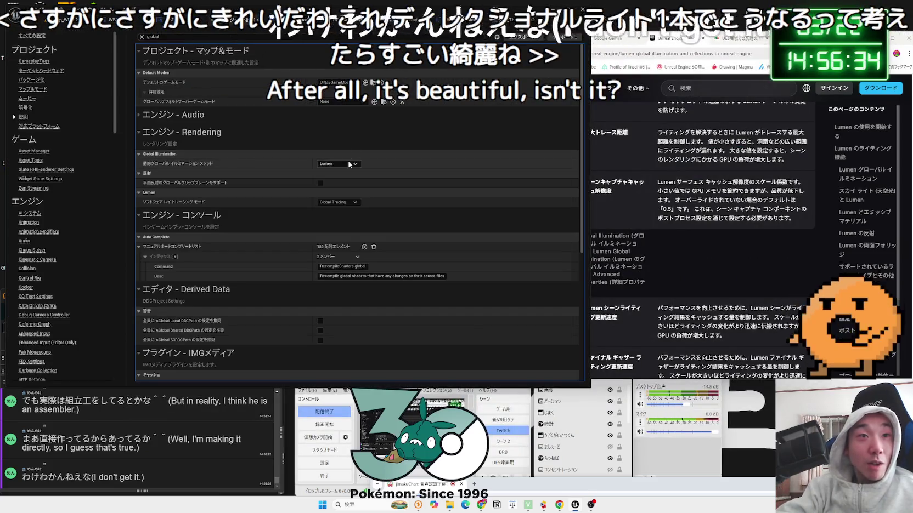
- Set Dynamic Global Illumination Method to None and empty the settings search box
click(337, 164)
click(329, 171)
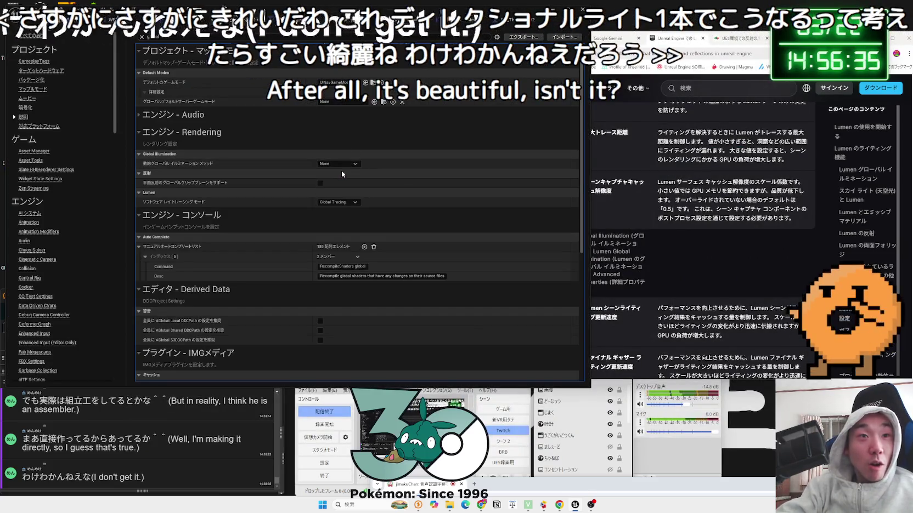
click(291, 37)
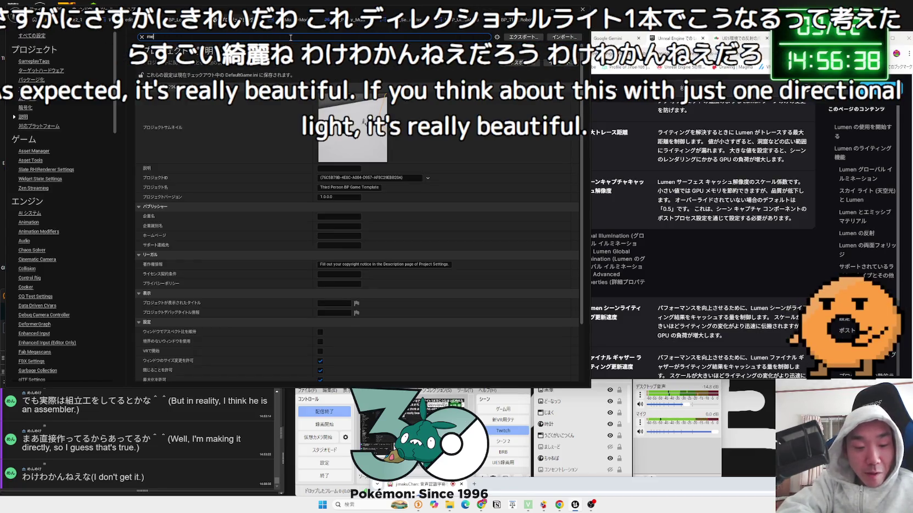
key(BackSpace)
key(BackSpace)
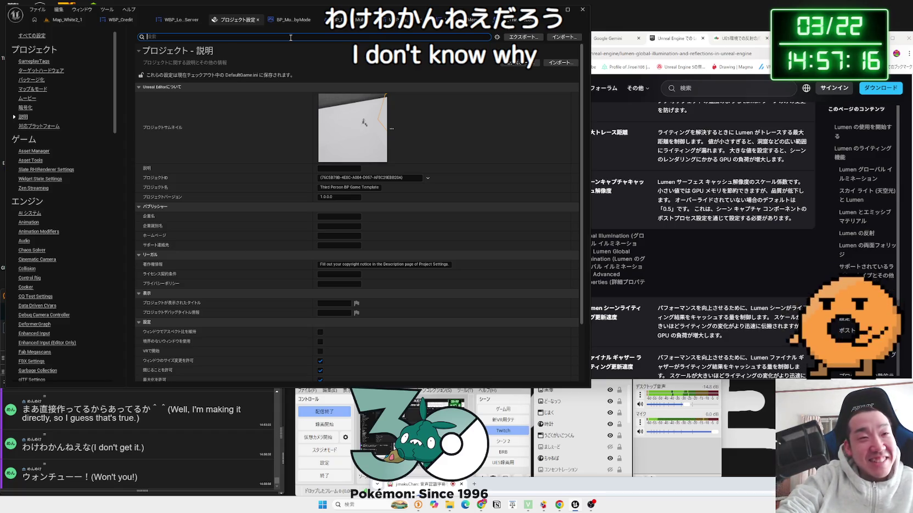
text(e)
key(BackSpace)
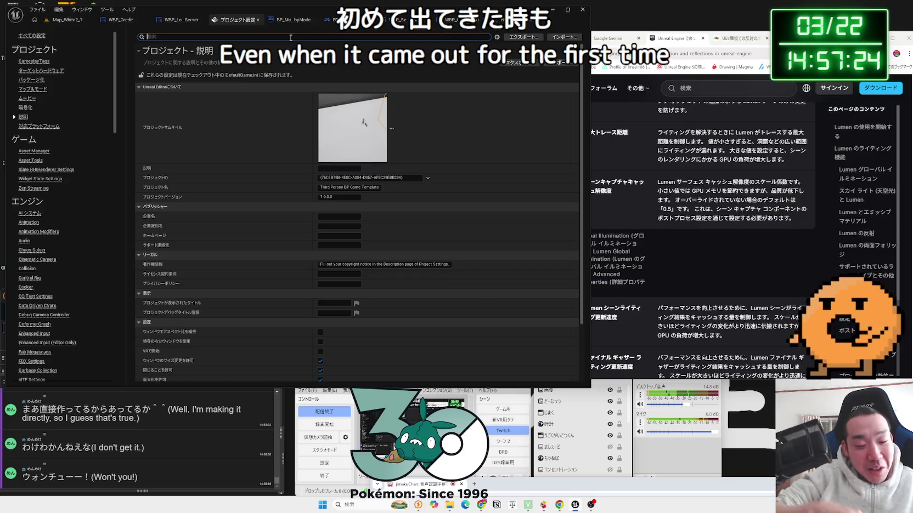
text(e)
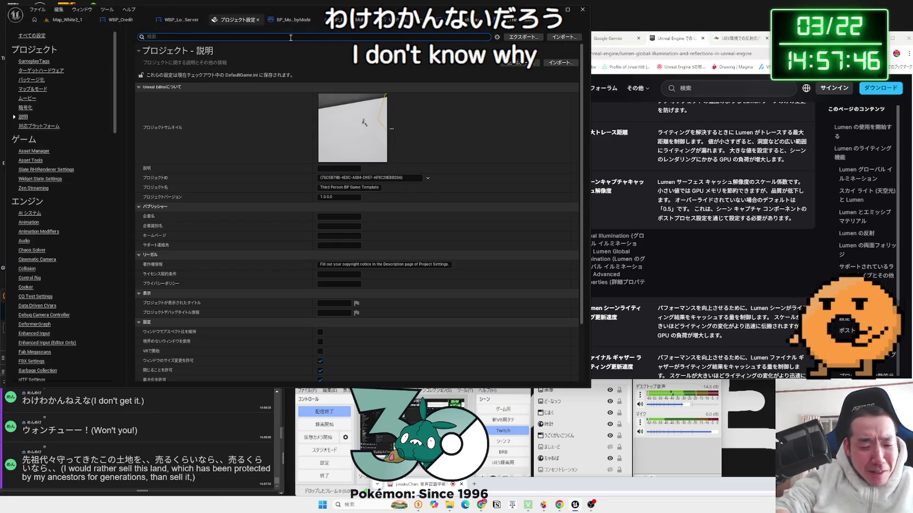
key(BackSpace)
key(BackSpace)
- Find the reflection setting by searching Project Settings for '反射' and set Reflection Method to None
text(glo)
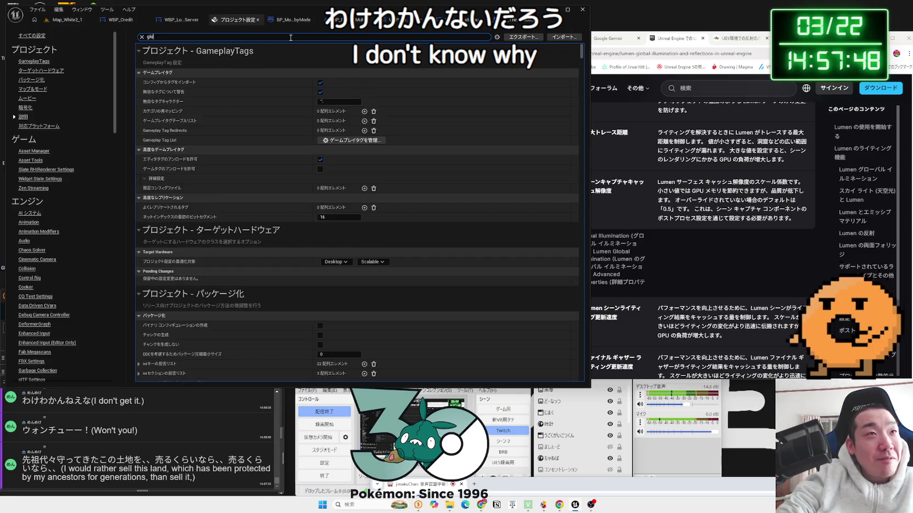
text(ba)
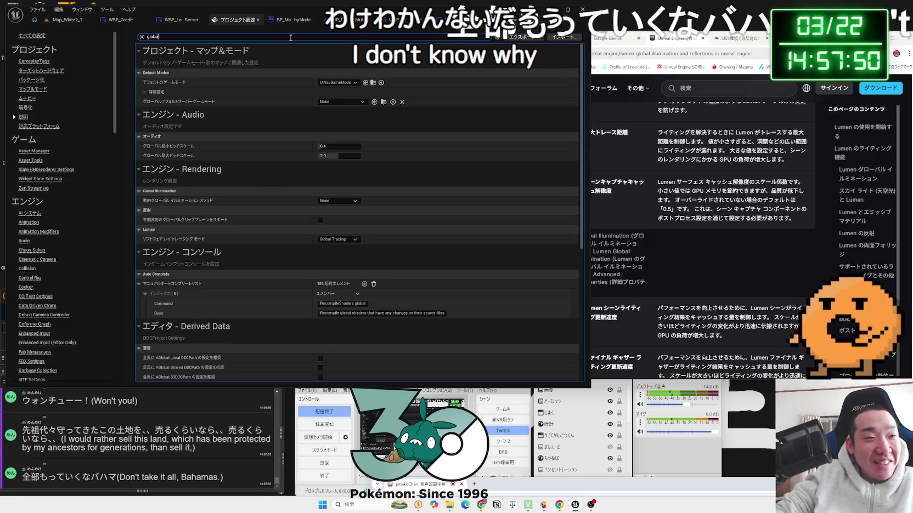
key(BackSpace)
key(BackSpace)
key(BackSpace)
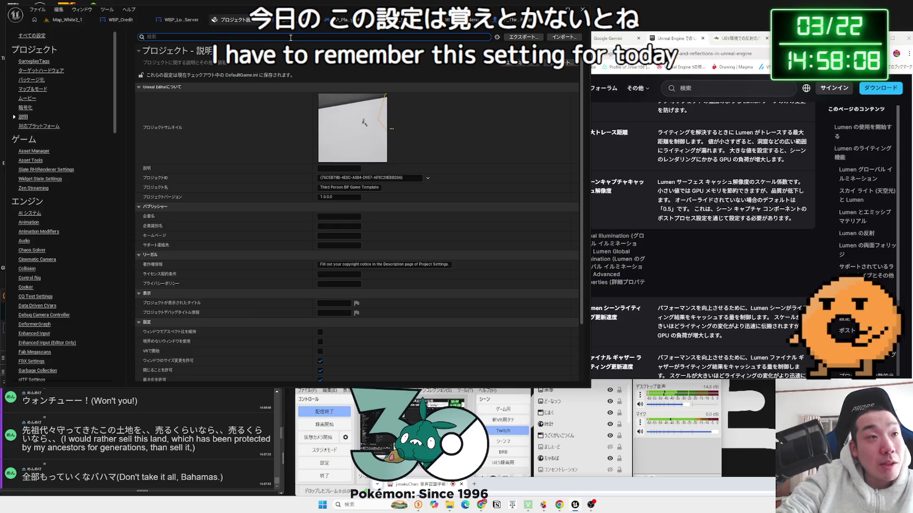
text(s)
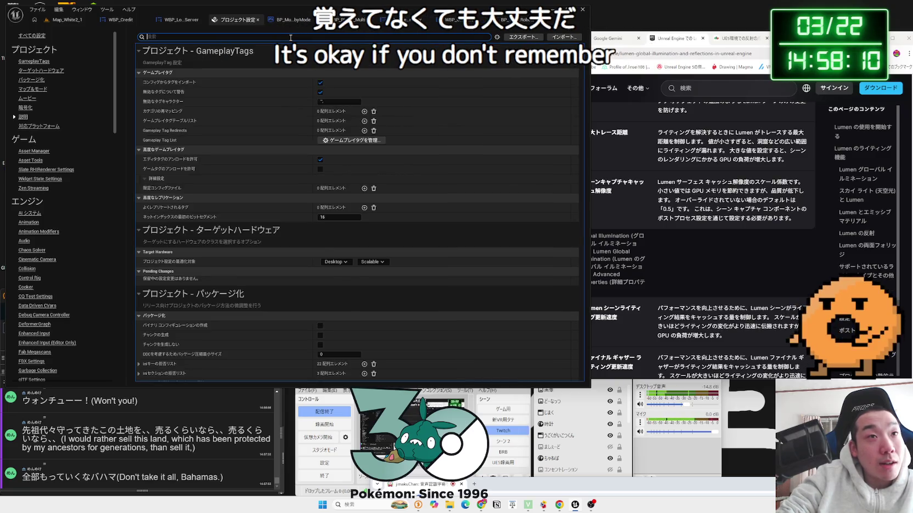
text(g)
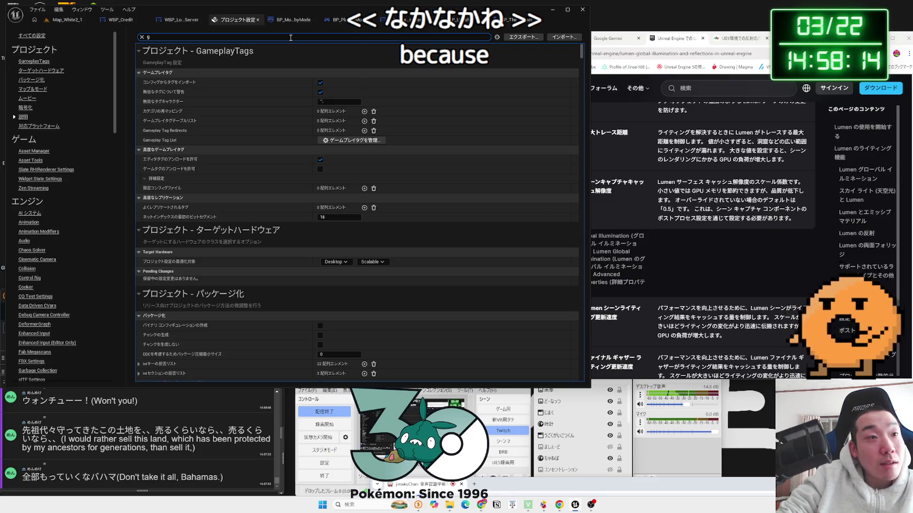
key(BackSpace)
text(s)
text(g)
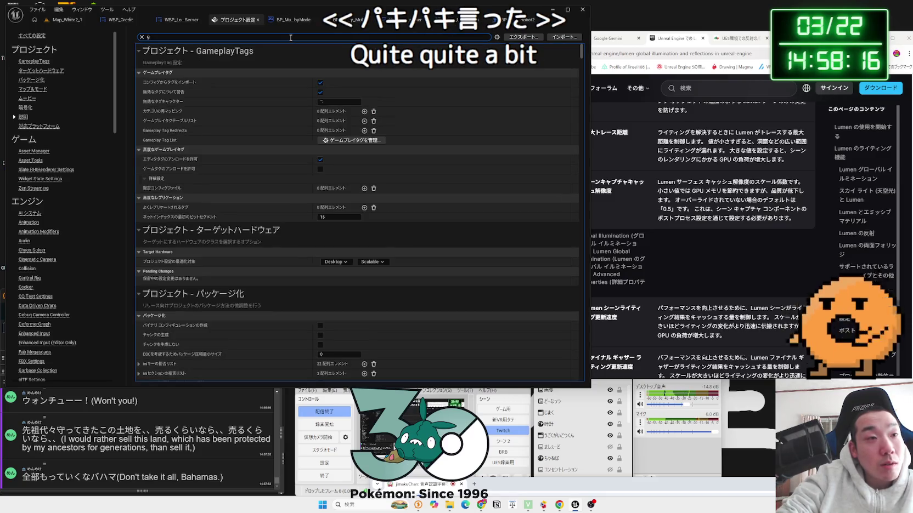
key(BackSpace)
key(BackSpace)
key(BackSpace)
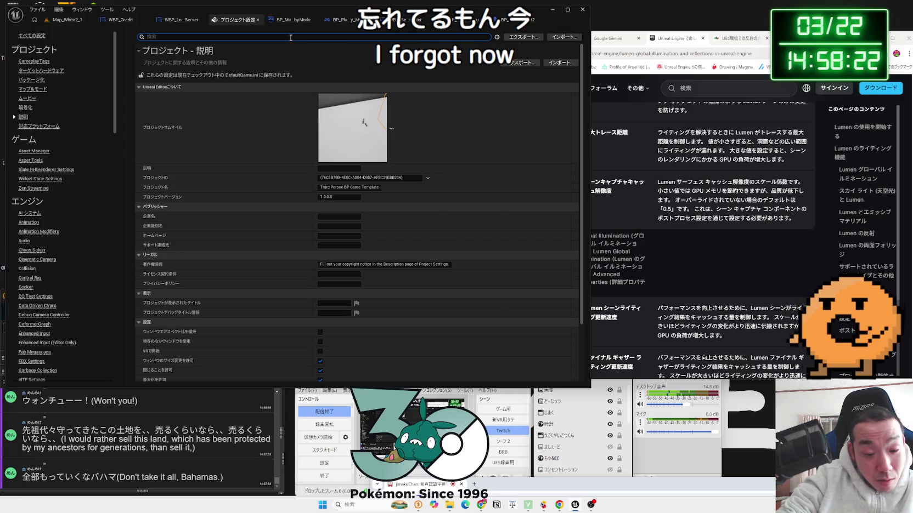
text(反射)
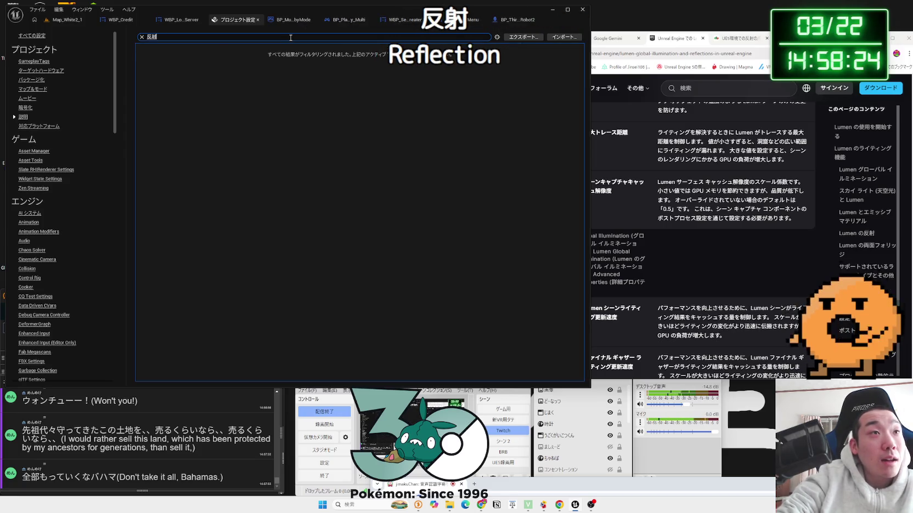
click(341, 111)
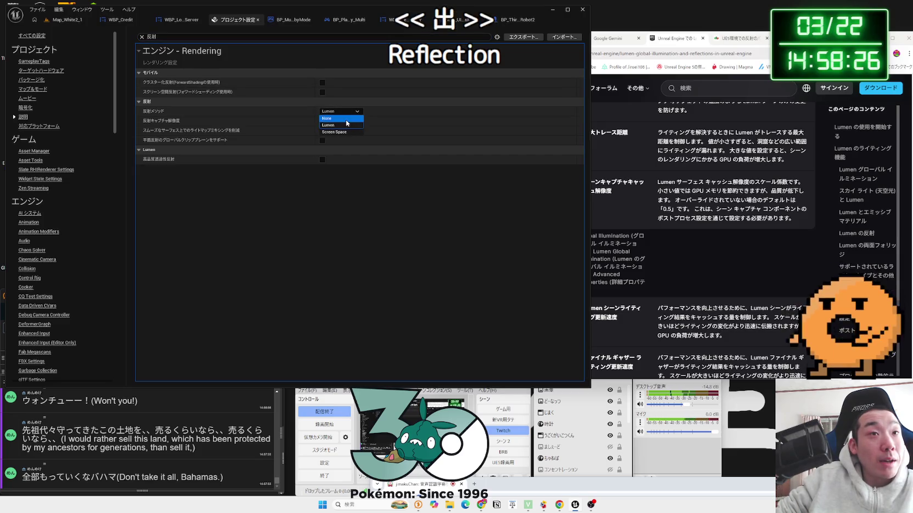
click(345, 120)
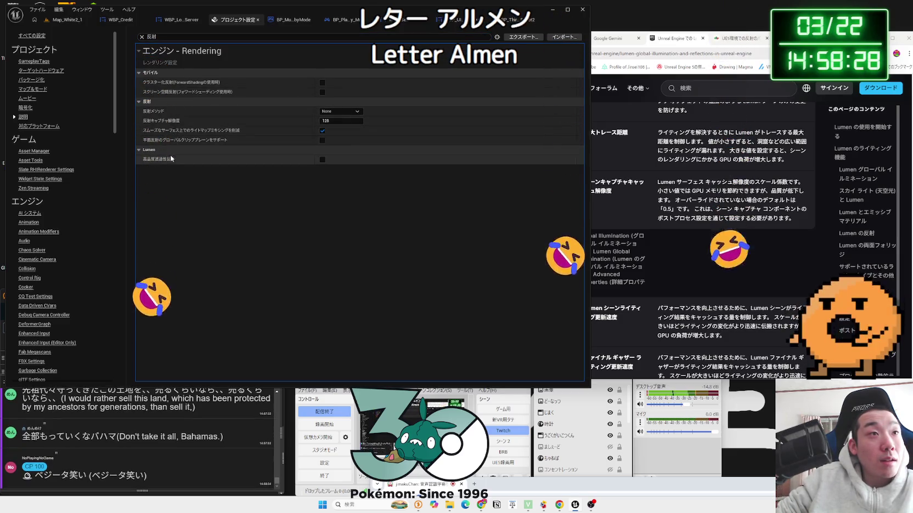
- Clear the settings search filter and return to the Map_White2_1 level editor
click(142, 37)
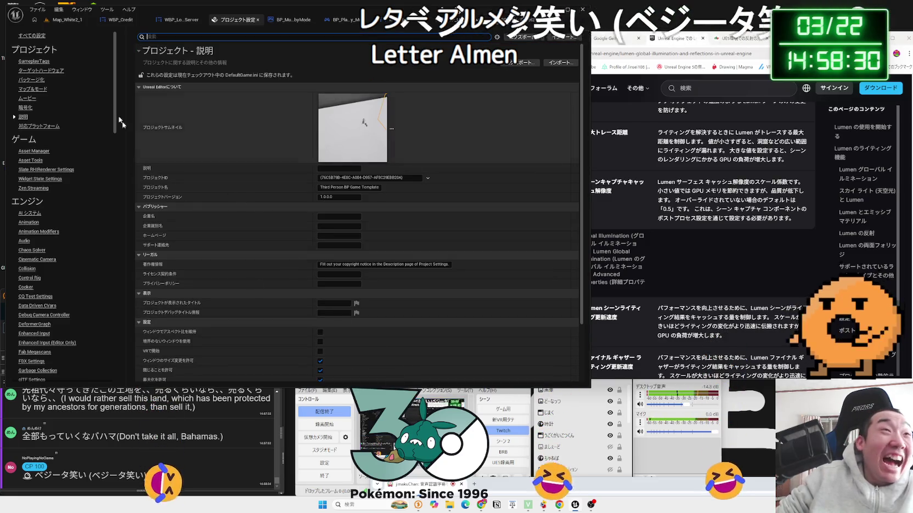
click(67, 20)
click(345, 289)
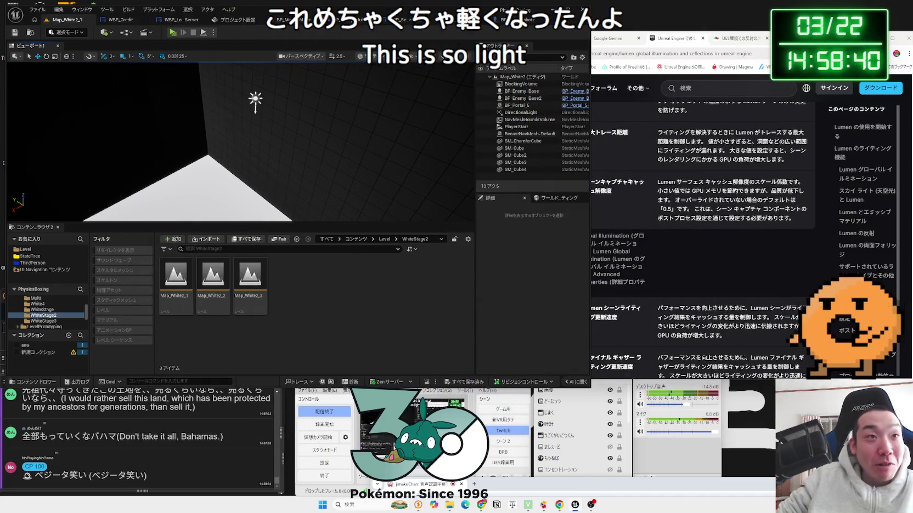
- Select the DirectionalLight, then launch PhysicsBoxing.exe from the packaged Windows build folder
click(255, 97)
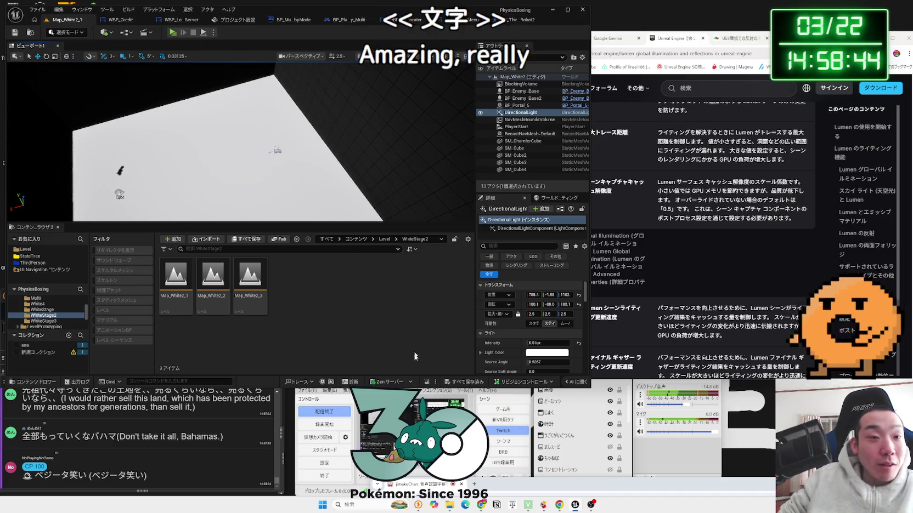
click(528, 260)
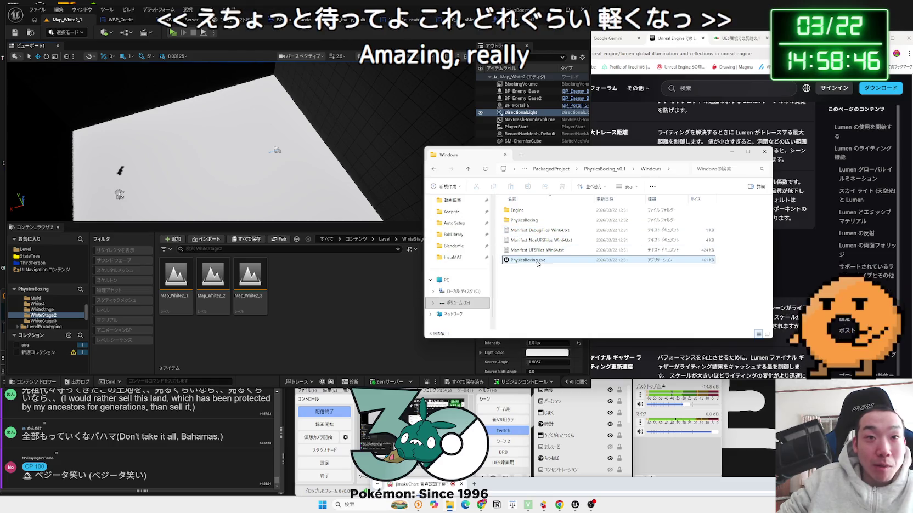
double_click(537, 263)
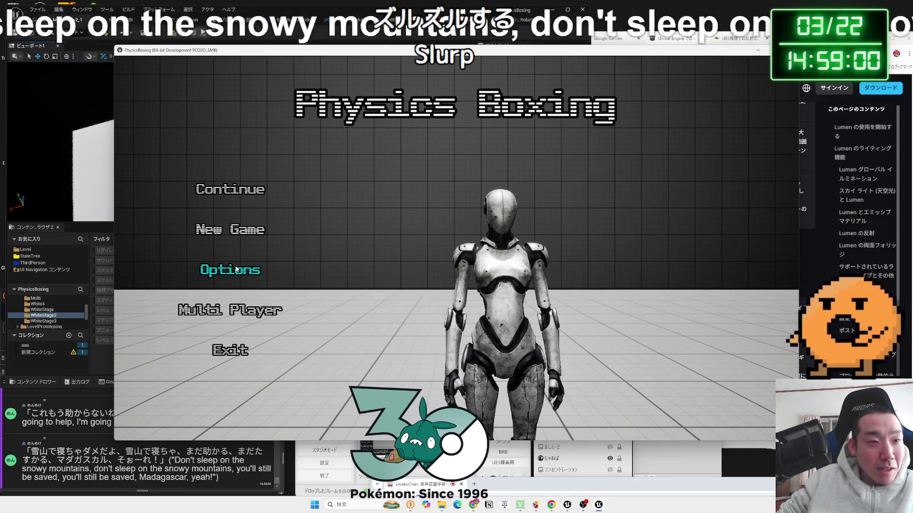
- Cycle the Scalability setting in the game's Video options and apply it
click(232, 271)
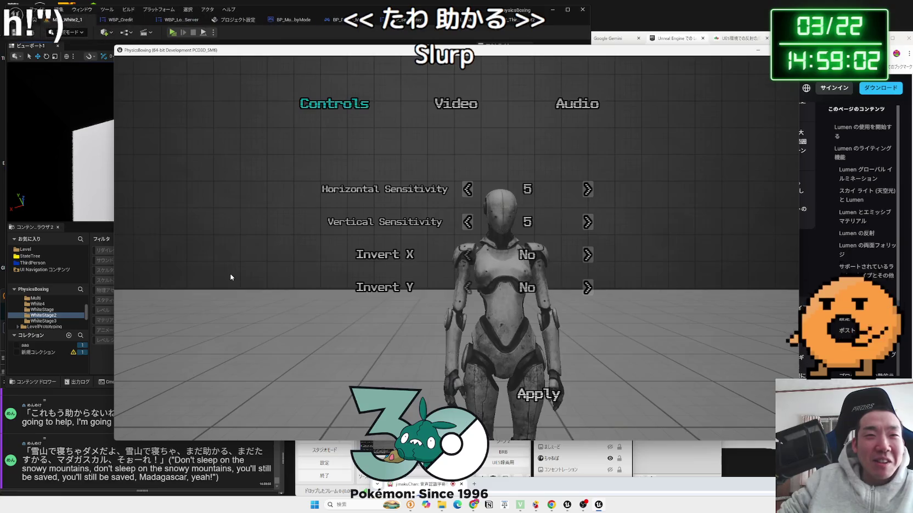
click(440, 102)
click(582, 167)
click(582, 167)
scroll(553, 214, down, 2)
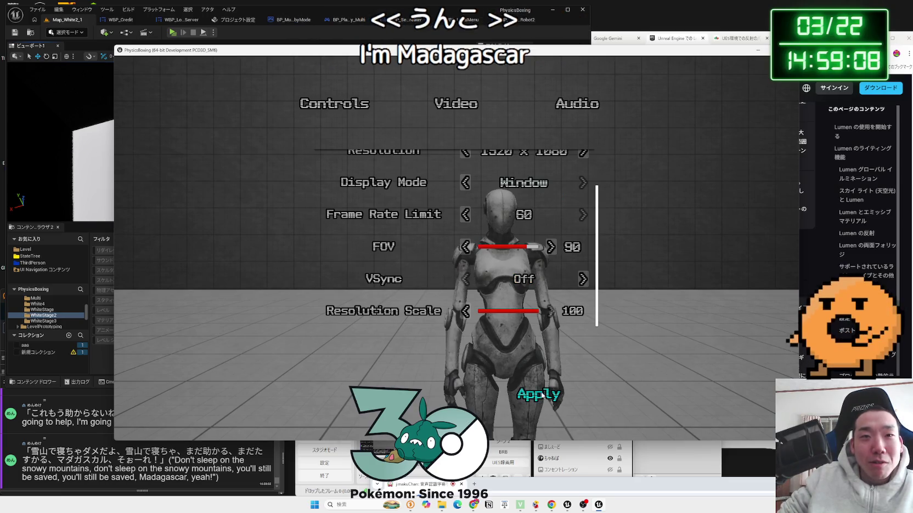
click(543, 396)
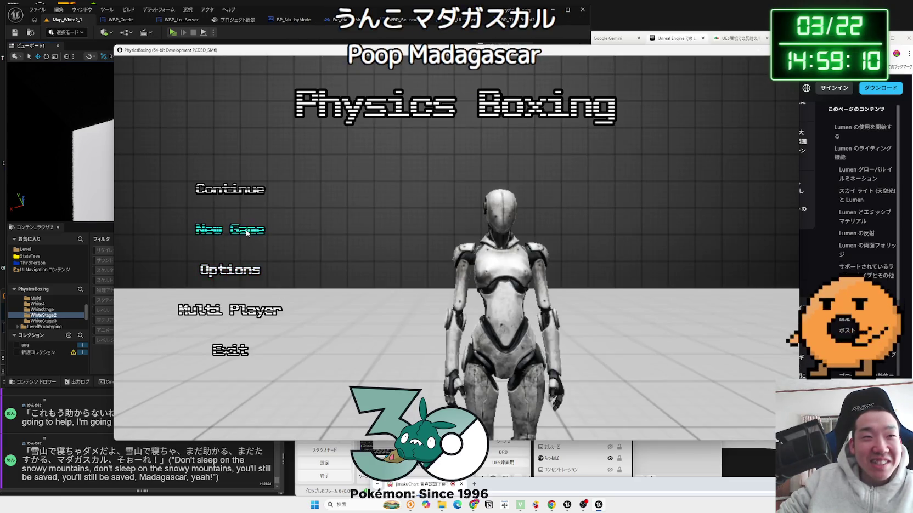
- Change Scalability again, raise Resolution Scale to 100, apply, and start a new game
click(232, 268)
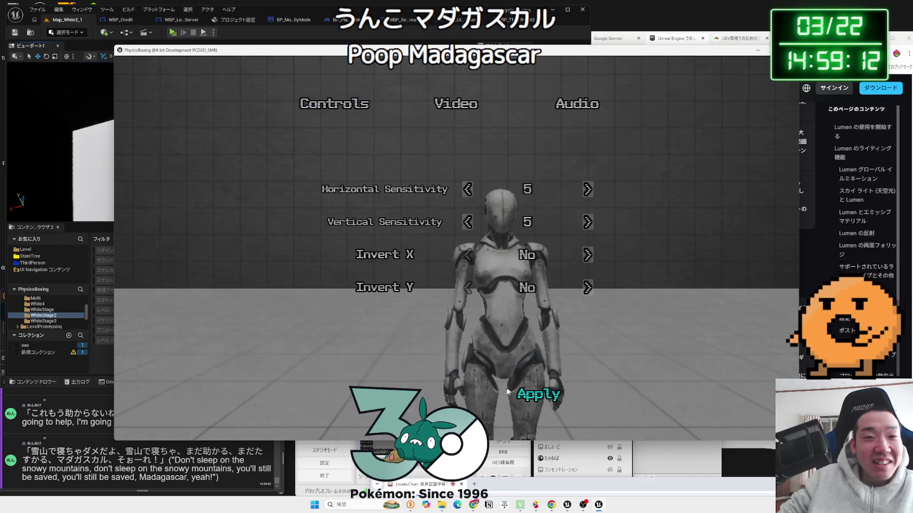
click(450, 116)
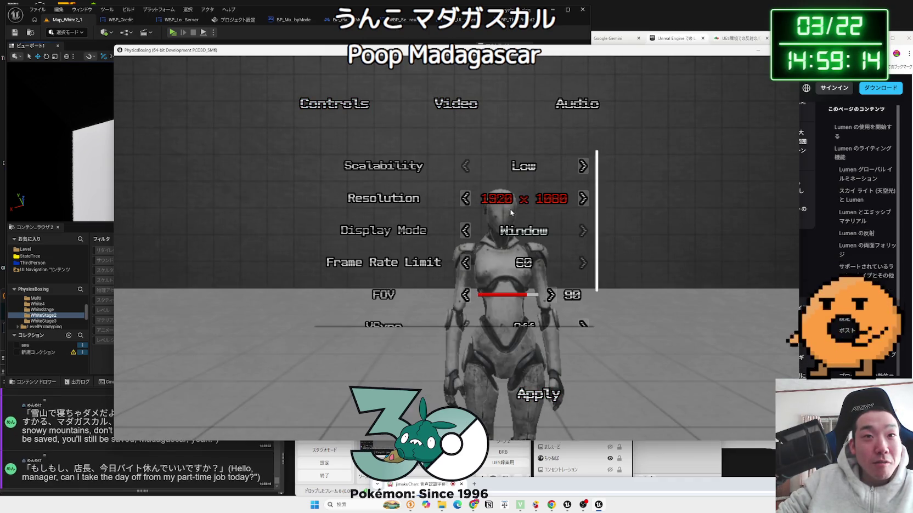
click(583, 166)
click(582, 166)
scroll(571, 263, down, 2)
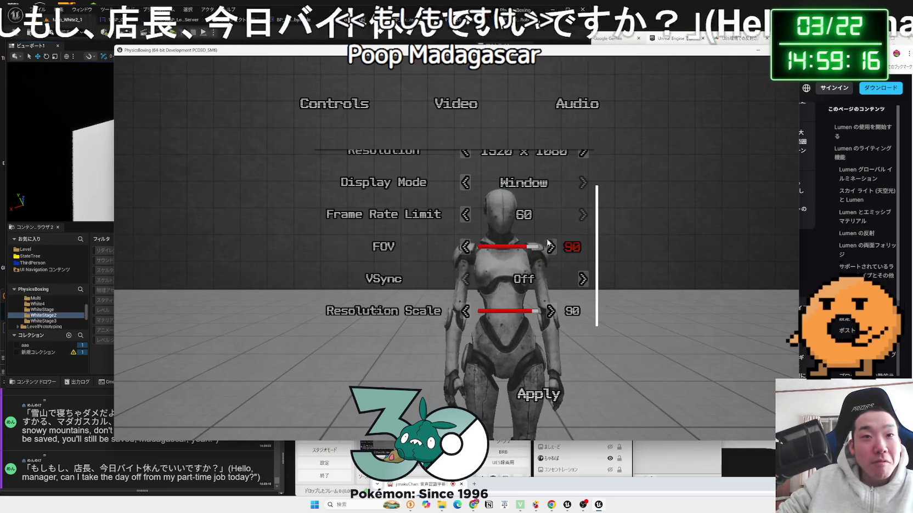
click(549, 311)
click(539, 394)
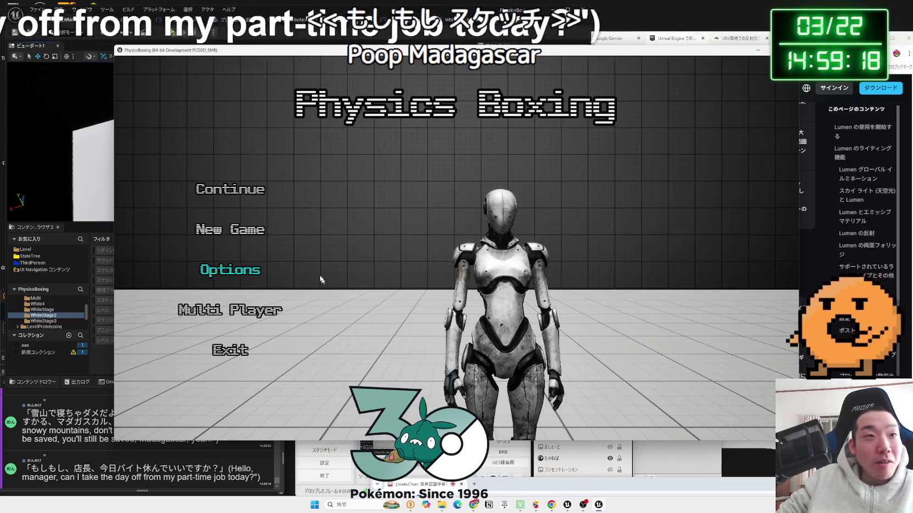
click(244, 190)
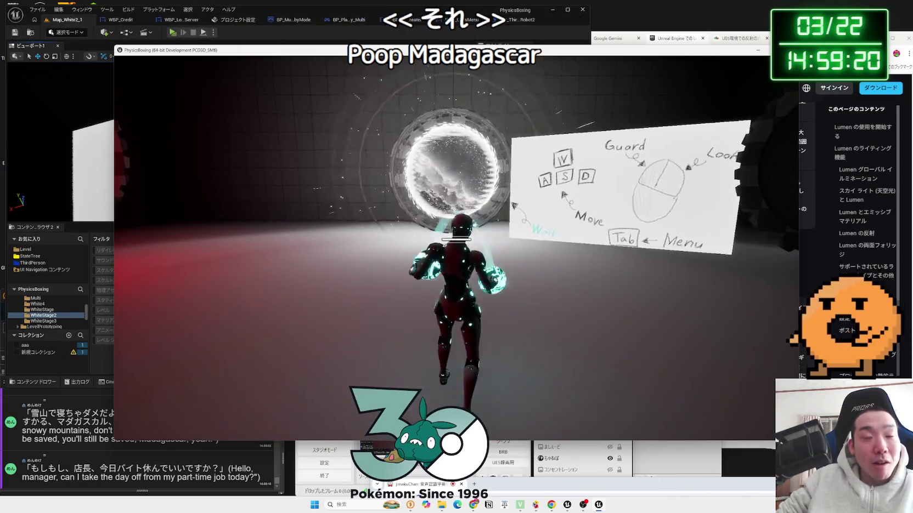
- Walk the robot forward past the controls board and through the portal into the arena
key(w)
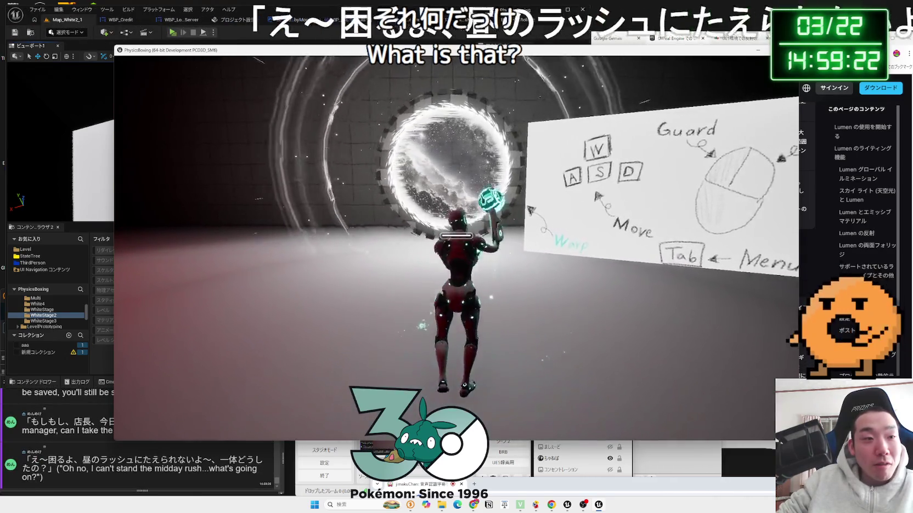
key(w)
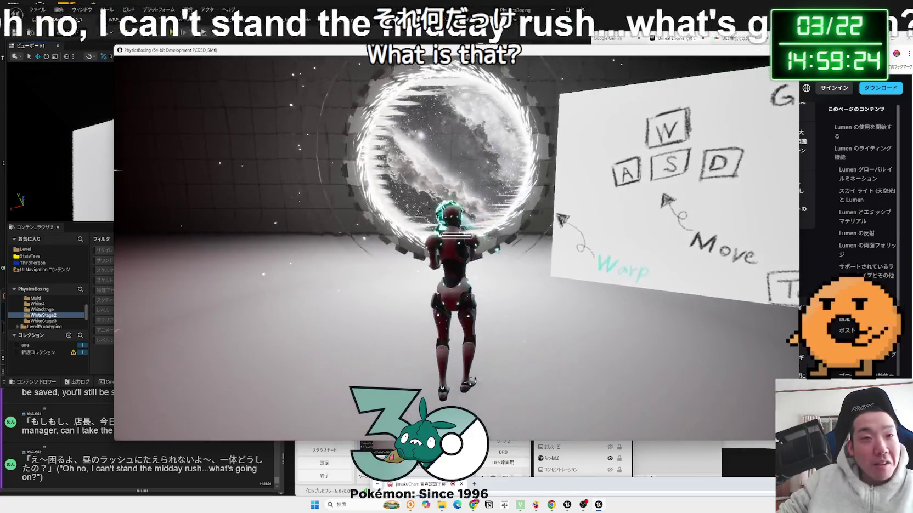
key(w)
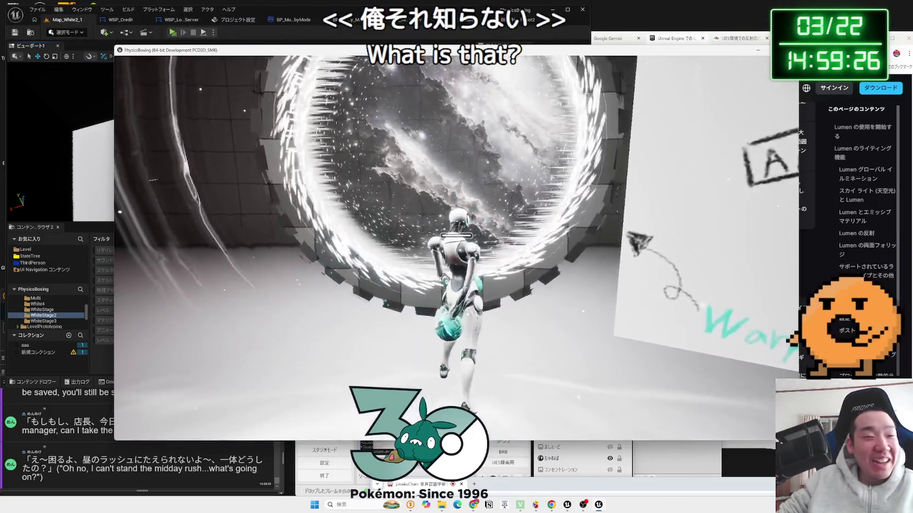
key(w)
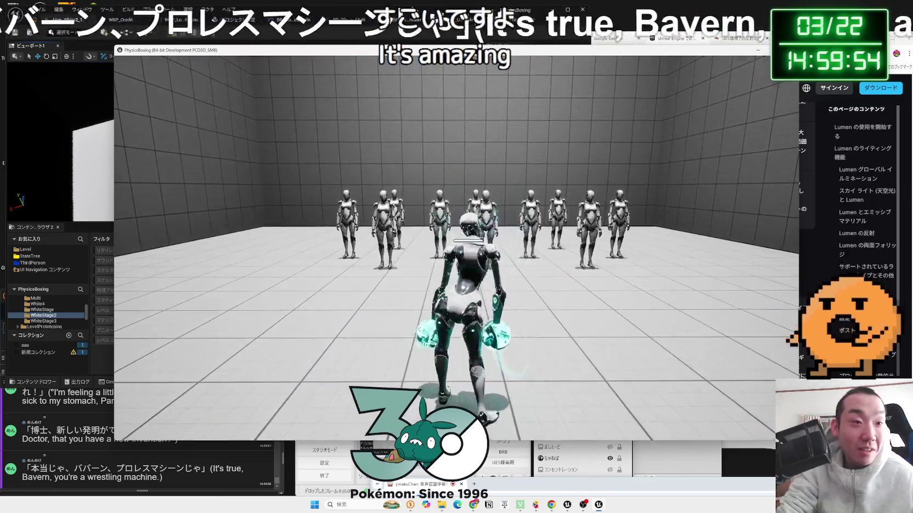
- From the pause menu, set Scalability back to a higher level and Resolution Scale to 100
key(Escape)
click(230, 245)
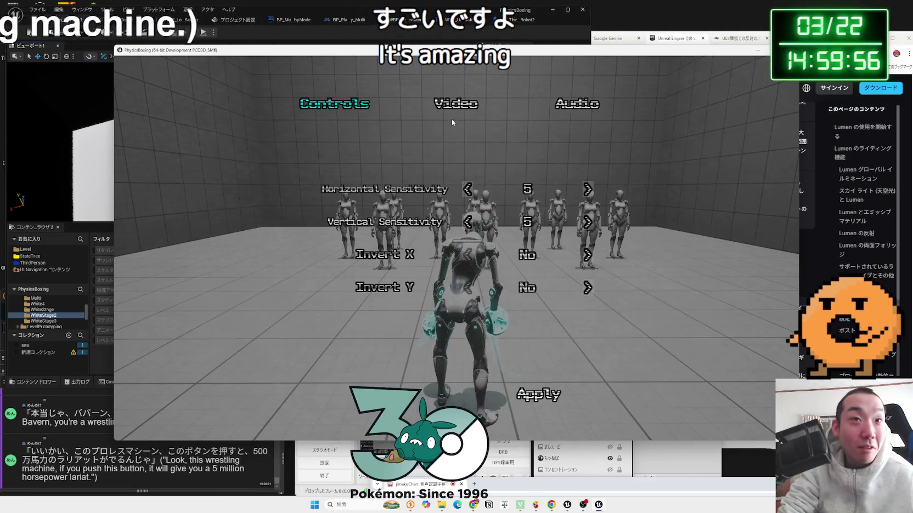
click(451, 103)
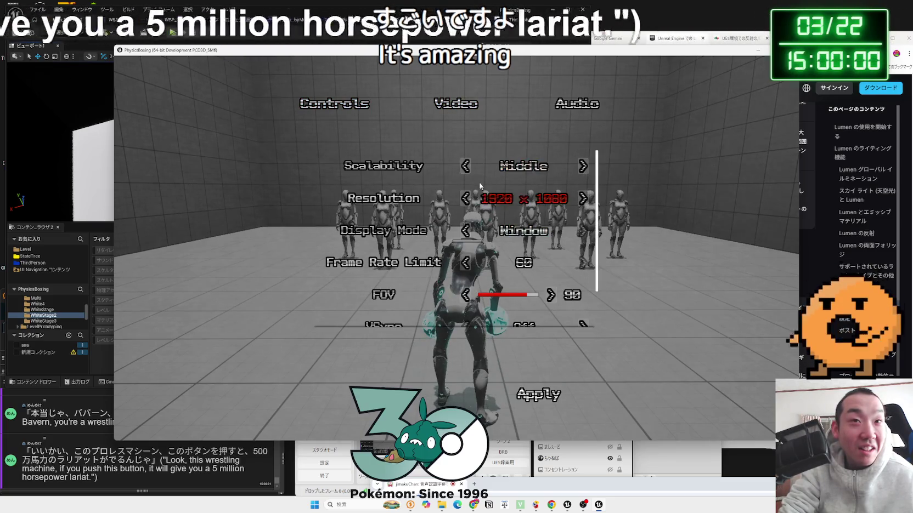
click(465, 166)
scroll(530, 285, down, 2)
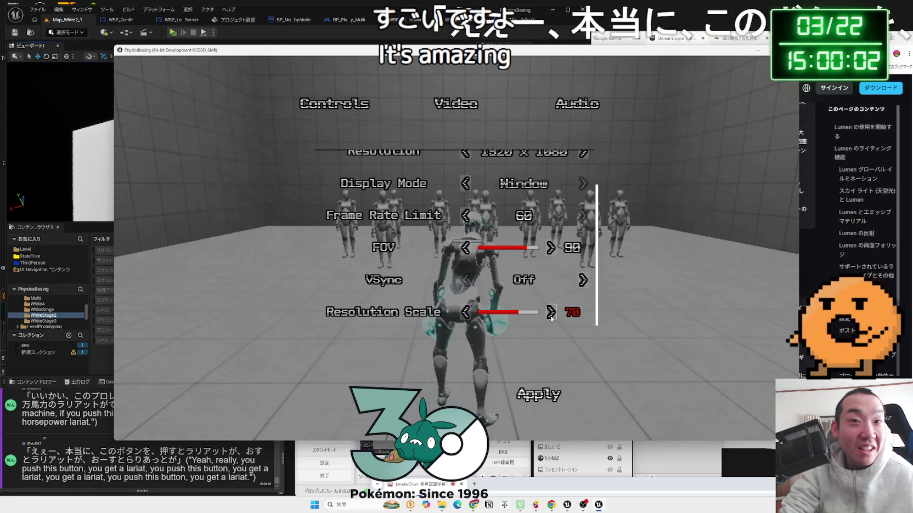
scroll(544, 284, up, 2)
click(524, 158)
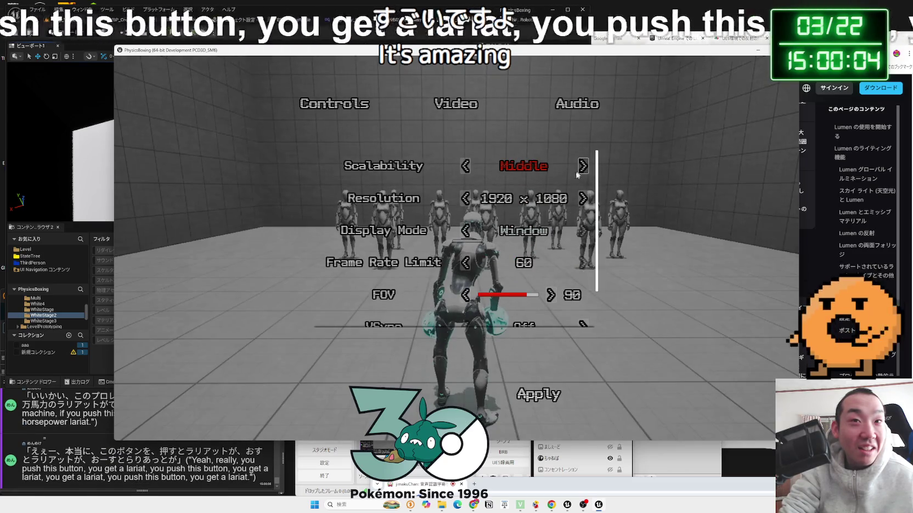
scroll(525, 255, down, 1)
scroll(525, 254, down, 1)
click(554, 311)
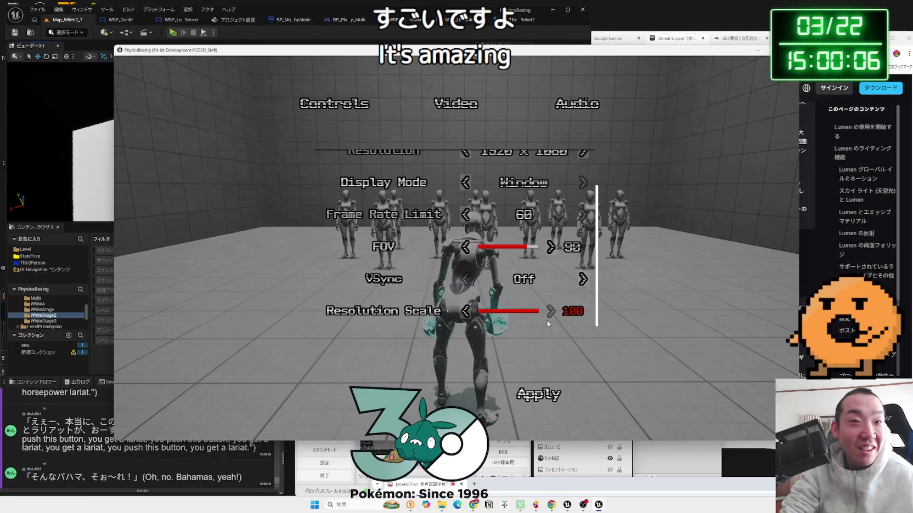
key(Escape)
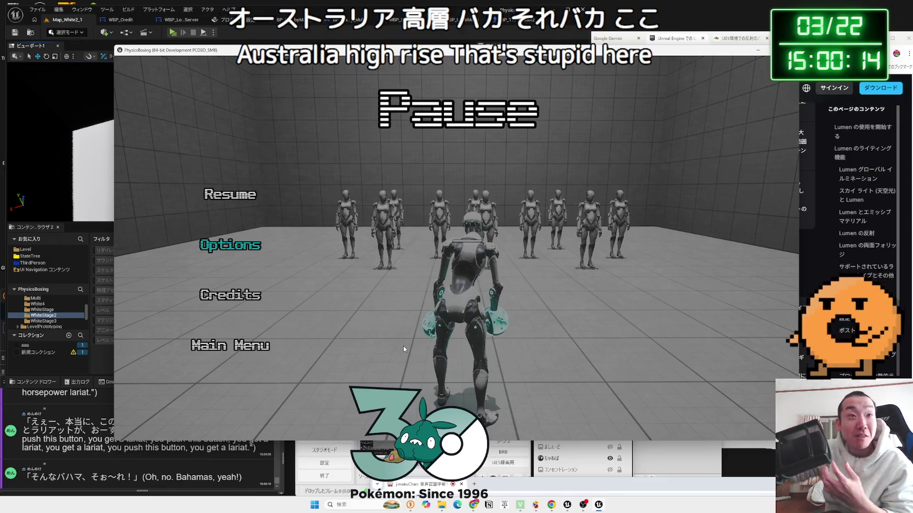
- Resume and punch through the arena robots, knocking several down, then pause again
click(230, 194)
key(w)
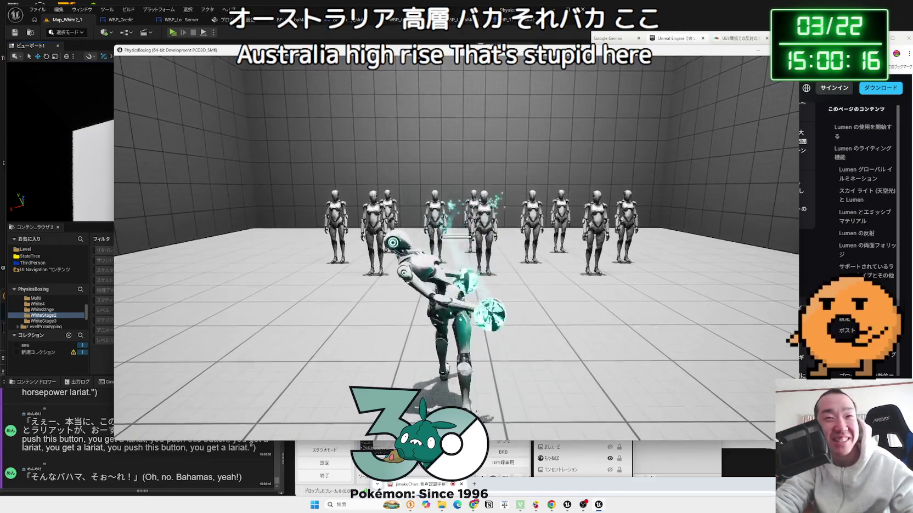
key(w)
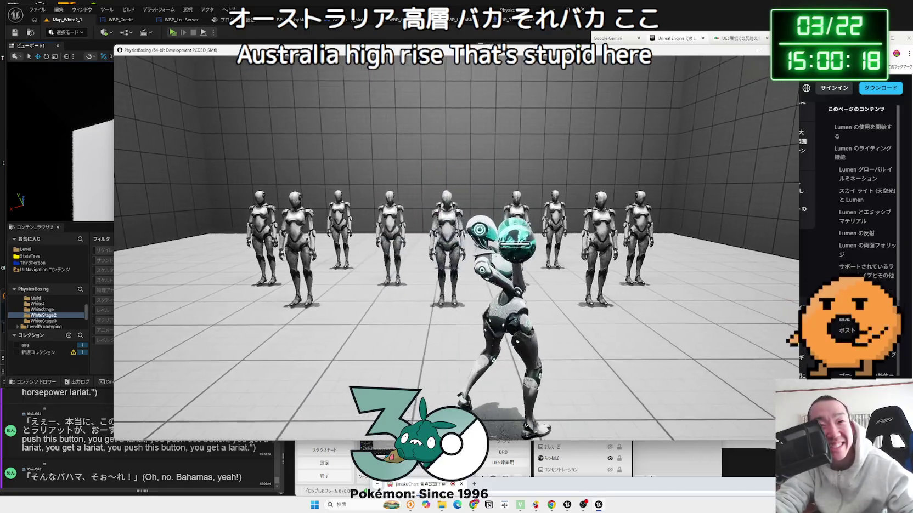
key(w)
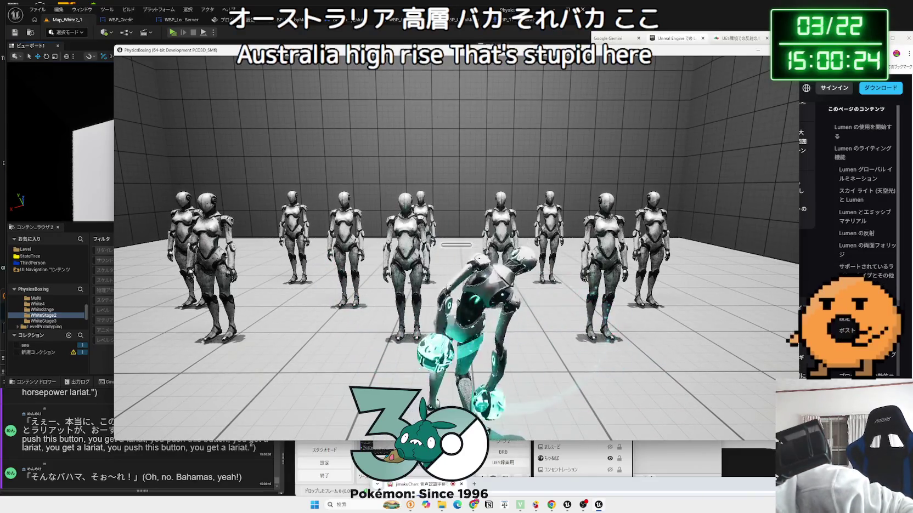
key(a)
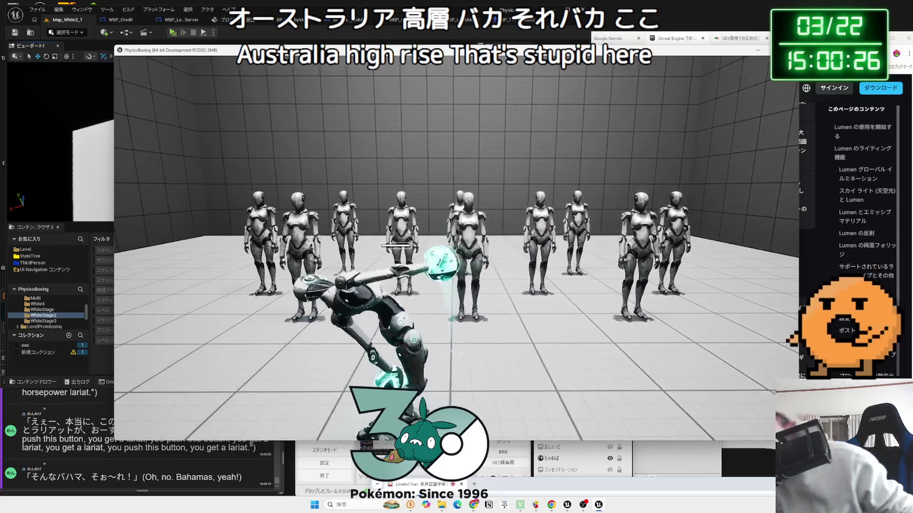
key(w)
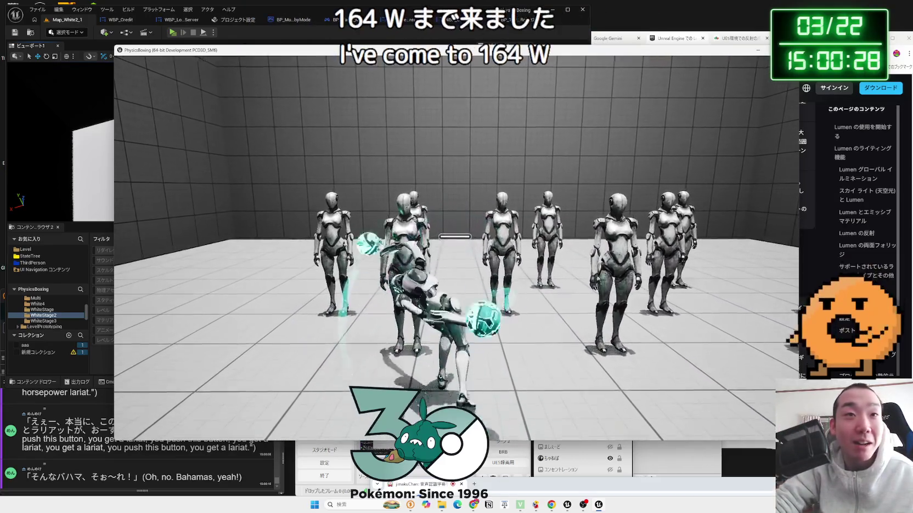
key(d)
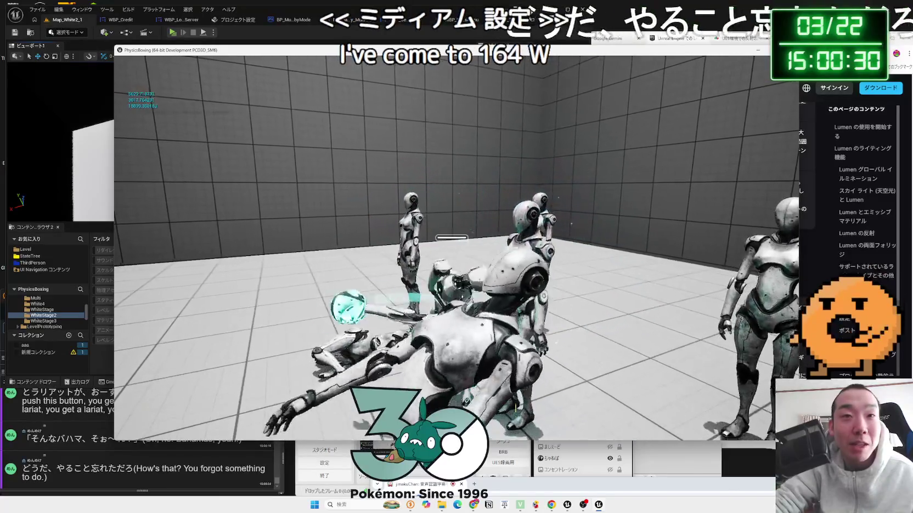
key(w)
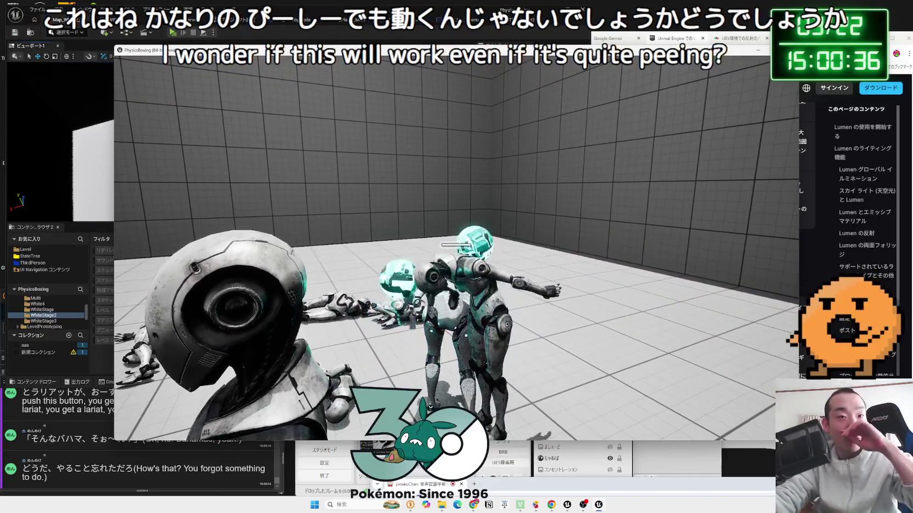
key(Escape)
- Return to the main menu and quit the packaged PhysicsBoxing game
click(245, 346)
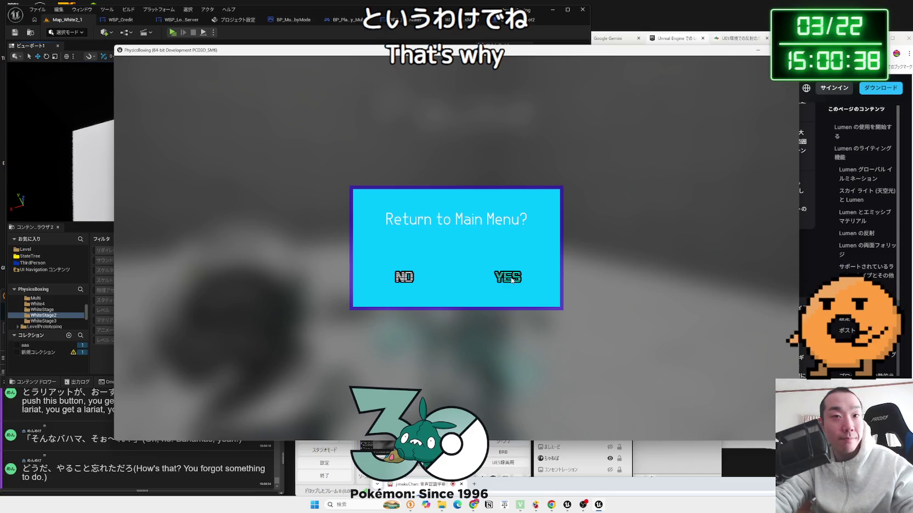
click(510, 280)
key(Down)
key(Down)
key(Down)
key(Return)
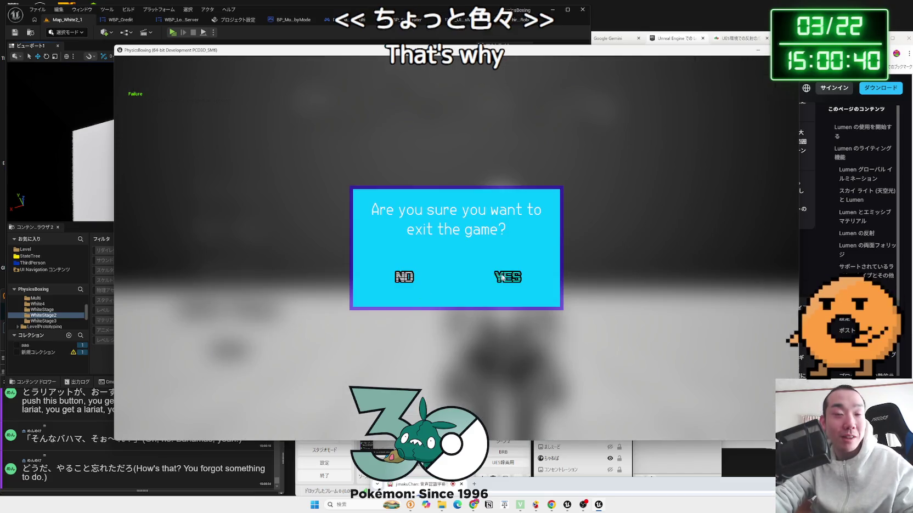
click(502, 278)
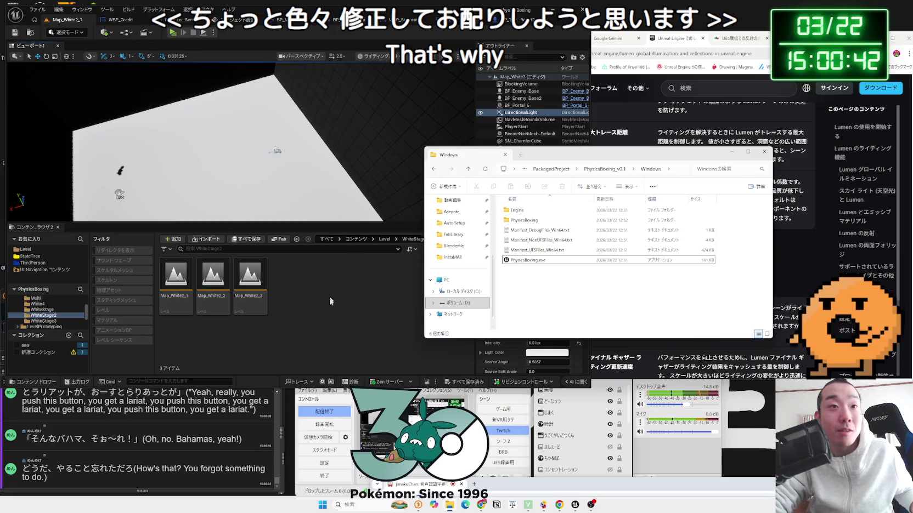
- In Map_White2_1, delete the floor chamfer cube and directional light, then paste the point lights and cube
click(330, 301)
drag(300, 194, 407, 66)
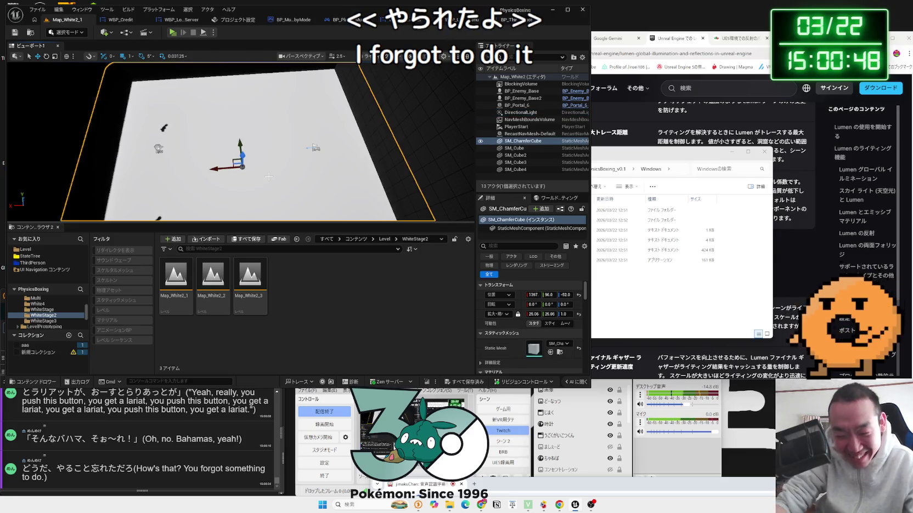
key(Delete)
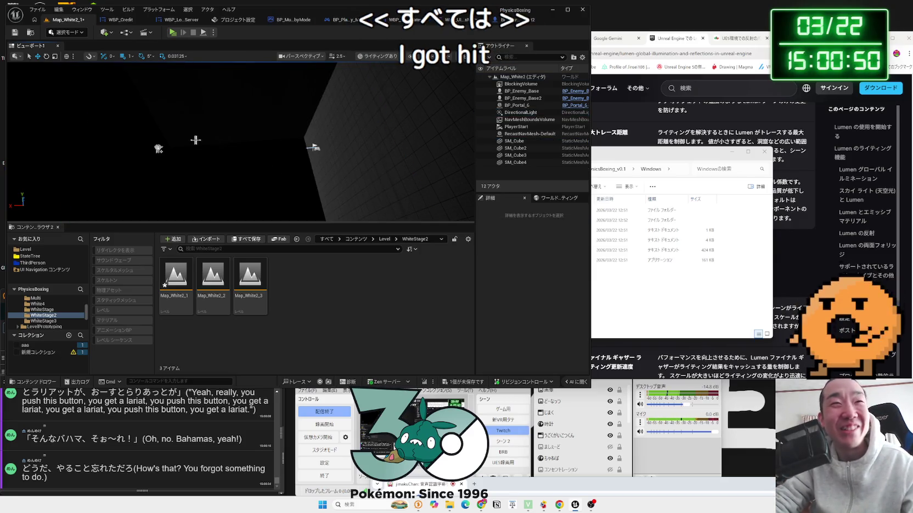
drag(212, 159, 252, 123)
click(252, 123)
key(Delete)
key(ctrl+v)
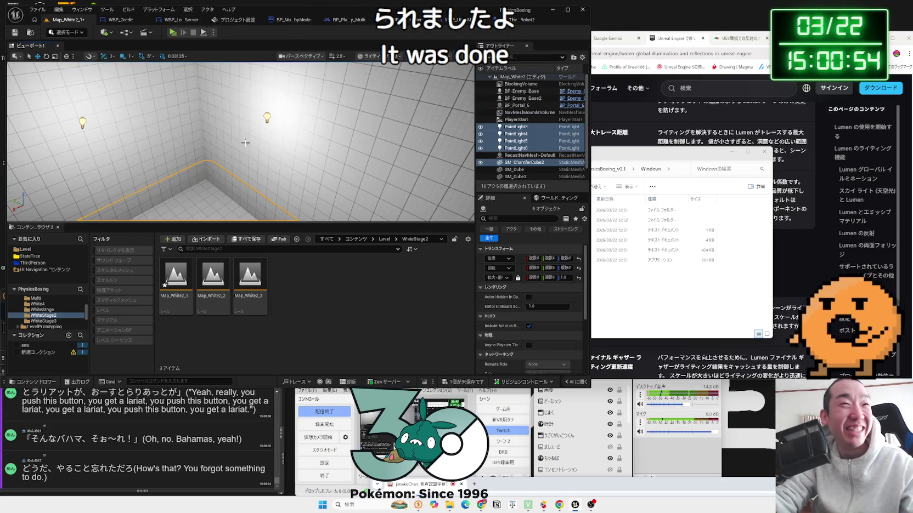
- Play-test Map_White2_1 briefly, then open the Map_White2_2 level
click(173, 33)
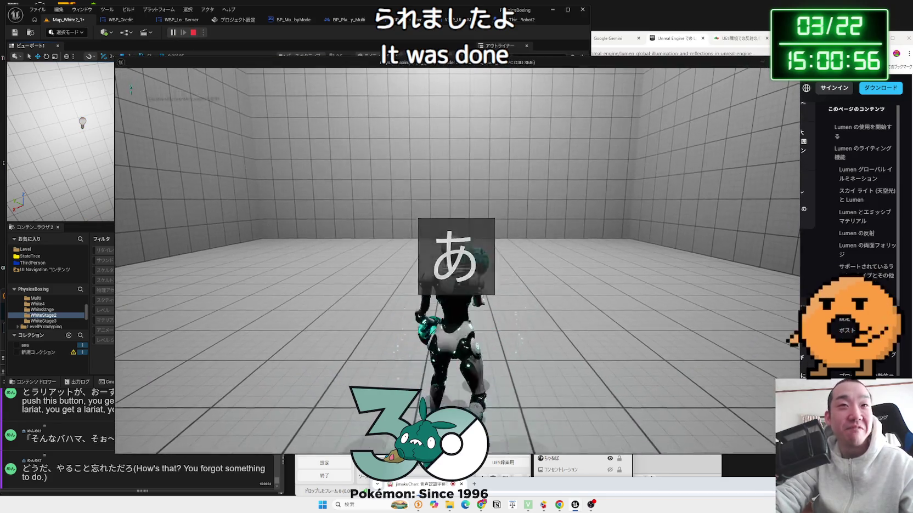
key(Escape)
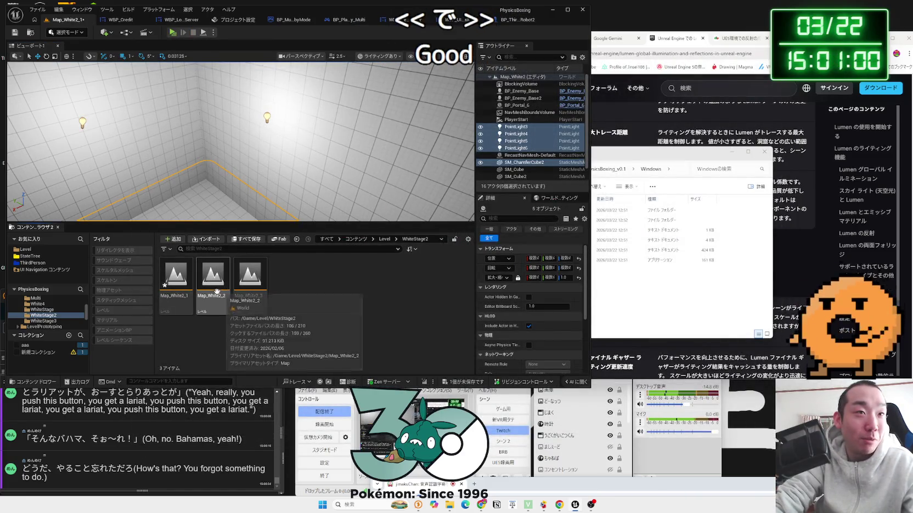
click(208, 288)
double_click(207, 288)
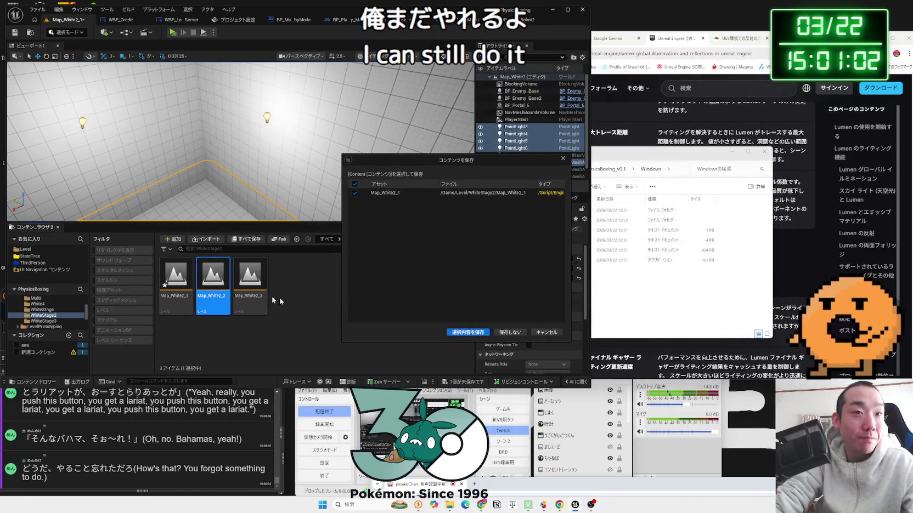
- Save Map_White2_1, then replace Map_White2_2's floor cube and directional light with the pasted point lights
click(464, 331)
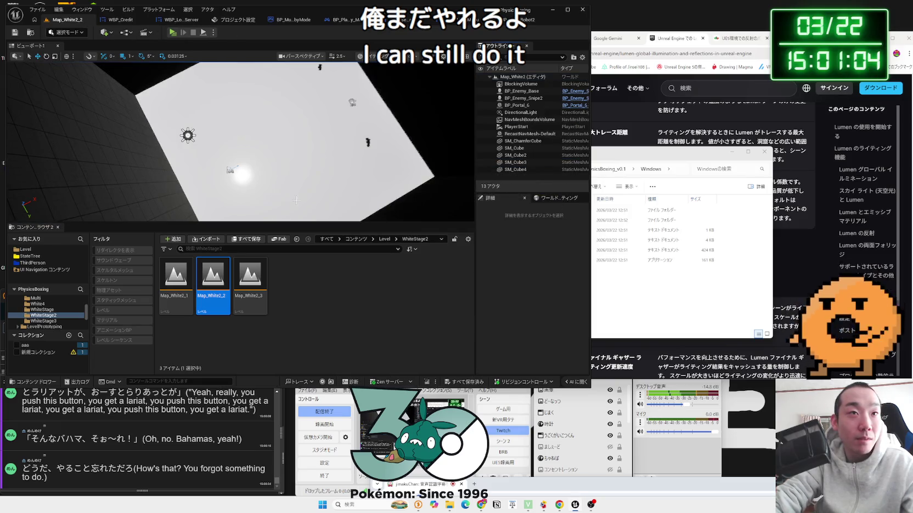
click(288, 166)
key(Delete)
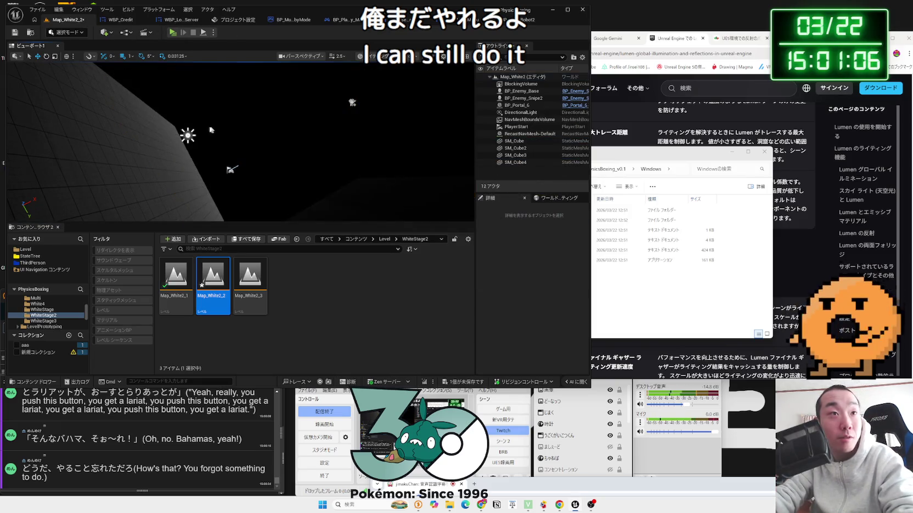
click(188, 135)
key(Delete)
key(ctrl+v)
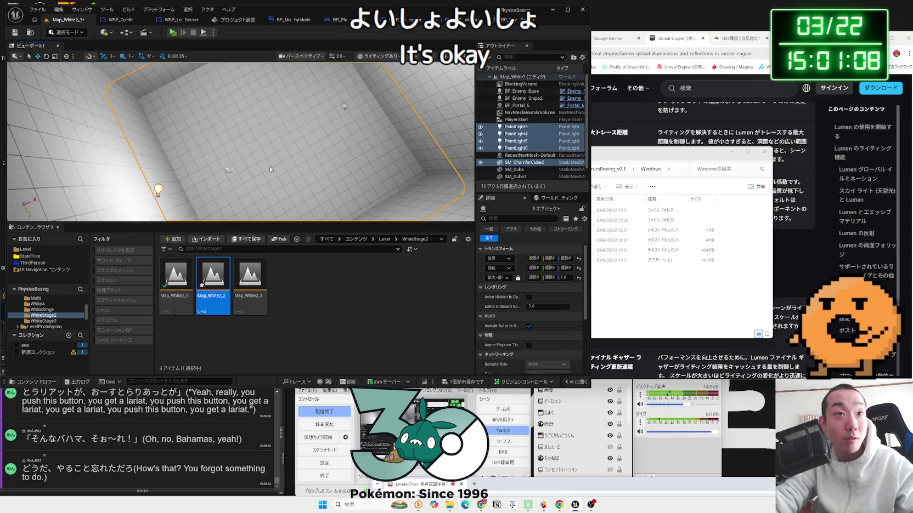
- Play-test Map_White2_2, then open Map_White2_3 and confirm saving the previous level
click(172, 33)
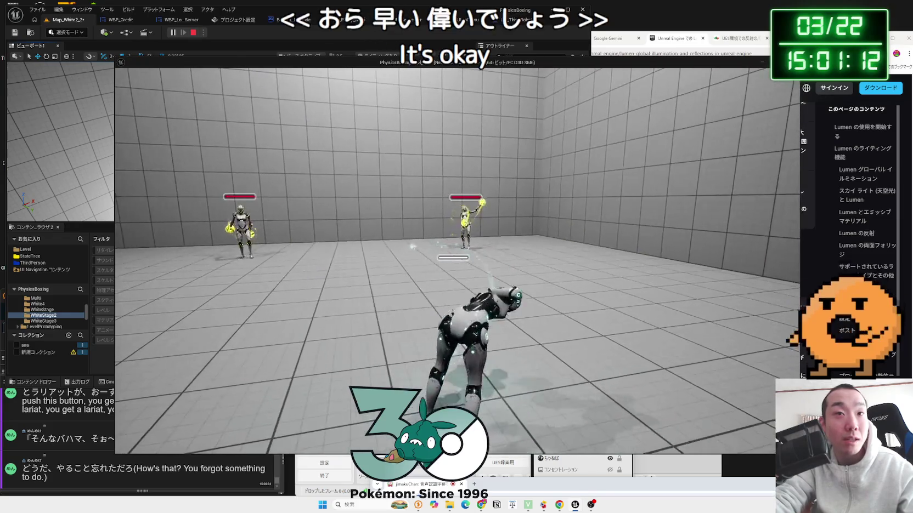
key(Escape)
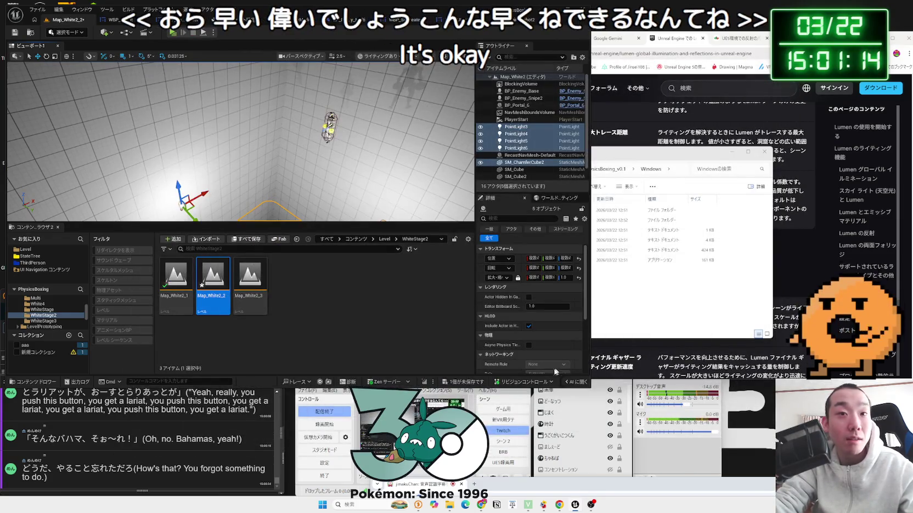
double_click(248, 289)
key(Return)
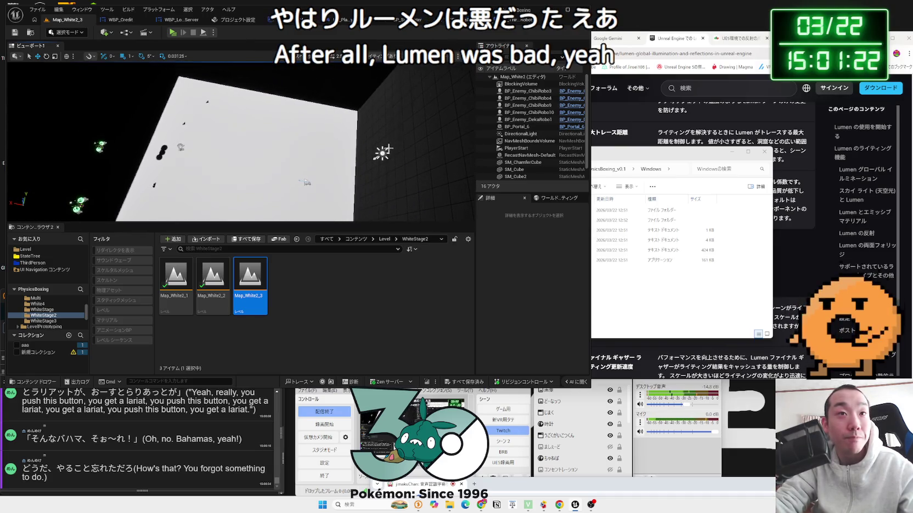
- Delete Map_White2_3's directional light, bring in the point lights, and start a play test with Alt+P
key(Delete)
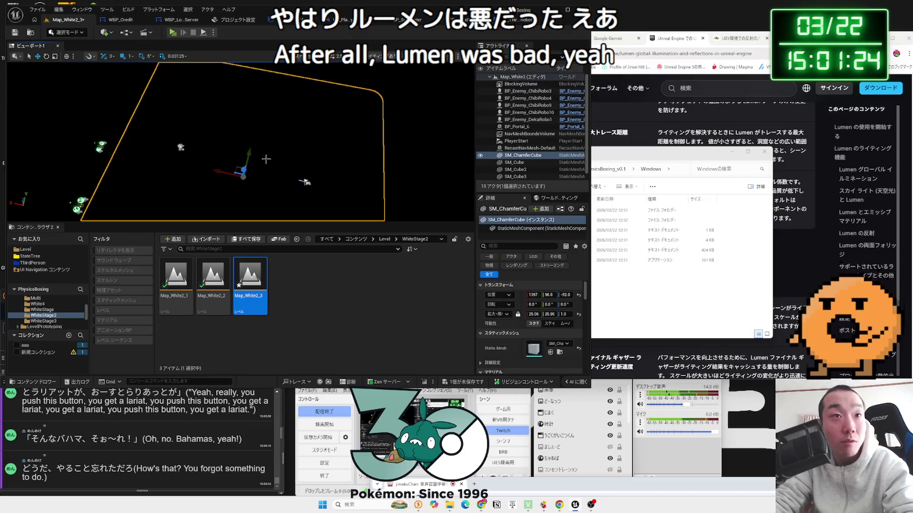
key(ctrl+z)
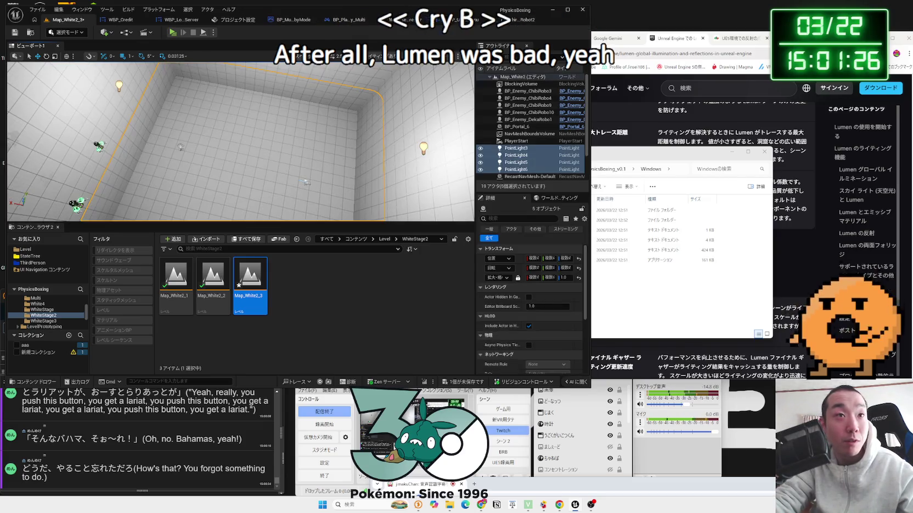
key(alt+p)
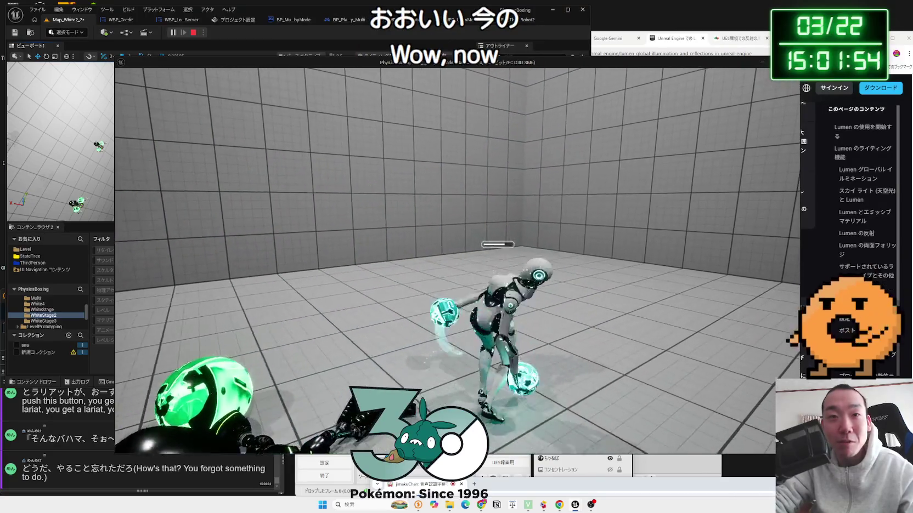
- Pause the play session, glance at Options, then return to the main menu and exit
key(Escape)
click(231, 257)
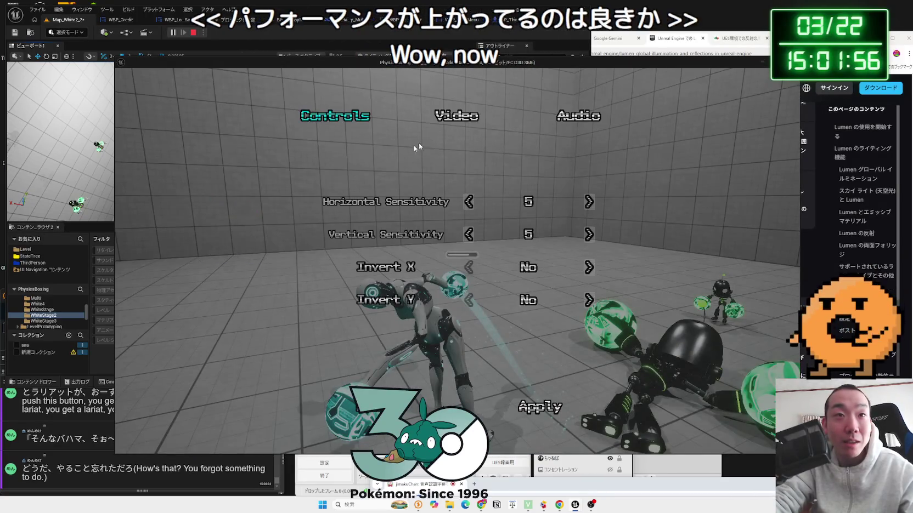
scroll(516, 220, down, 2)
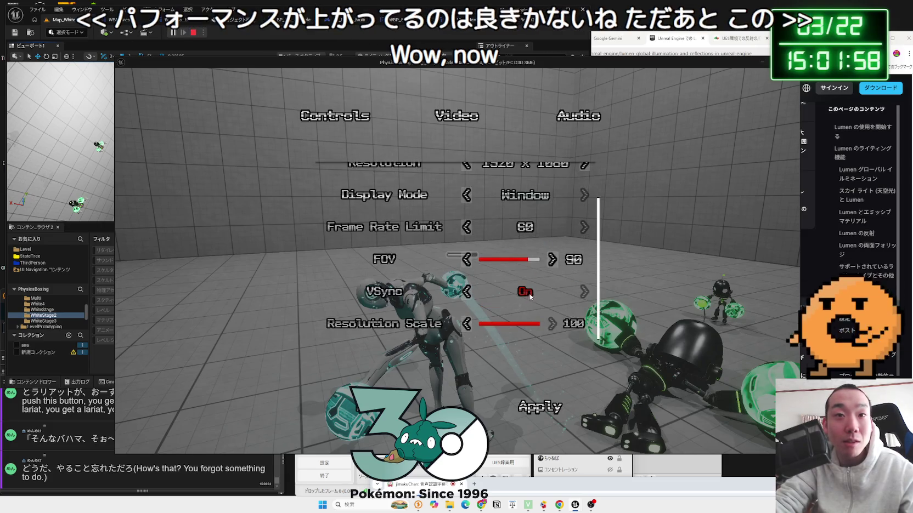
scroll(514, 227, up, 1)
key(Escape)
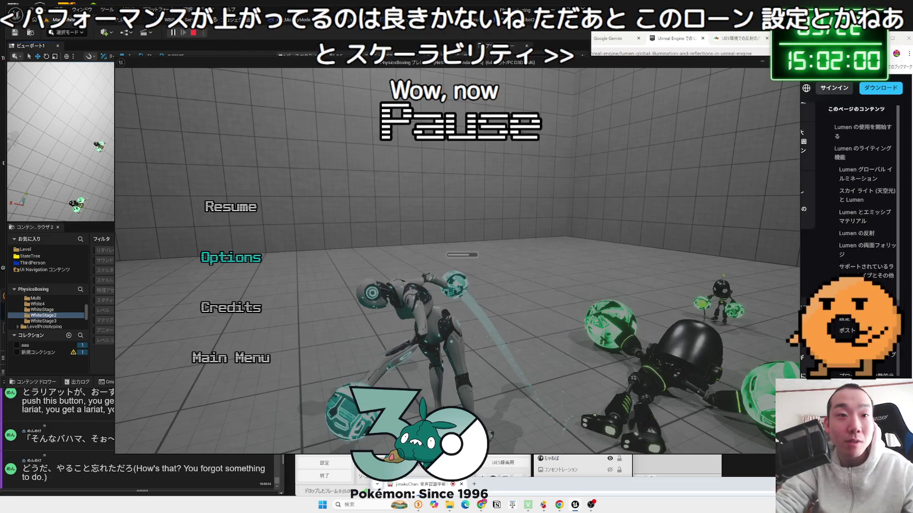
click(231, 371)
click(503, 299)
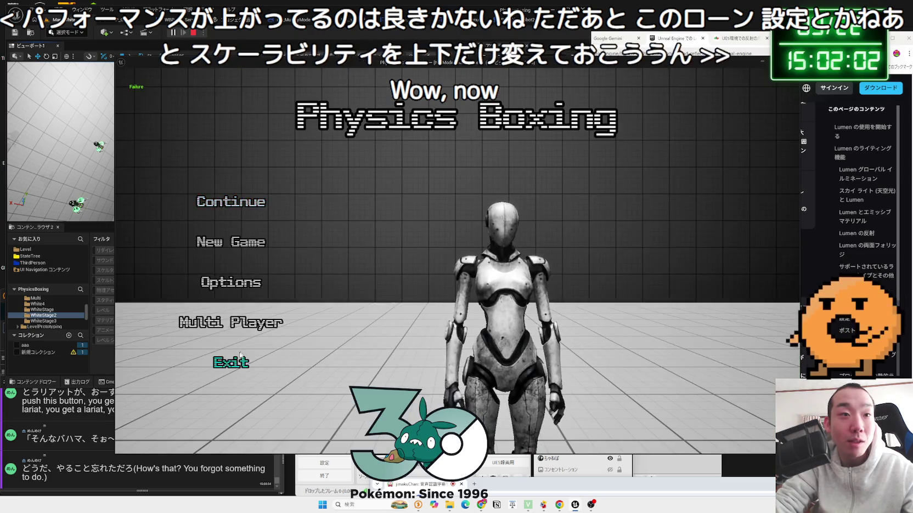
click(228, 363)
click(513, 293)
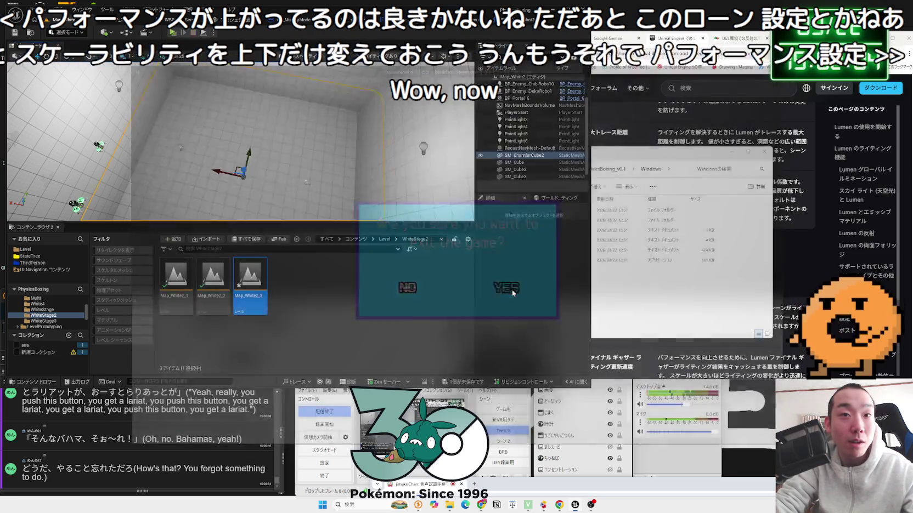
- Reopen Map_White2_3, adjust the viewport, and go up to the Level folder
double_click(262, 289)
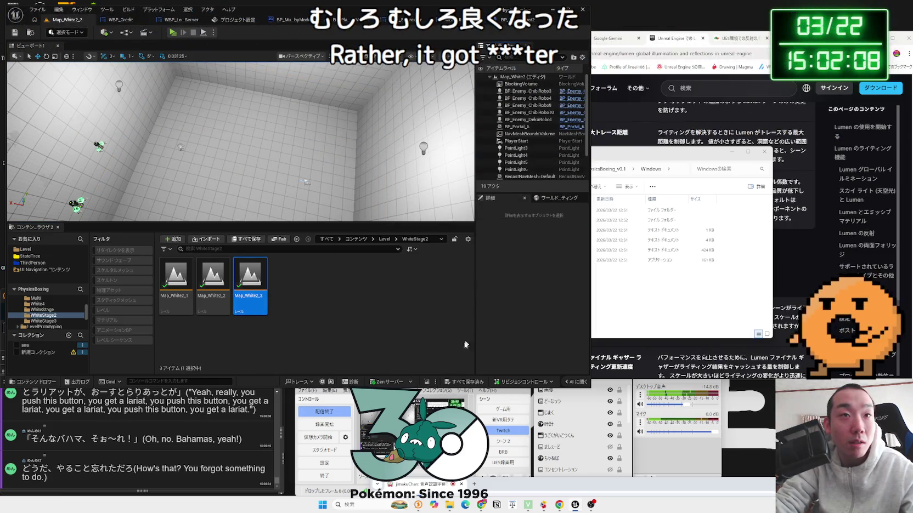
drag(326, 194, 313, 170)
click(296, 239)
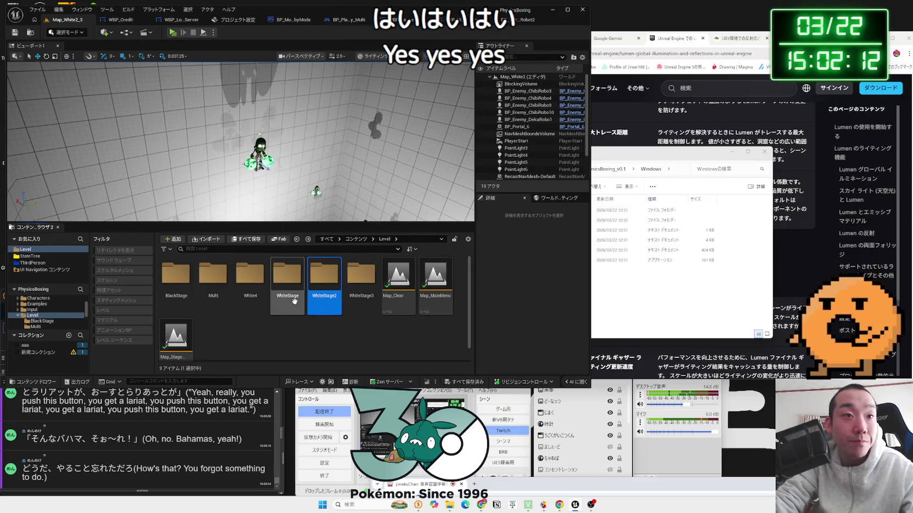
drag(365, 221, 362, 197)
mouse_move(241, 164)
mouse_down()
mouse_move(241, 123)
mouse_move(241, 181)
mouse_move(332, 228)
mouse_up()
- Open the Map_White3_3 level from the WhiteStage3 folder
double_click(347, 278)
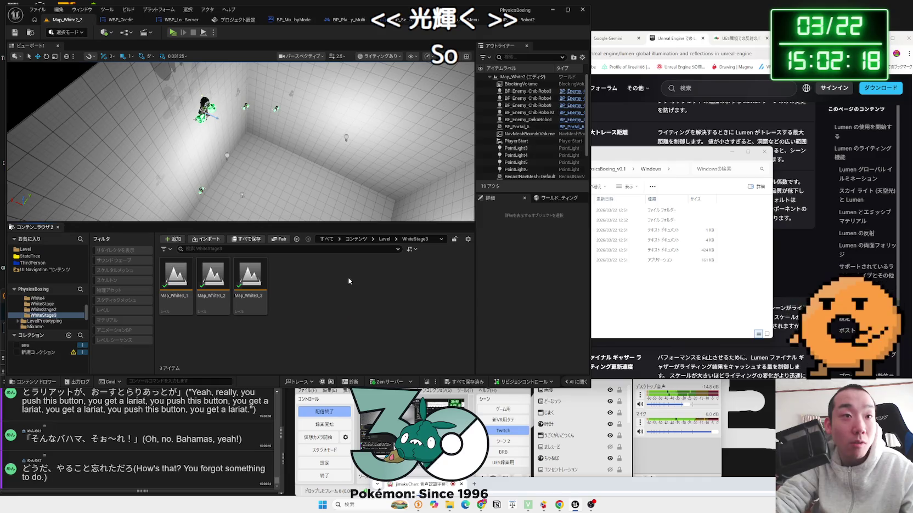
key(alt+Left)
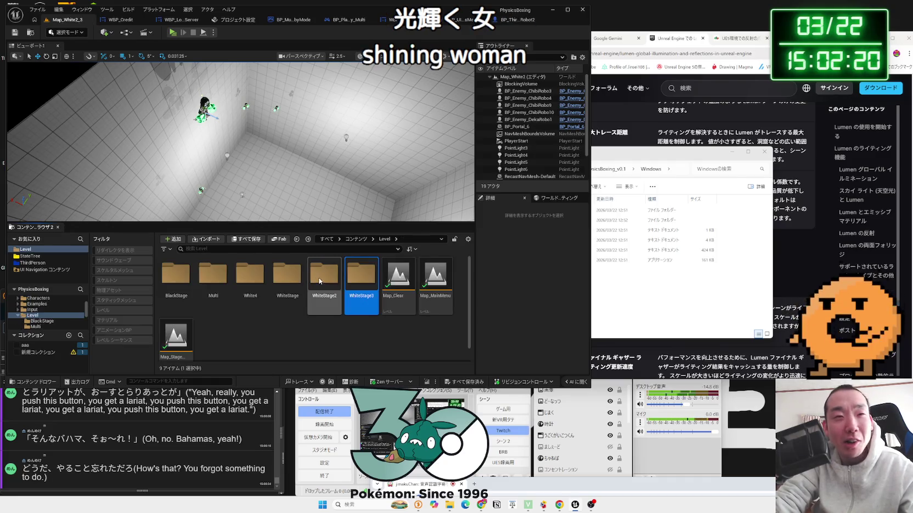
double_click(357, 282)
double_click(256, 282)
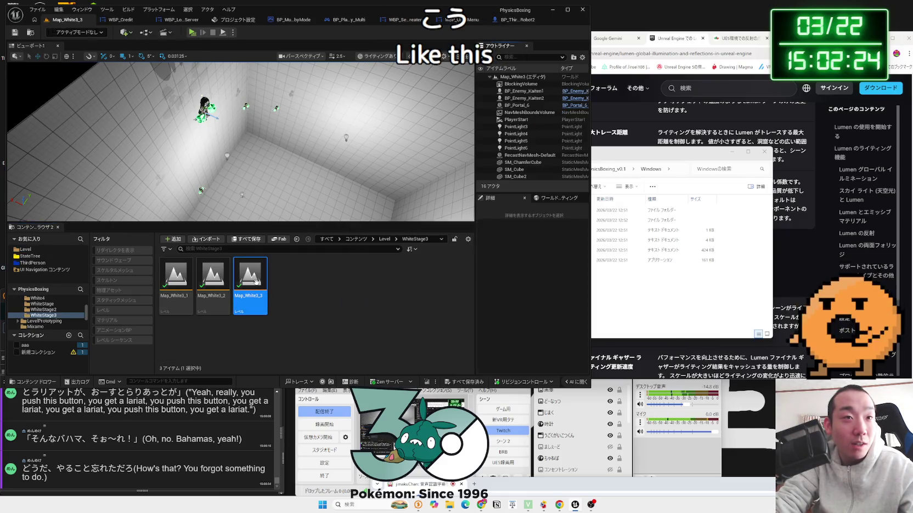
- Open Map_White4_1 from the White4 folder and start a play test
key(alt+Left)
double_click(248, 284)
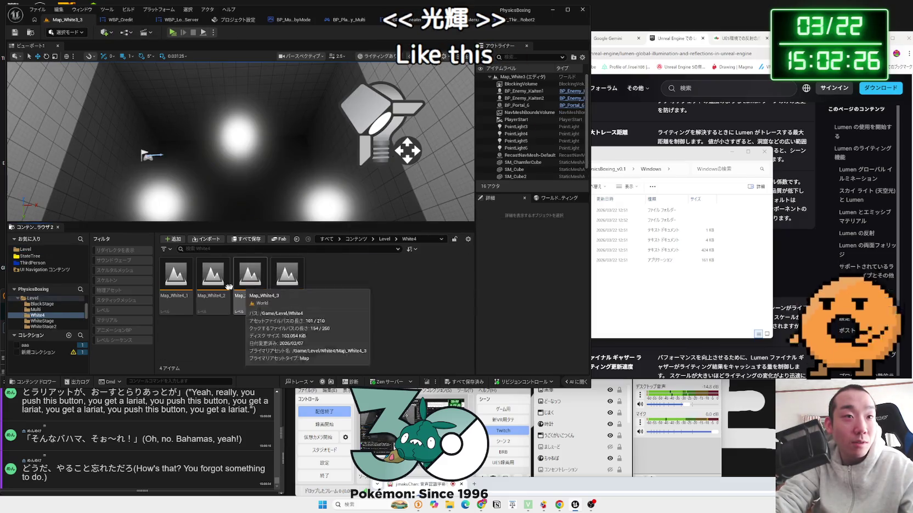
double_click(181, 288)
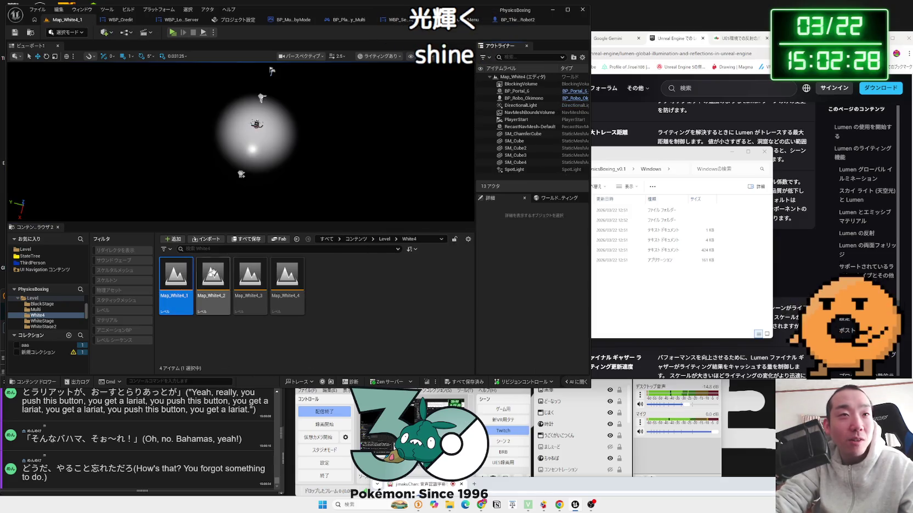
click(172, 33)
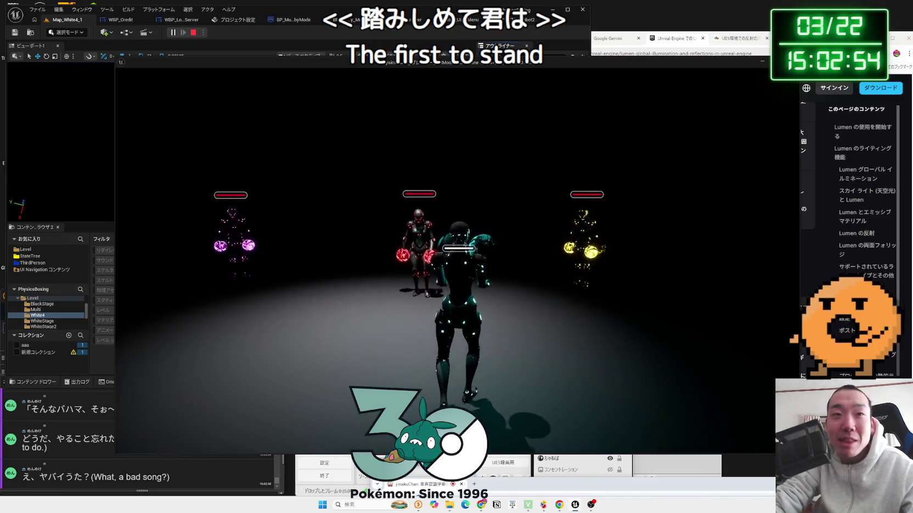
- Pause the match, raise Scalability from Low to Middle in Options, and resume
key(Escape)
click(227, 261)
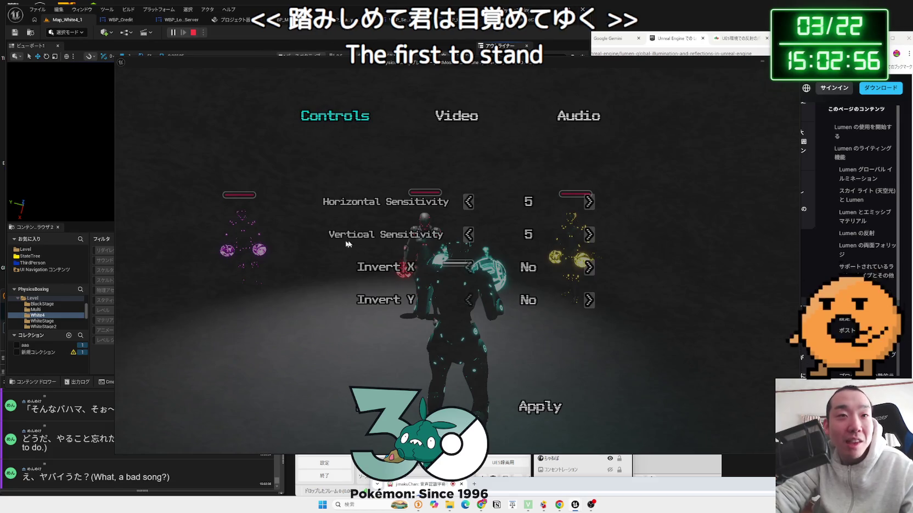
click(584, 178)
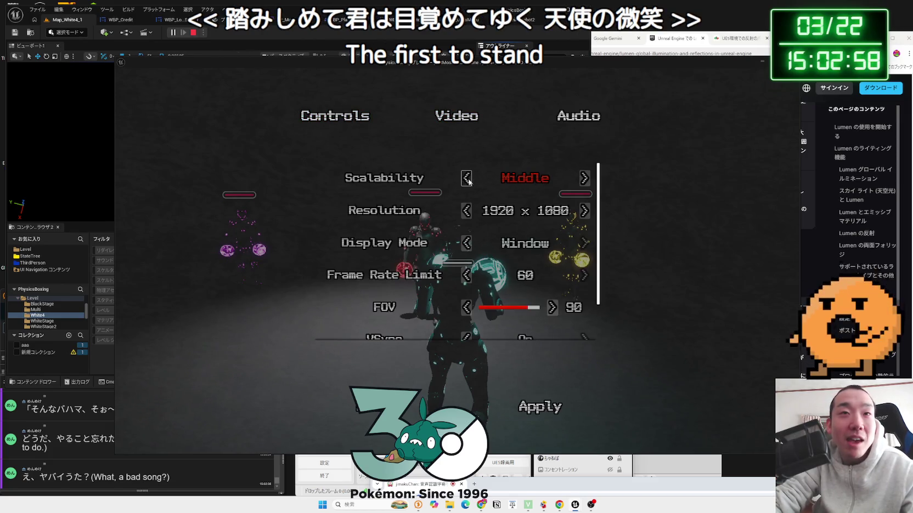
scroll(554, 332, down, 1)
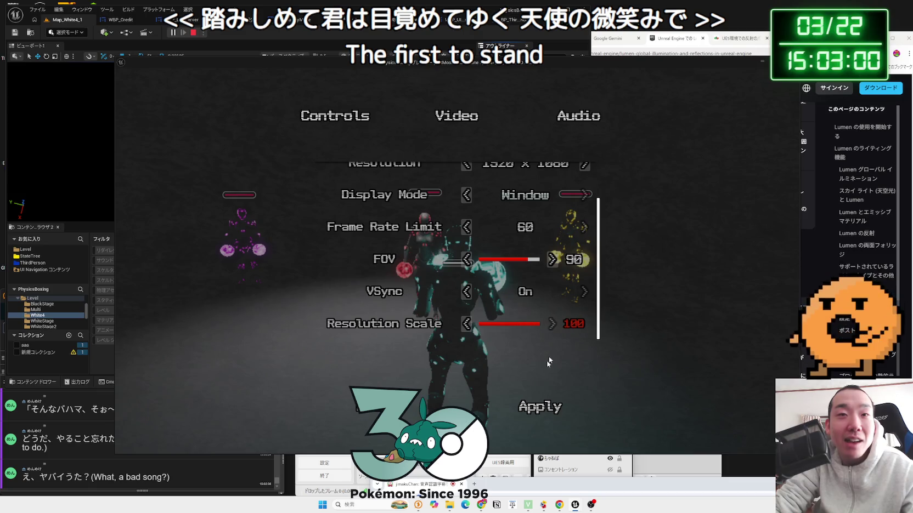
key(Escape)
click(226, 204)
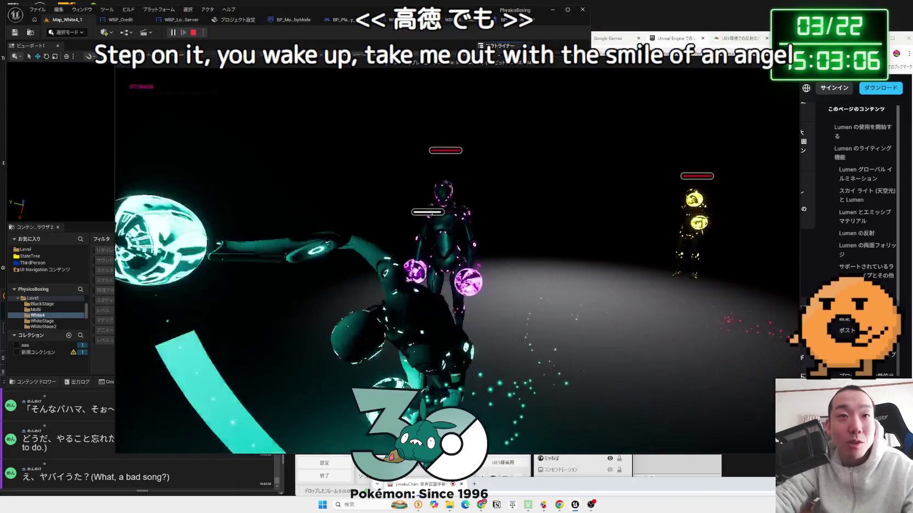
- Raise Video Scalability again, resume the match, then stop the play session
key(Escape)
click(231, 257)
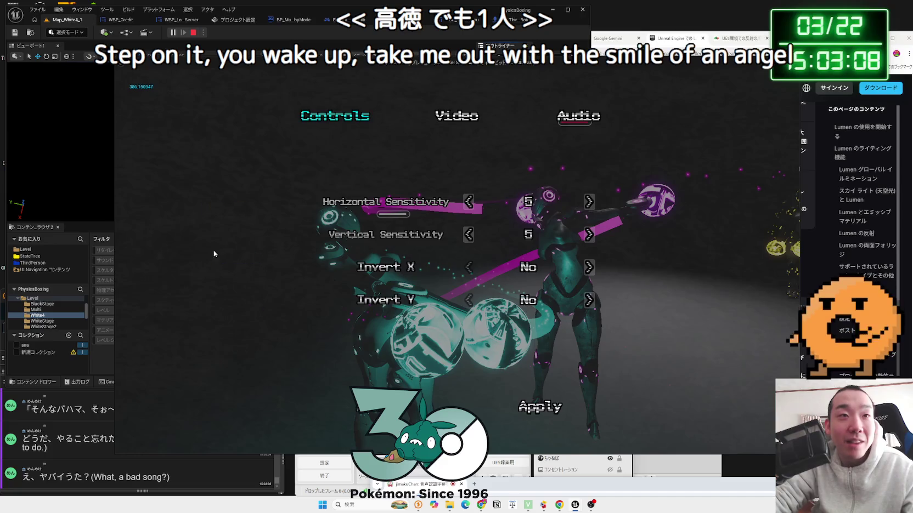
click(456, 116)
click(585, 177)
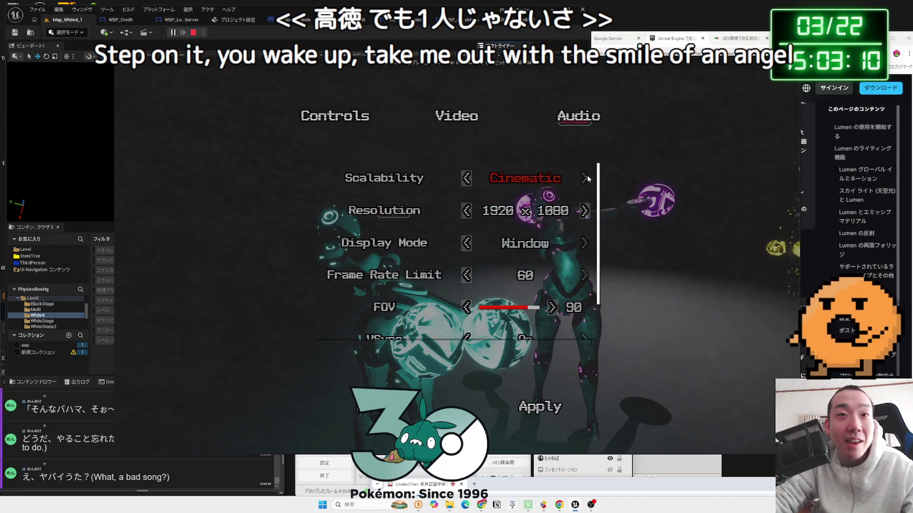
scroll(505, 287, down, 2)
key(Escape)
key(Escape)
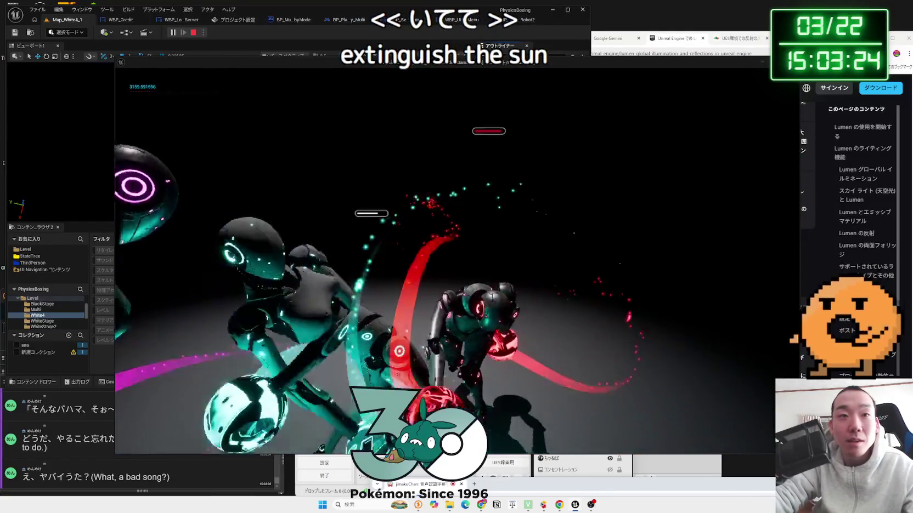
key(Escape)
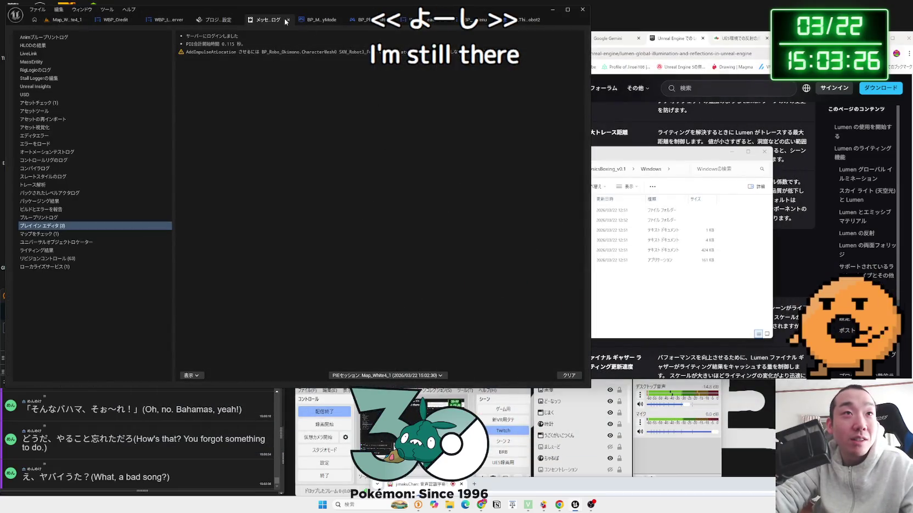
- Close the message log and open Map_Black1 from the Level/BlackStage folder
click(287, 20)
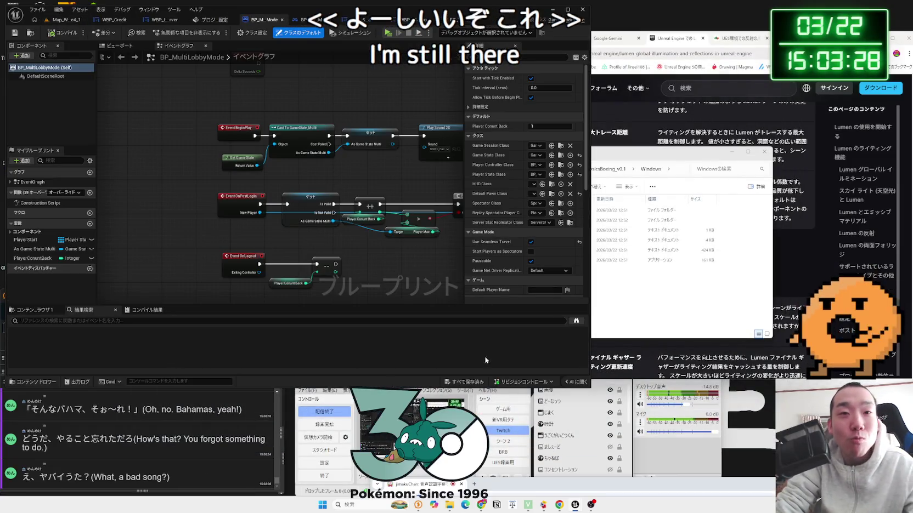
click(66, 20)
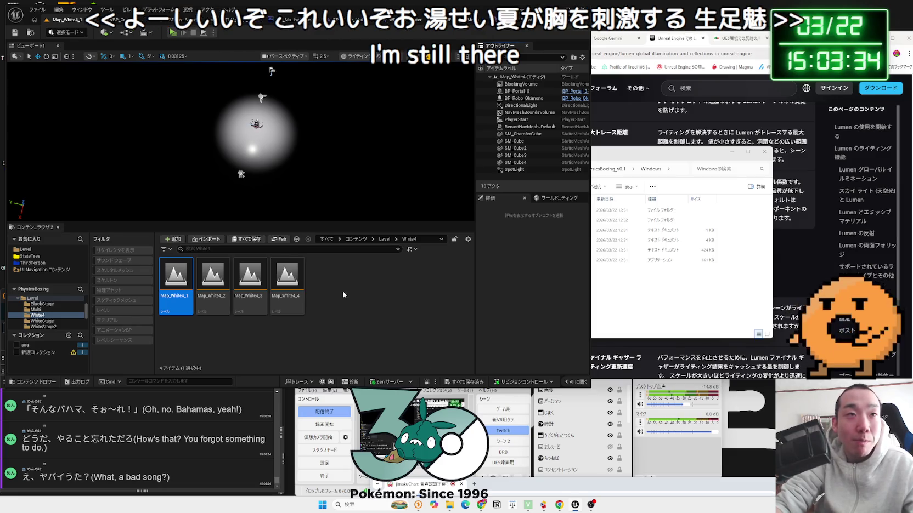
key(alt+Left)
double_click(186, 288)
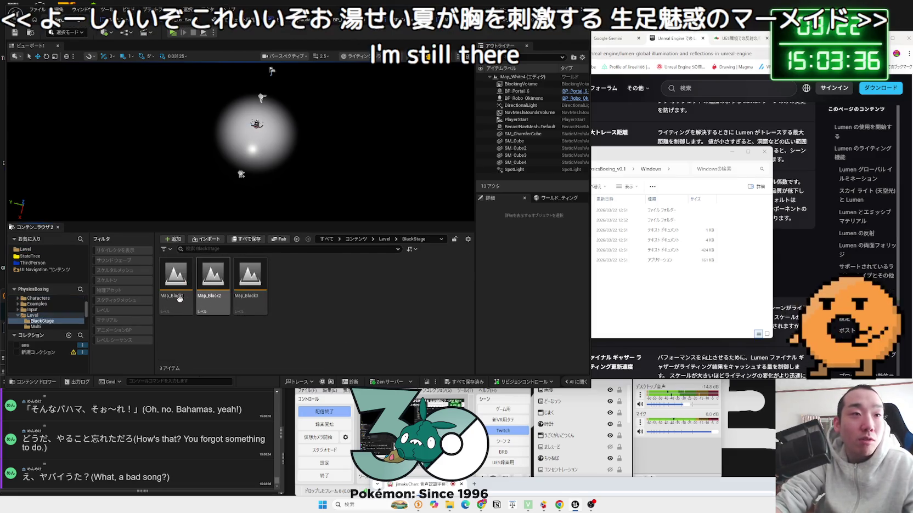
double_click(173, 297)
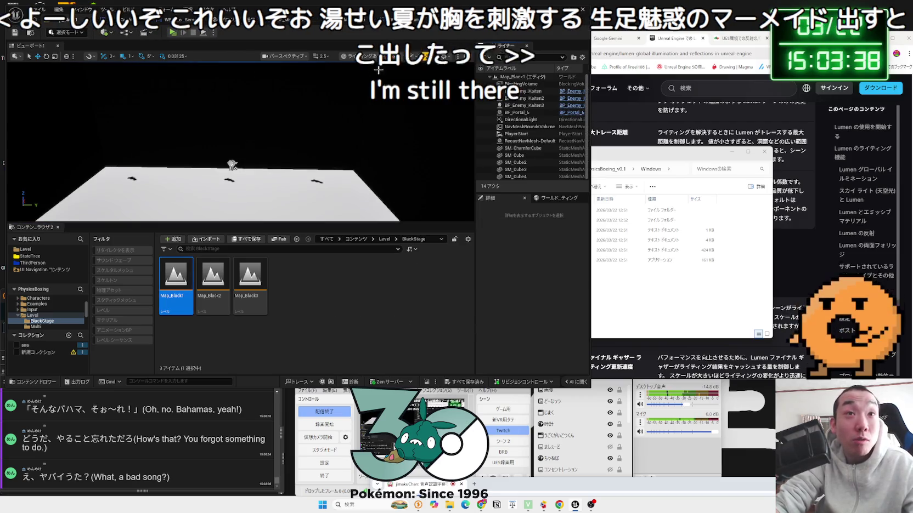
- Angle the view across the floor and switch the viewport to Unlit mode
drag(306, 99, 307, 130)
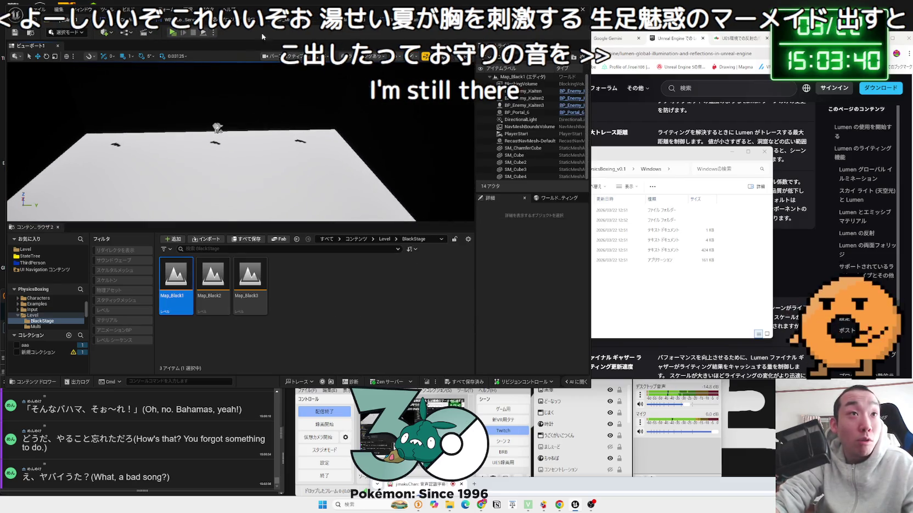
drag(218, 127, 274, 132)
click(379, 60)
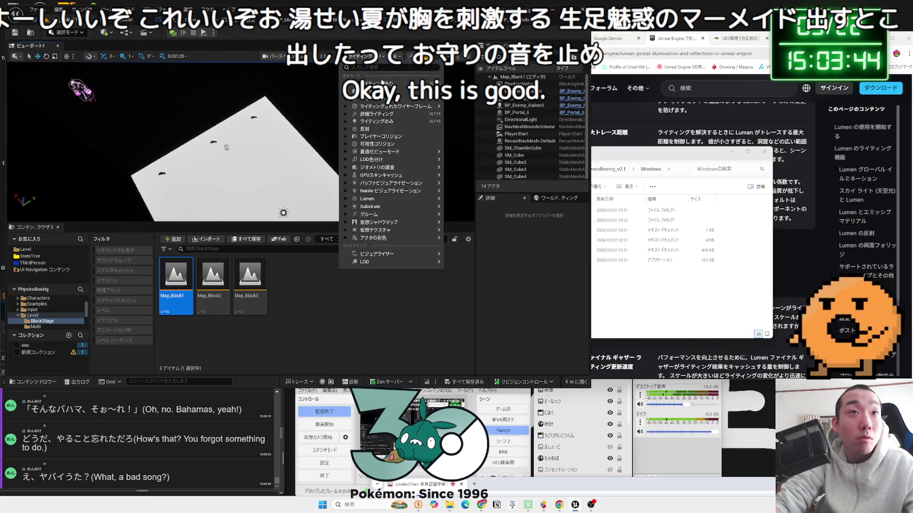
click(382, 82)
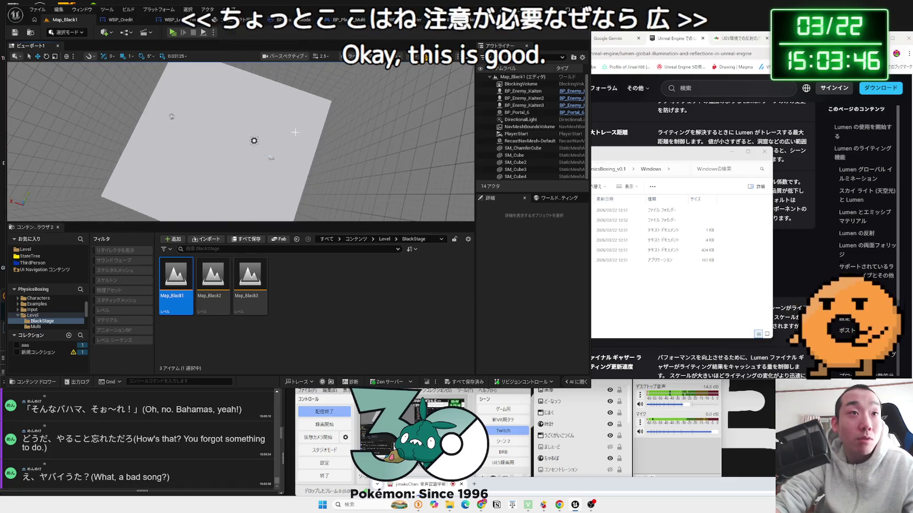
- Delete the DirectionalLight and SM_ChamferCube floor, then bring in the copied point lights
click(255, 137)
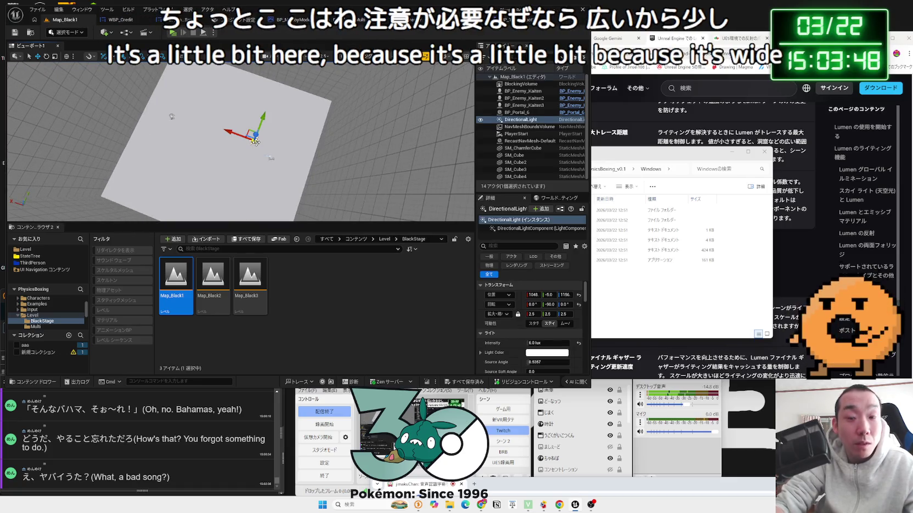
key(Delete)
click(203, 143)
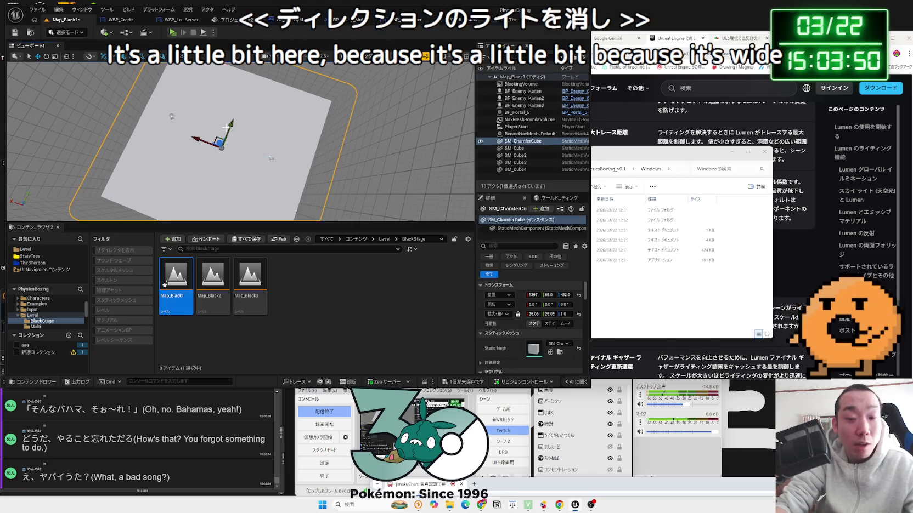
key(Delete)
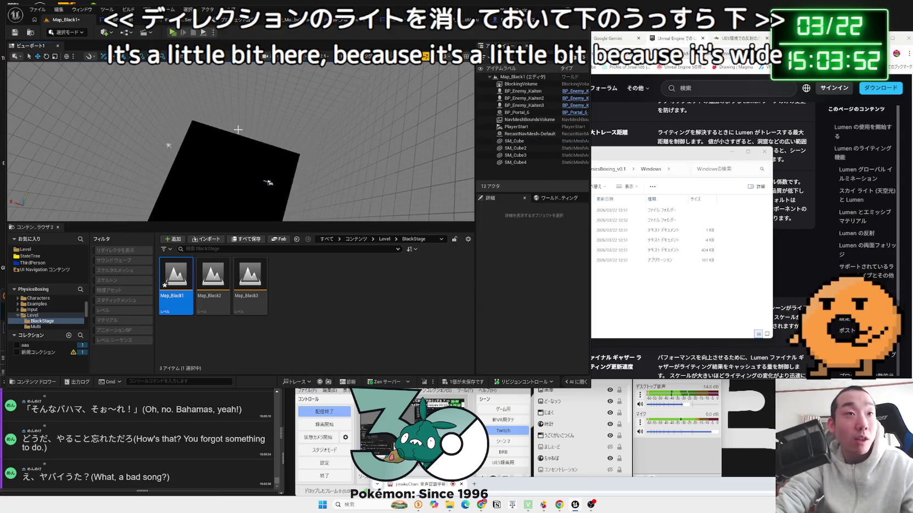
key(ctrl+z)
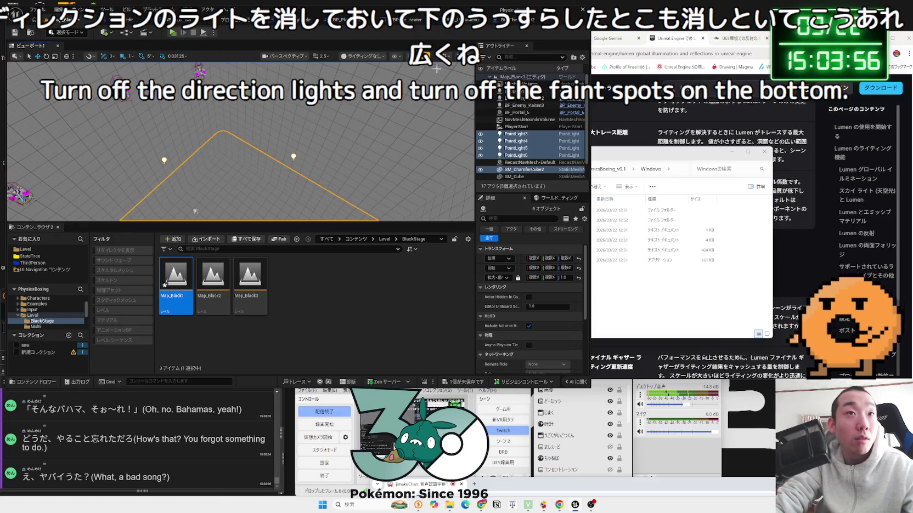
- Play-test Map_Black1 under its point lights, then stop the session
click(173, 33)
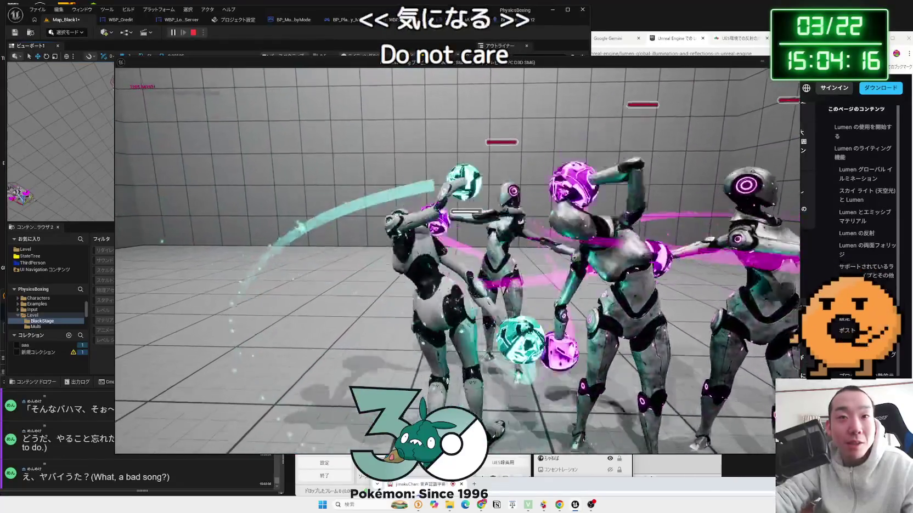
key(Escape)
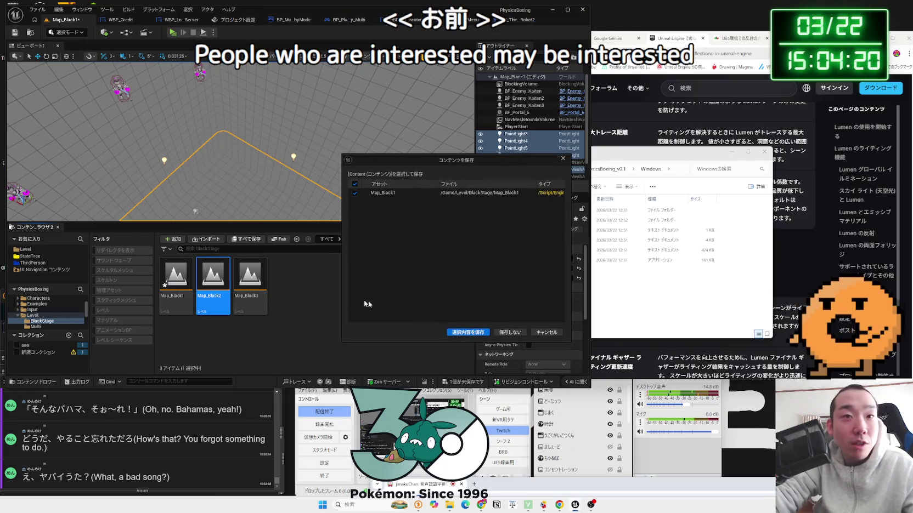
- Restore Lit view and open Map_Black2, saving the pending changes
click(533, 332)
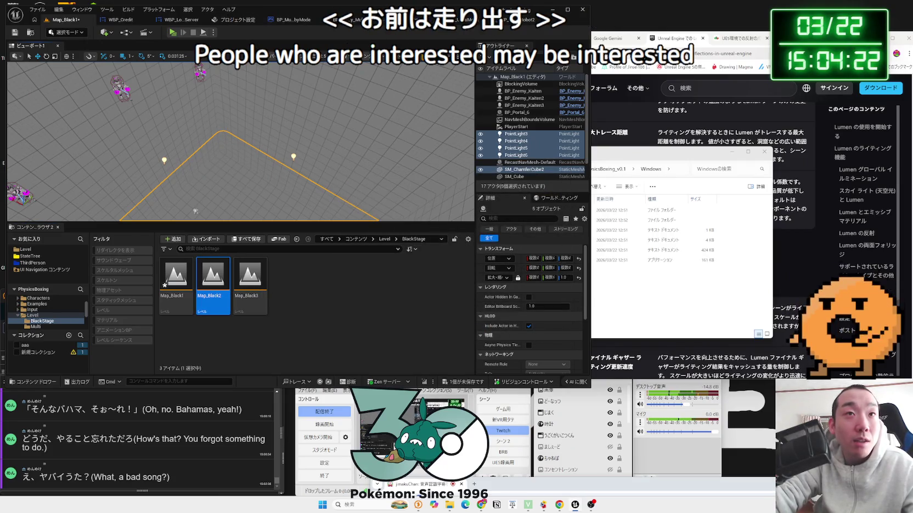
click(384, 56)
click(395, 71)
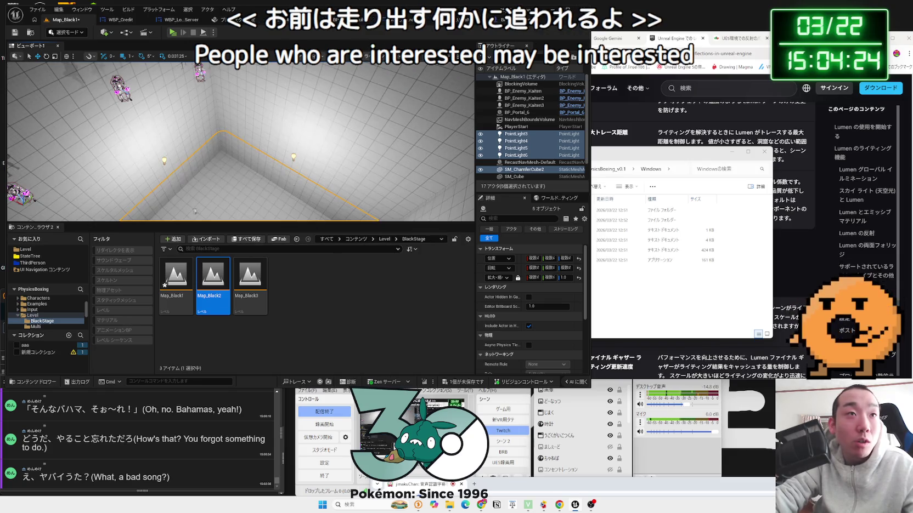
key(f)
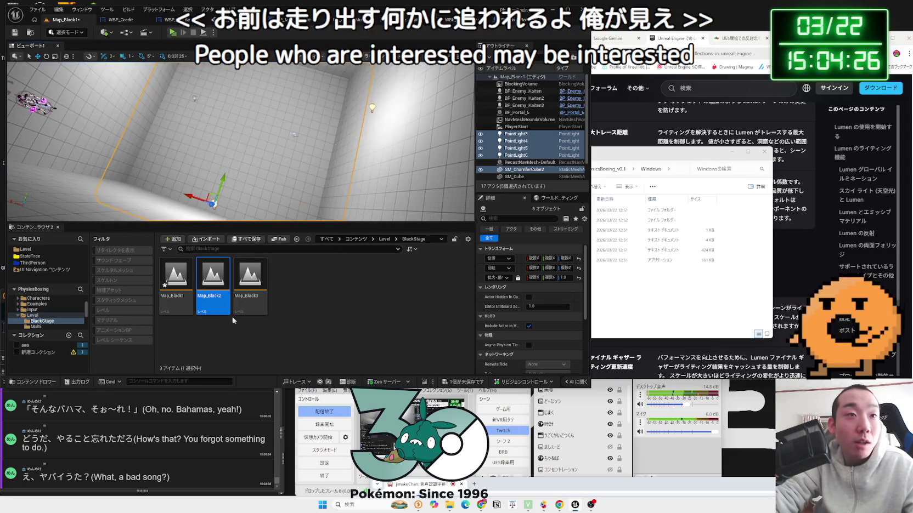
double_click(207, 296)
click(467, 328)
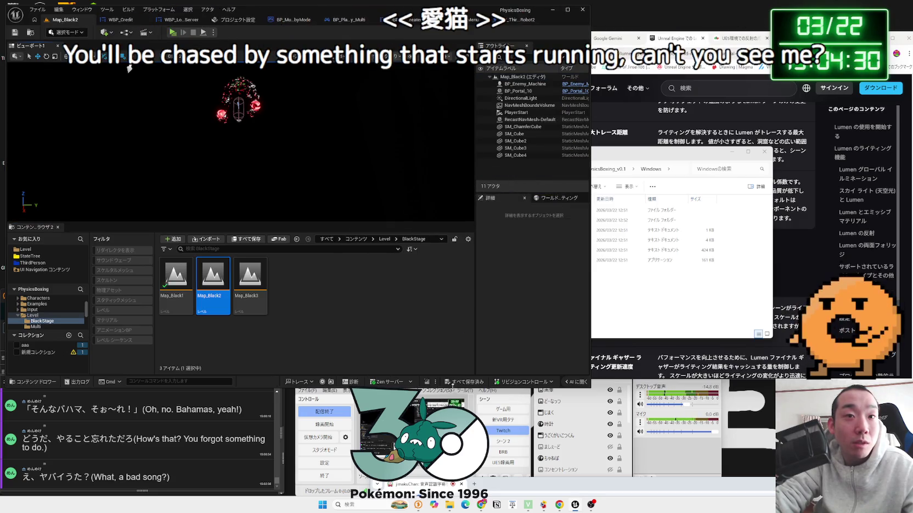
- Delete the SM_ChamferCube floor from Map_Black2
drag(236, 137, 256, 133)
click(225, 142)
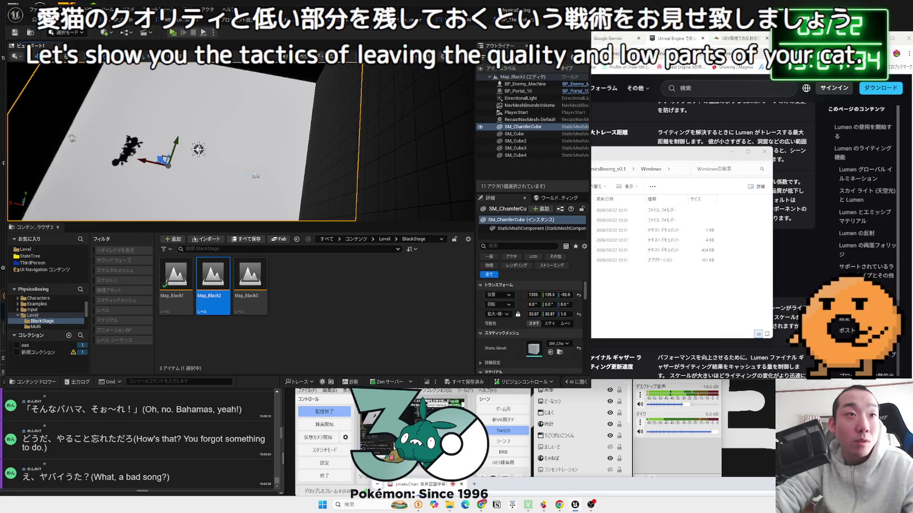
ctrl+click(196, 149)
key(Delete)
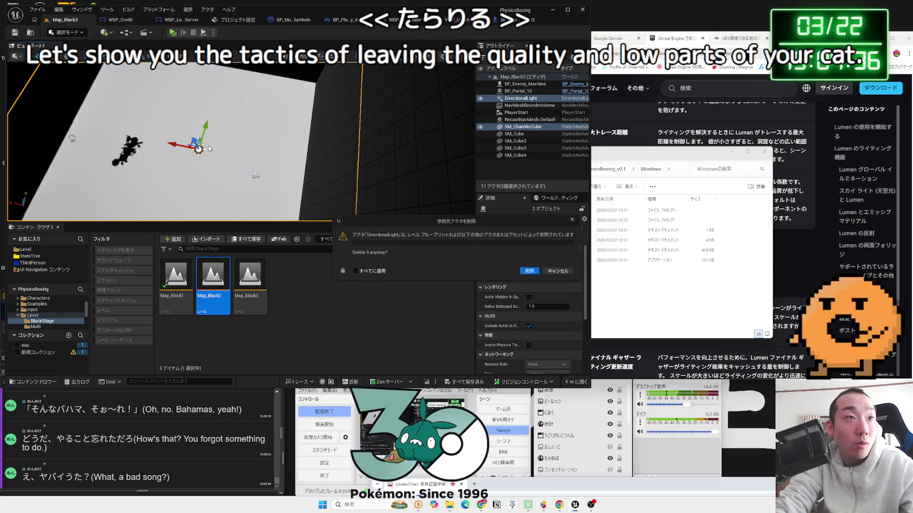
click(561, 273)
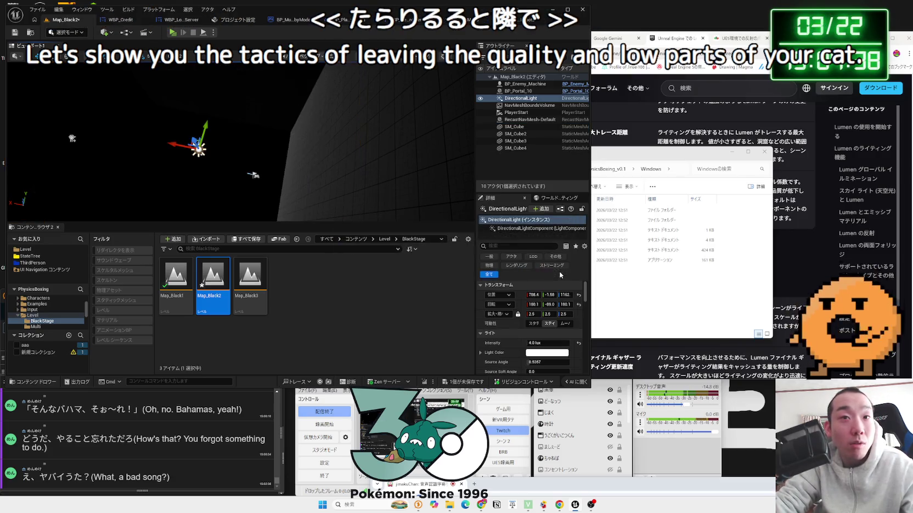
drag(230, 165, 307, 197)
key(ctrl+z)
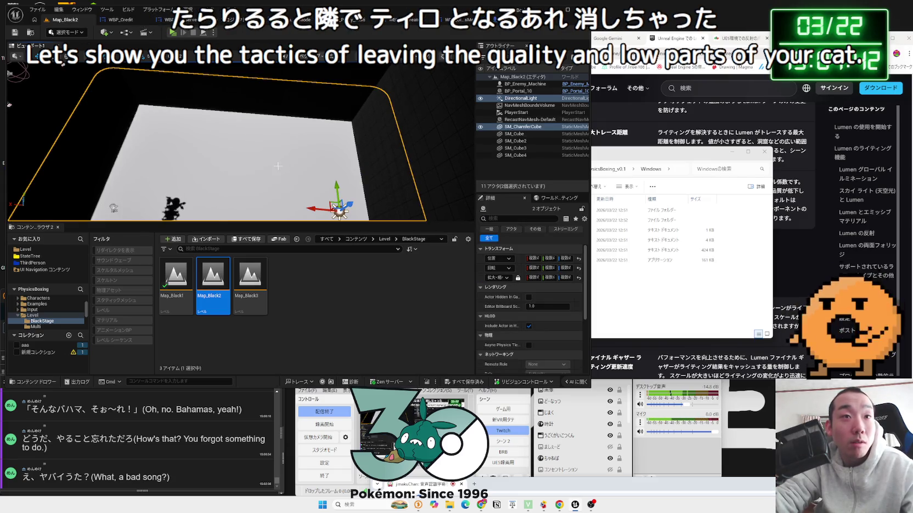
key(ctrl+z)
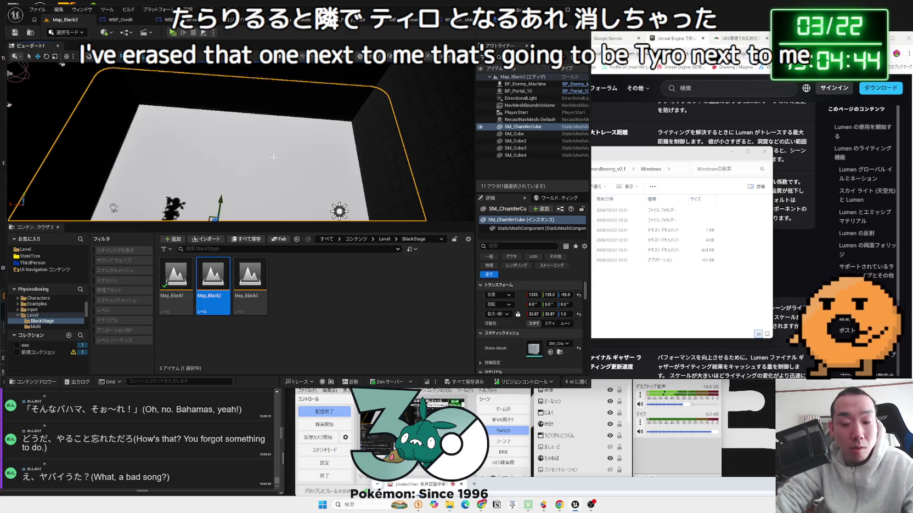
key(Delete)
- Try deleting the referenced DirectionalLight but cancel, keeping it in the level
click(340, 211)
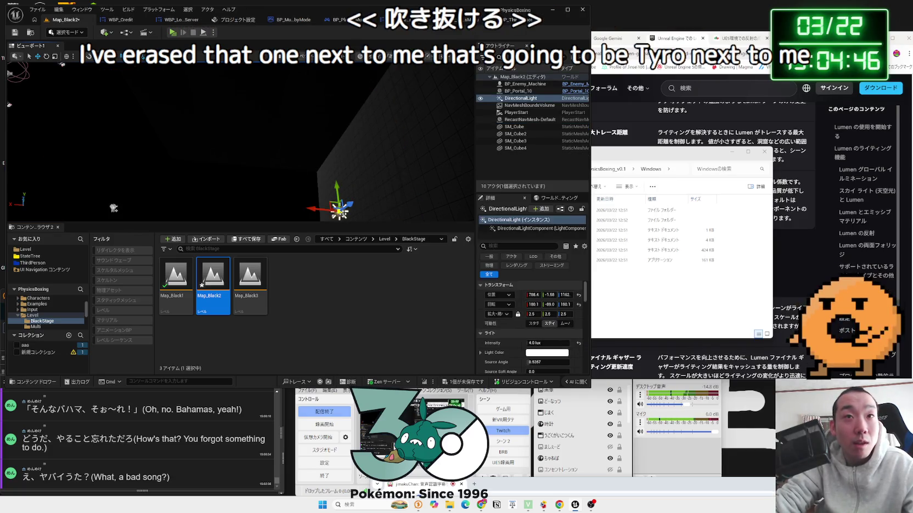
key(Delete)
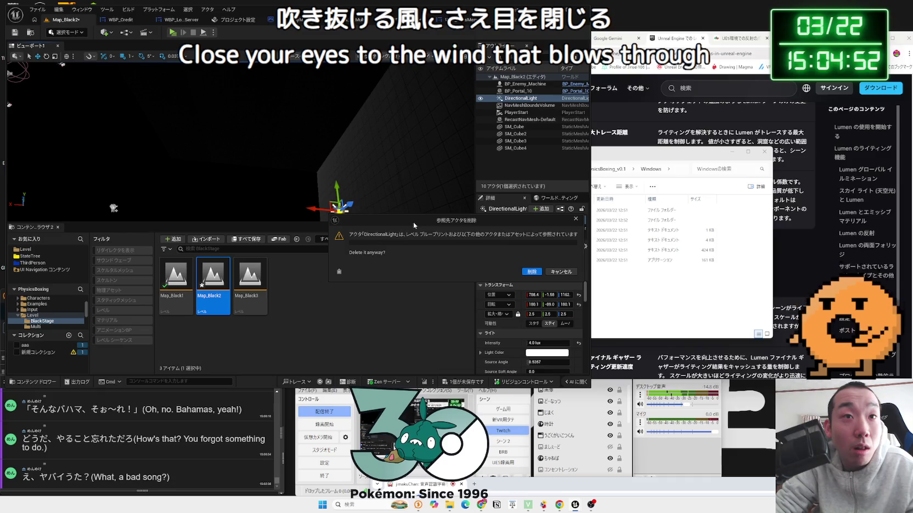
click(565, 272)
click(124, 32)
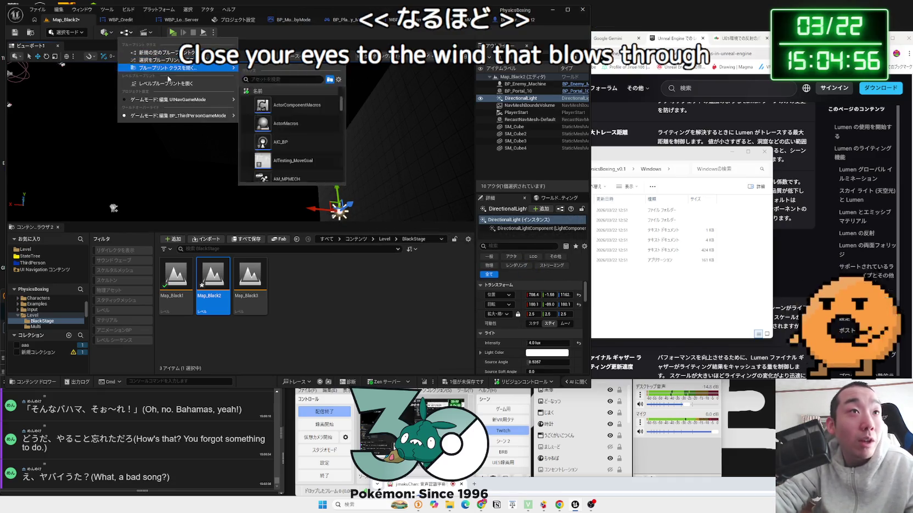
- Delete the directional light nodes from the level blueprint and compile
click(172, 84)
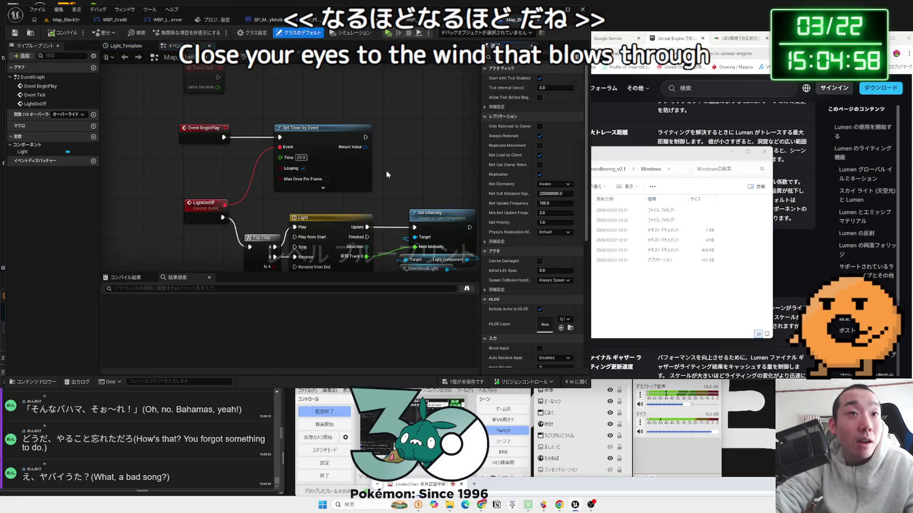
mouse_move(317, 211)
mouse_down()
mouse_move(318, 221)
mouse_move(322, 198)
mouse_up()
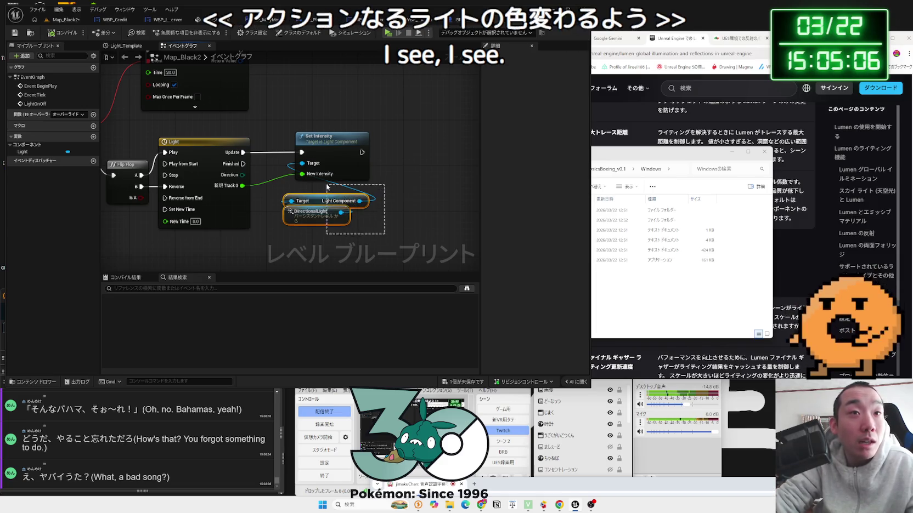
key(Delete)
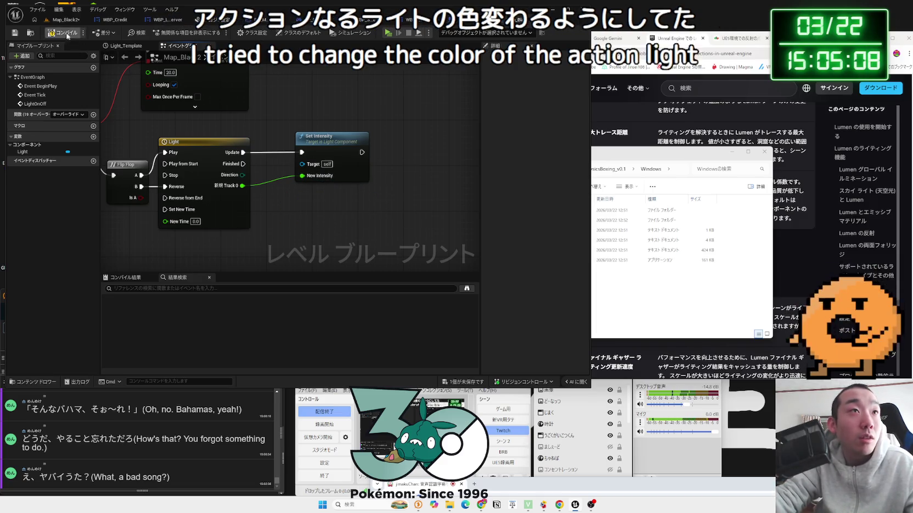
click(66, 34)
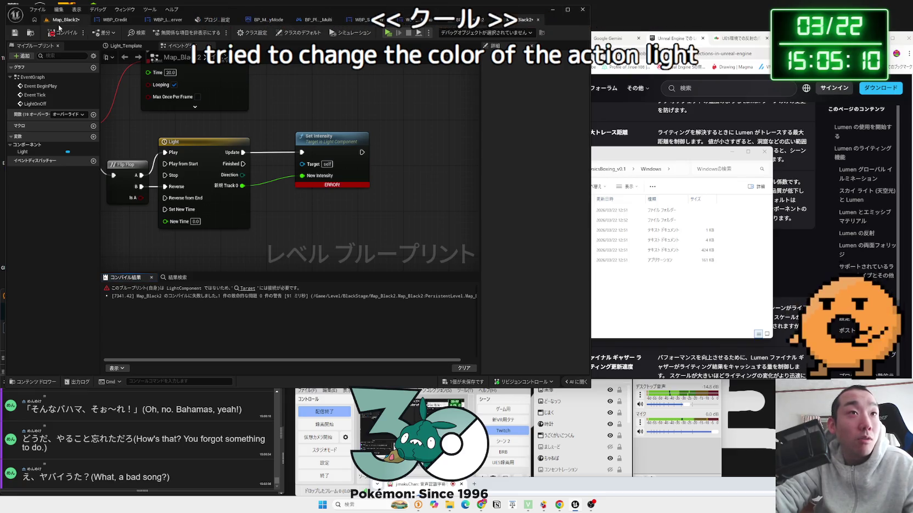
click(60, 20)
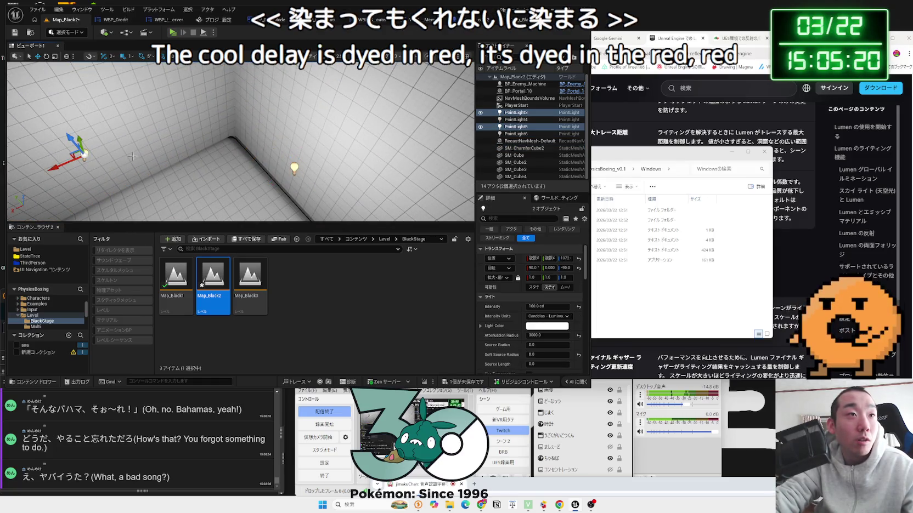
- Add references to the selected PointLight3–6 actors in the level blueprint
ctrl+click(165, 126)
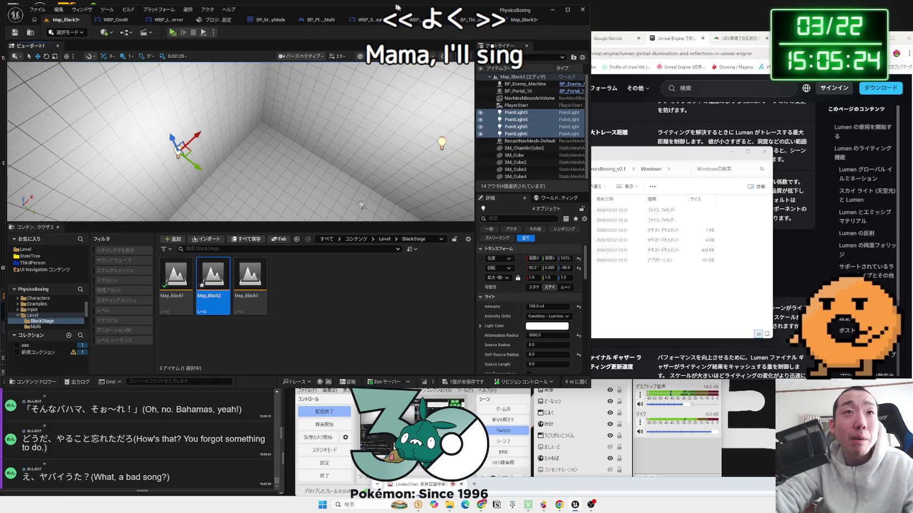
key(alt+Tab)
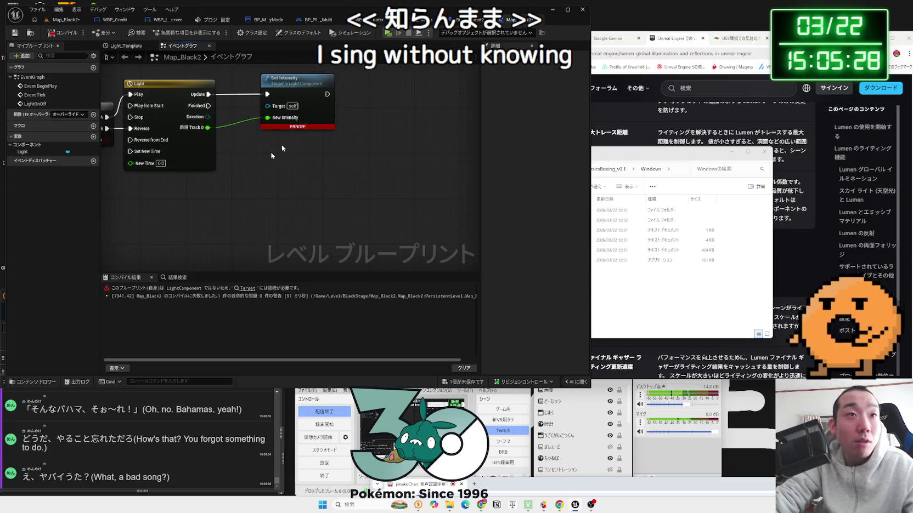
right_click(281, 164)
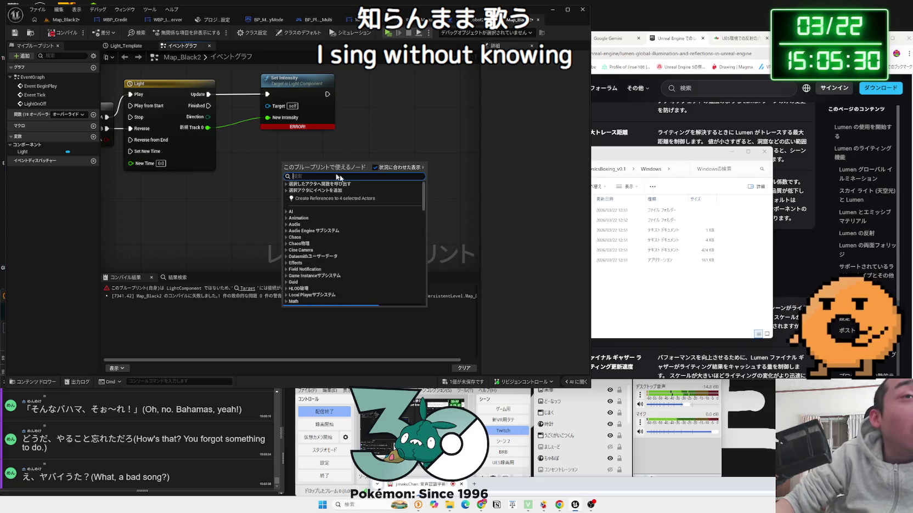
click(324, 199)
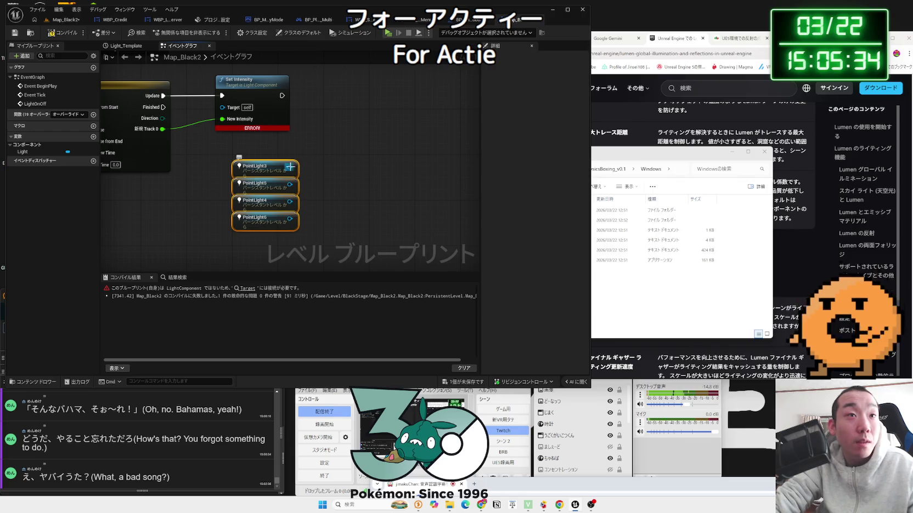
- Search PointLight3's reference actions for a light component getter
drag(290, 167, 312, 157)
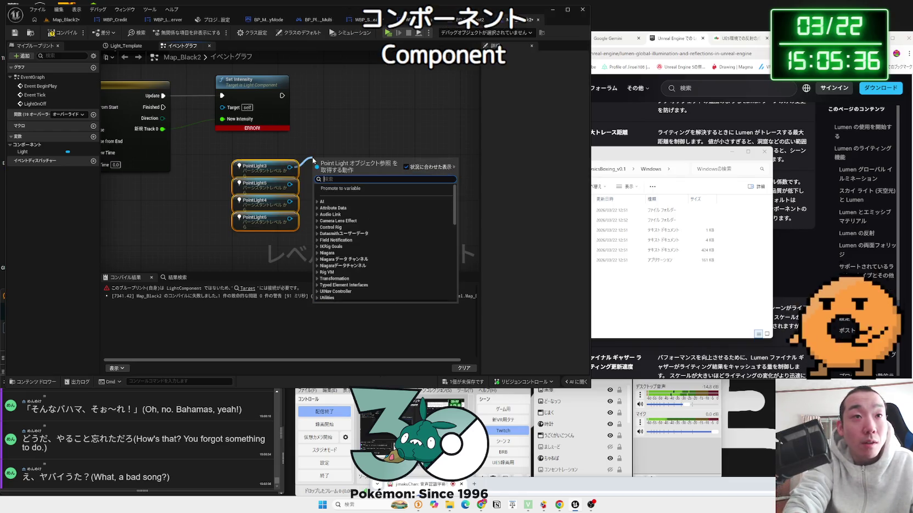
text(g)
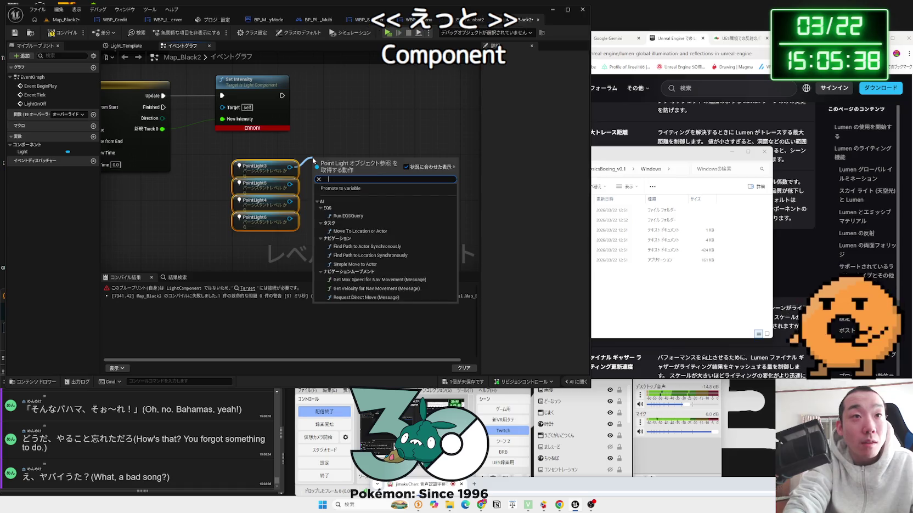
text(et com)
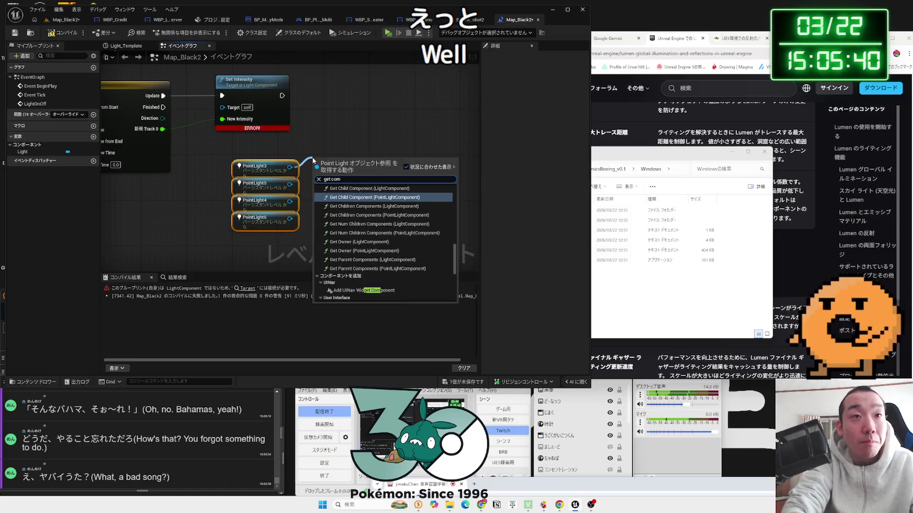
text(ponent light)
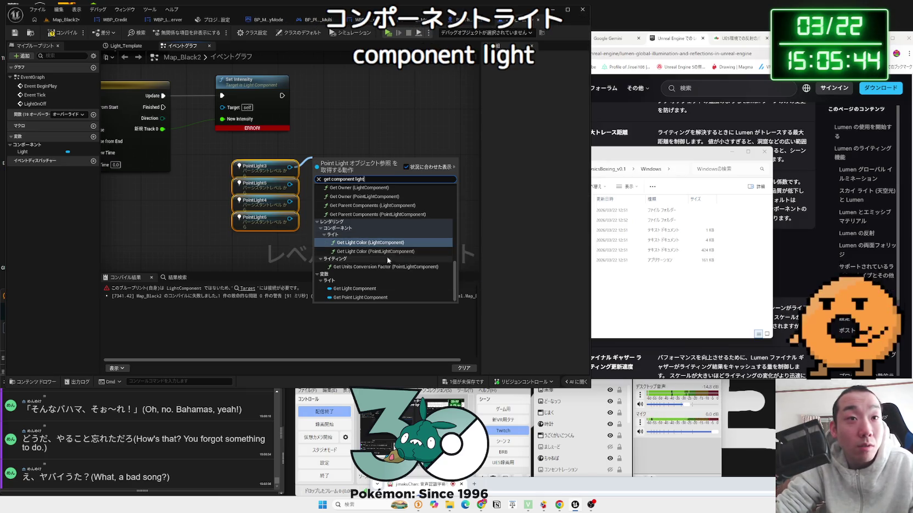
scroll(388, 262, up, 1)
click(324, 171)
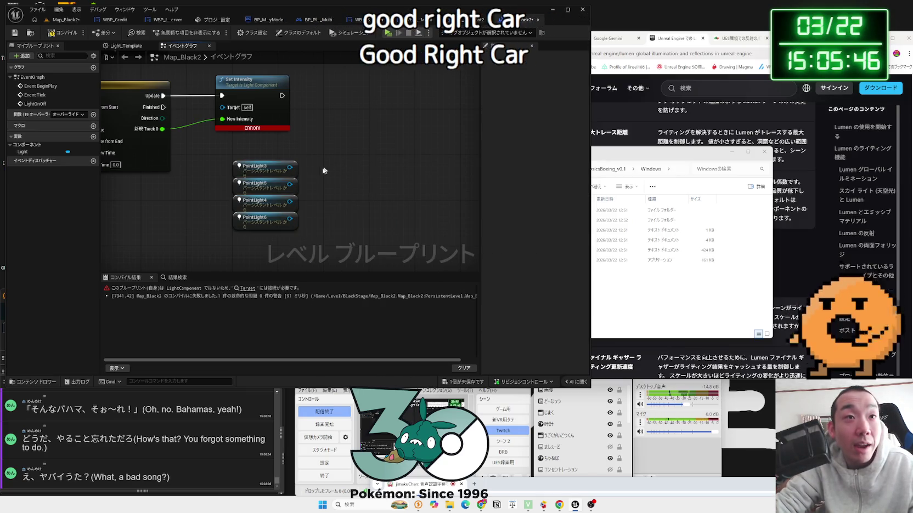
drag(328, 157, 337, 152)
text(get)
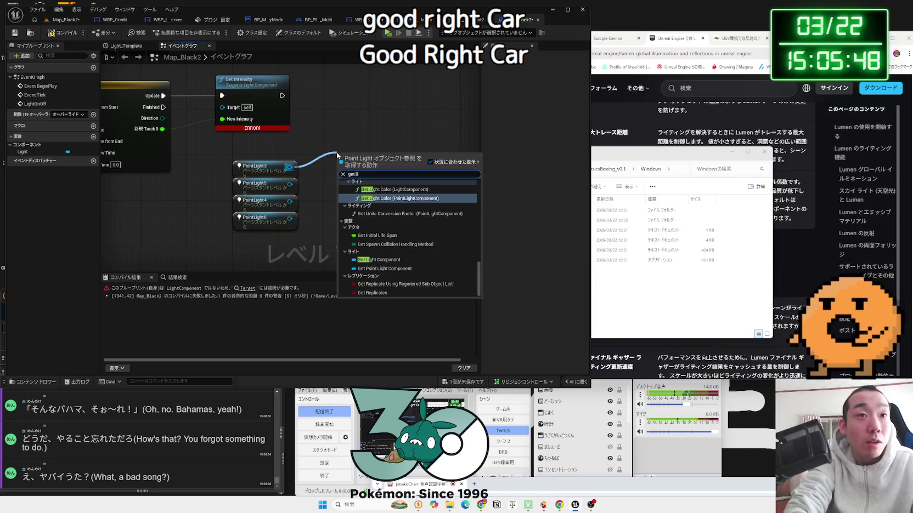
click(64, 19)
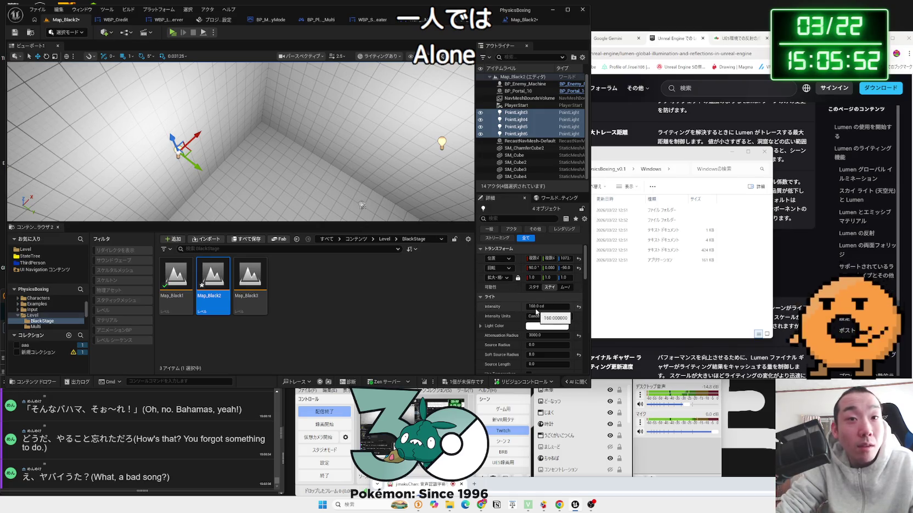
click(525, 25)
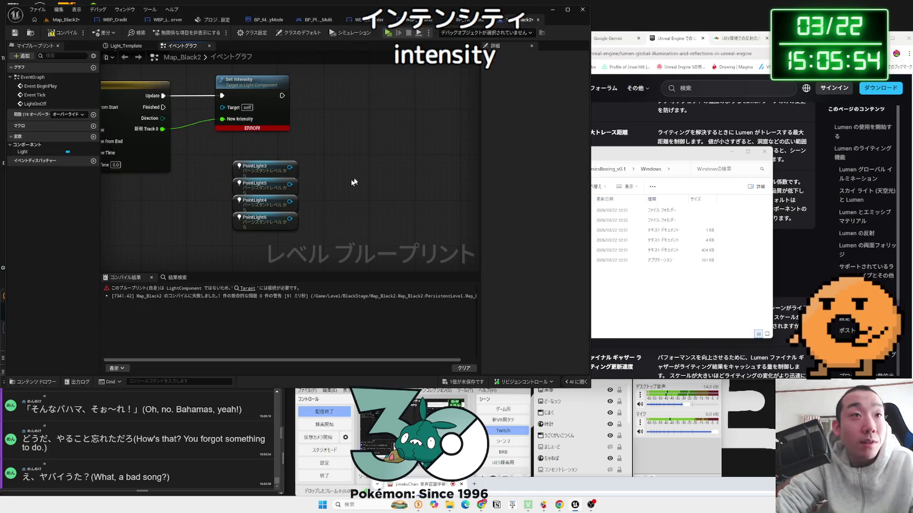
- Create Set Intensity for PointLight3's Point Light Component and move it right
drag(290, 167, 319, 159)
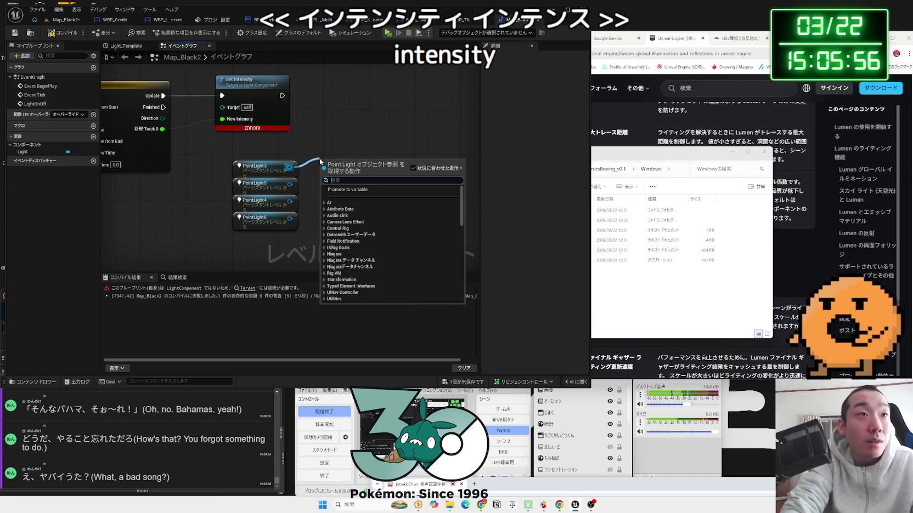
text(intensity)
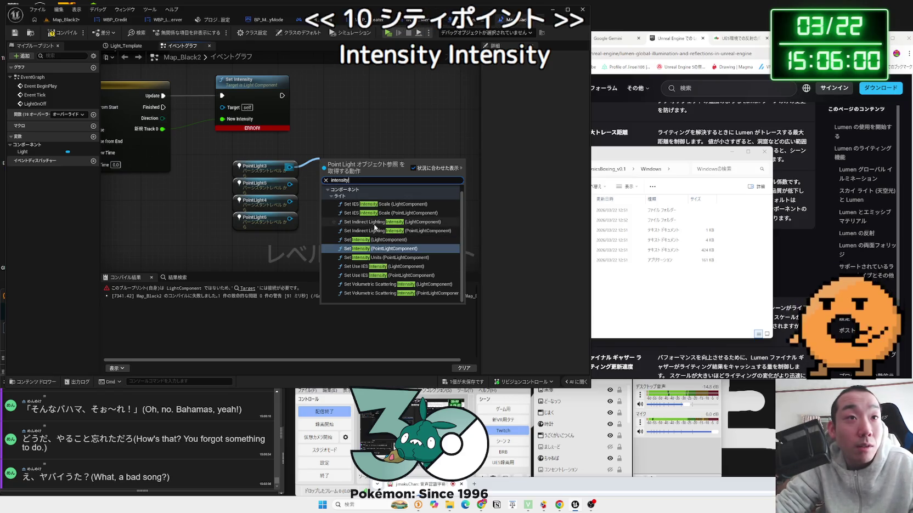
click(378, 248)
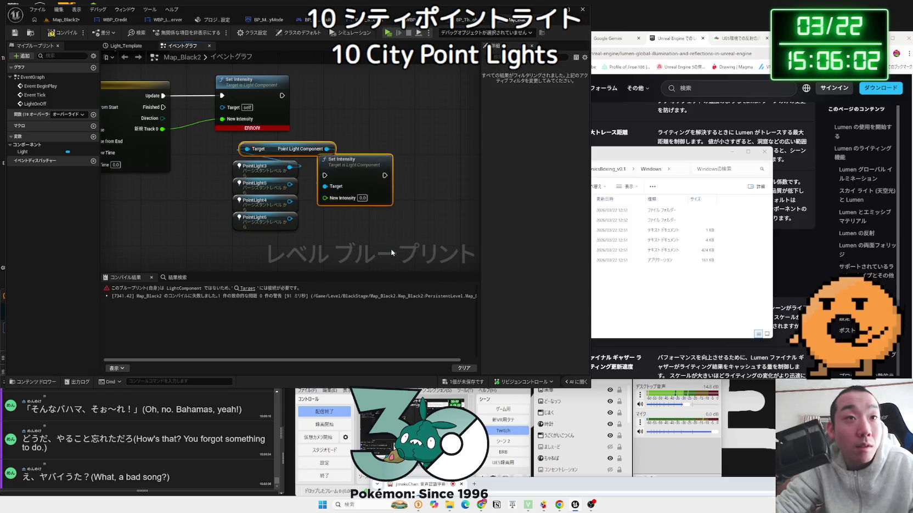
drag(357, 172, 417, 181)
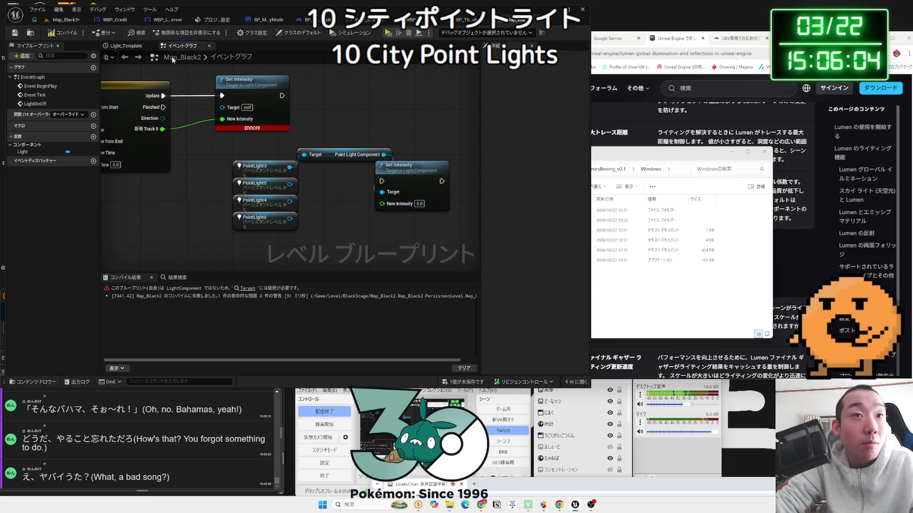
click(61, 20)
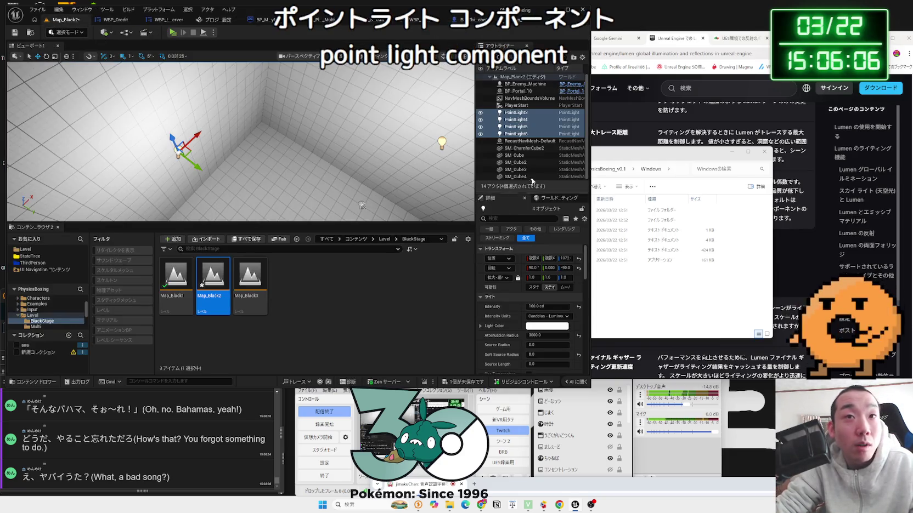
click(516, 113)
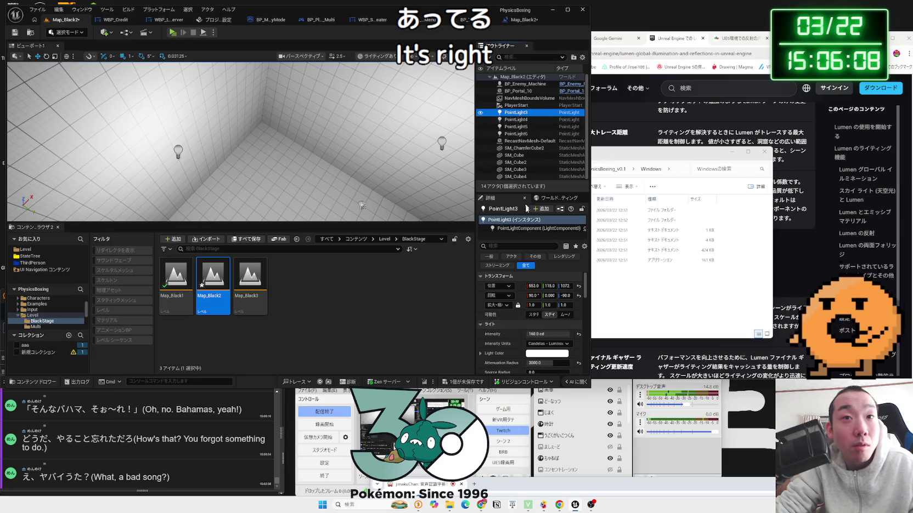
click(520, 20)
- Add a Point Light Component getter for PointLight5
mouse_move(438, 171)
mouse_down()
mouse_move(455, 129)
mouse_move(450, 113)
mouse_move(461, 108)
mouse_up()
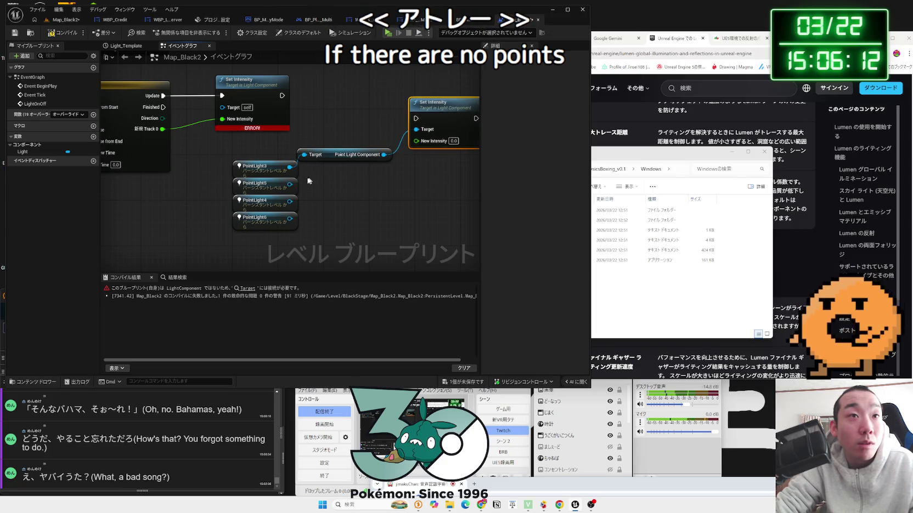
drag(321, 185, 321, 183)
text(p)
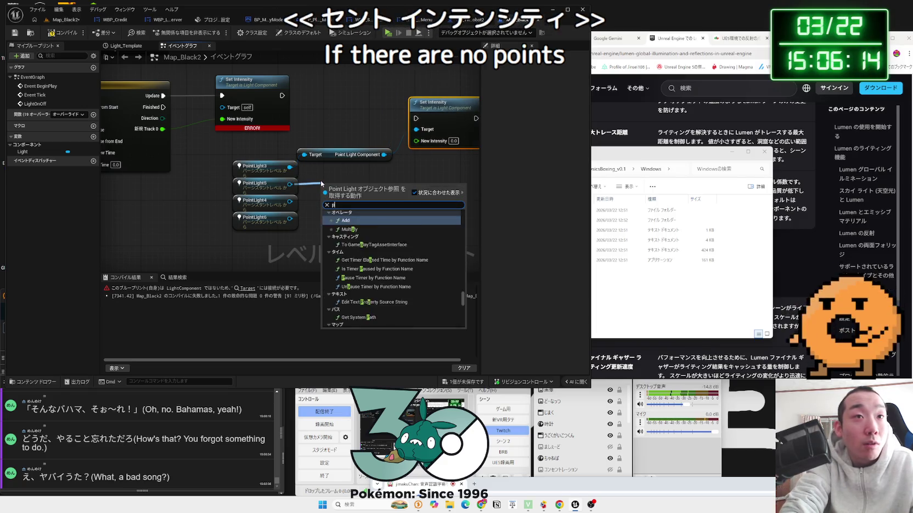
text(oint light)
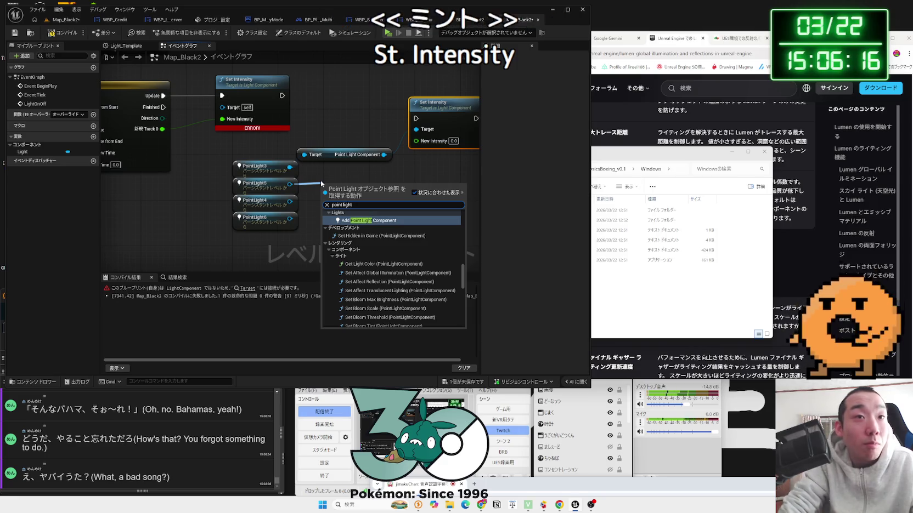
key(Return)
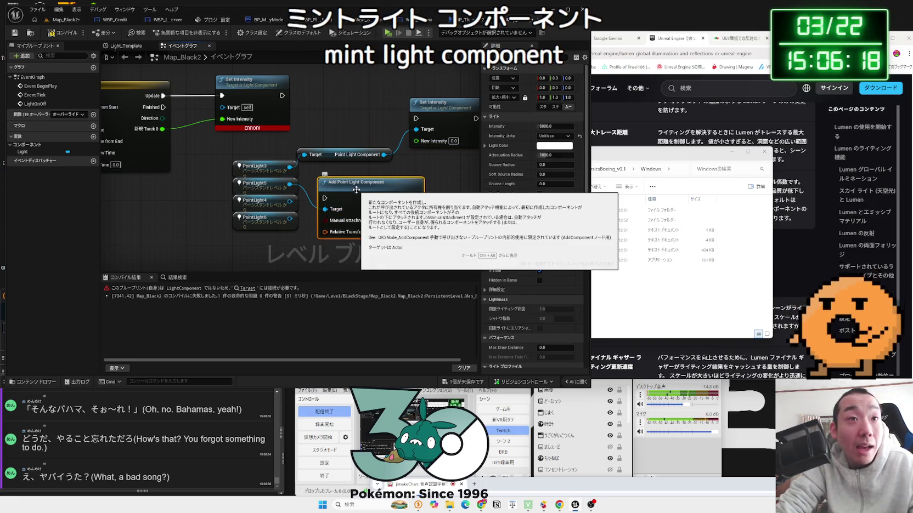
key(Delete)
drag(325, 187, 325, 187)
text(get point lith)
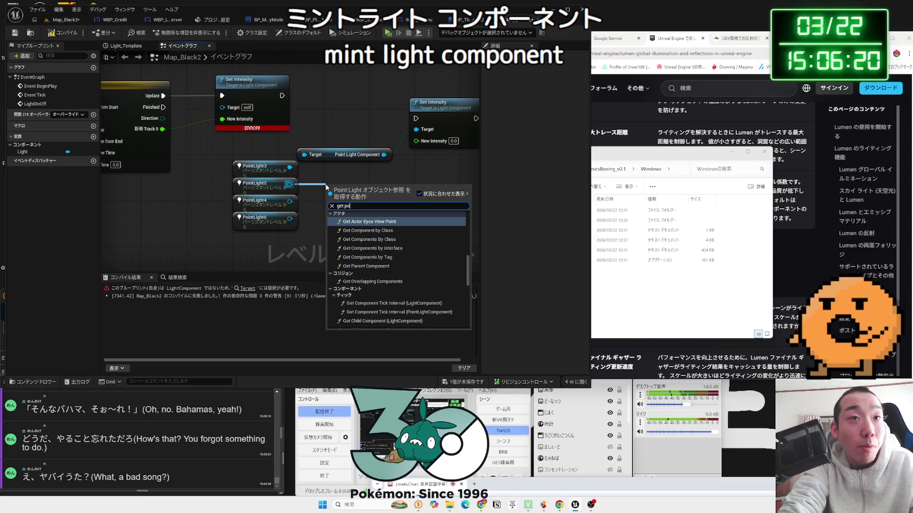
key(BackSpace)
key(BackSpace)
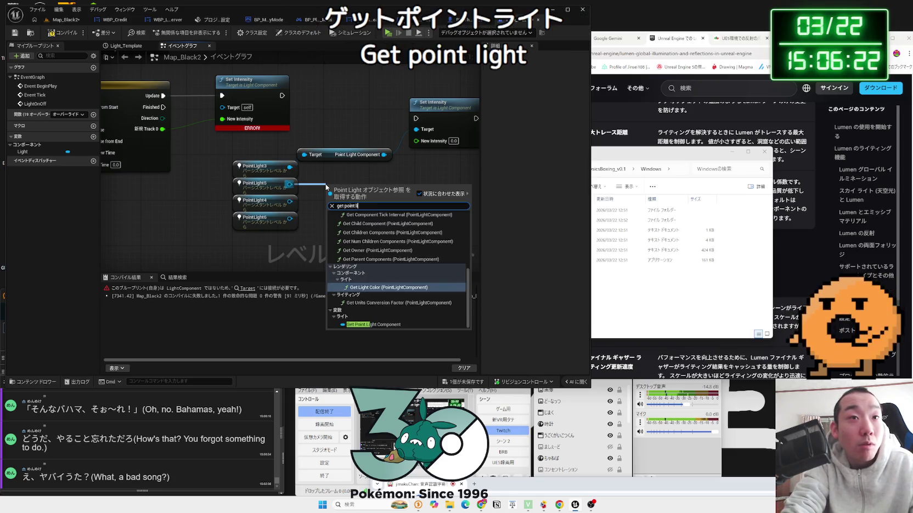
click(370, 324)
- Duplicate the component getter for PointLight6 and align the light nodes in columns
key(ctrl+c)
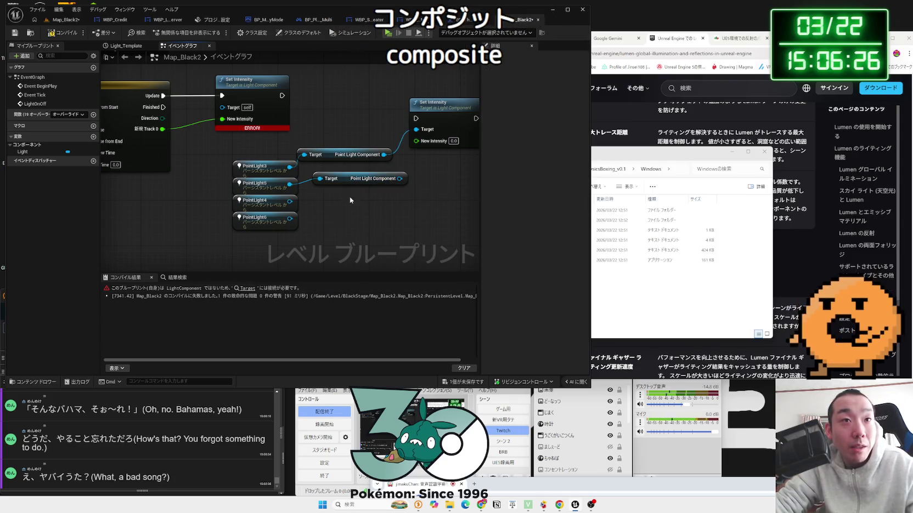
key(ctrl+v)
key(ctrl+v)
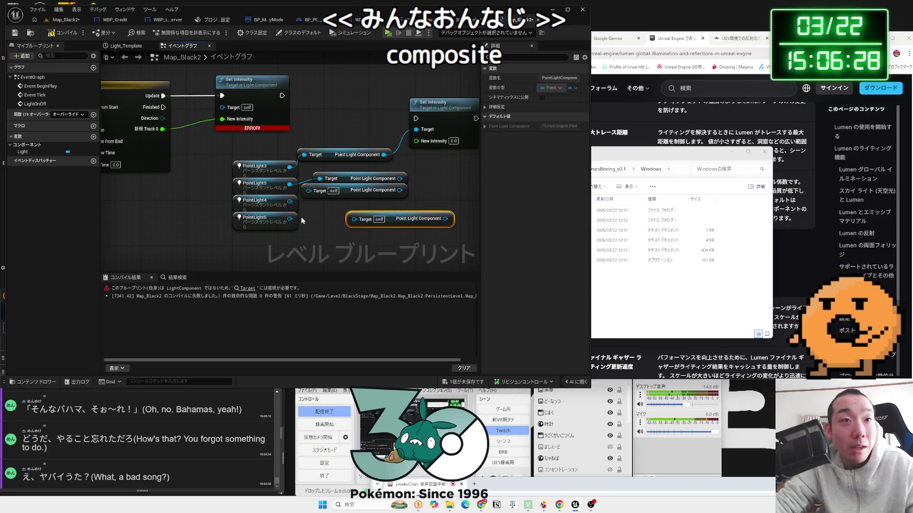
drag(290, 218, 364, 221)
mouse_move(286, 212)
mouse_down()
mouse_move(315, 194)
mouse_move(301, 157)
mouse_move(327, 159)
mouse_move(292, 169)
mouse_up()
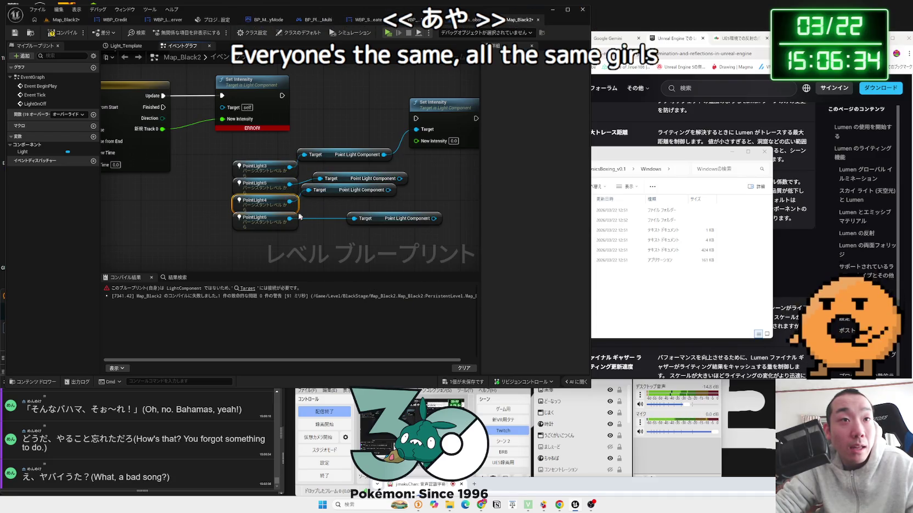
drag(399, 224, 392, 220)
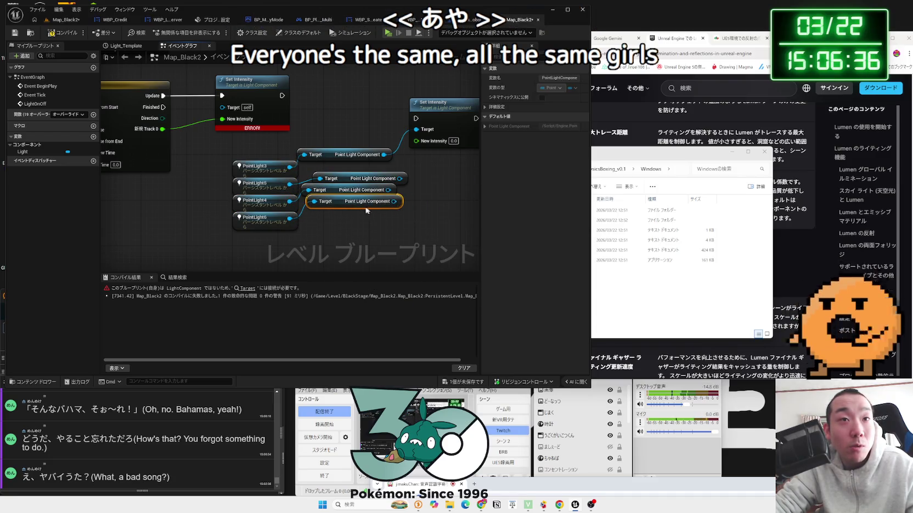
mouse_move(374, 178)
mouse_down()
mouse_move(344, 166)
mouse_move(347, 202)
mouse_up()
drag(268, 223, 263, 179)
- Wire the Point Light Components into Set Intensity's Target and open the Light timeline
drag(403, 157, 408, 130)
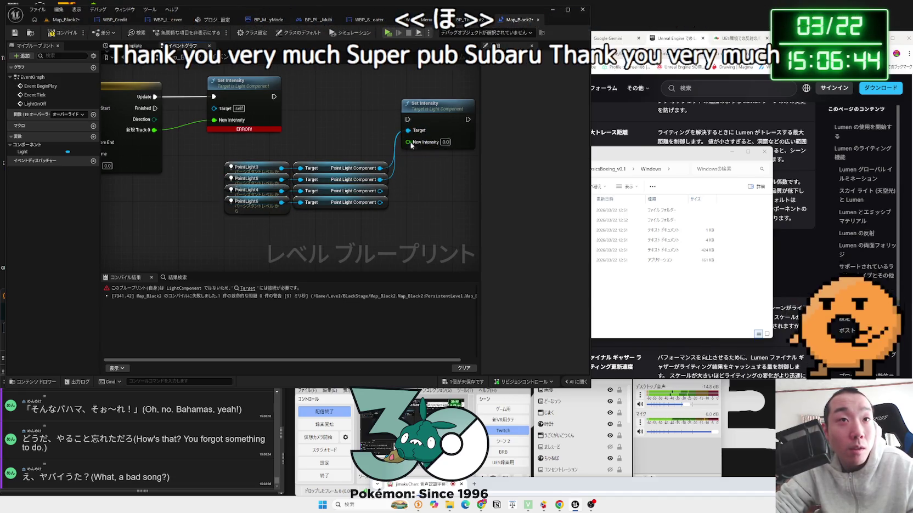
drag(381, 191, 400, 134)
click(381, 208)
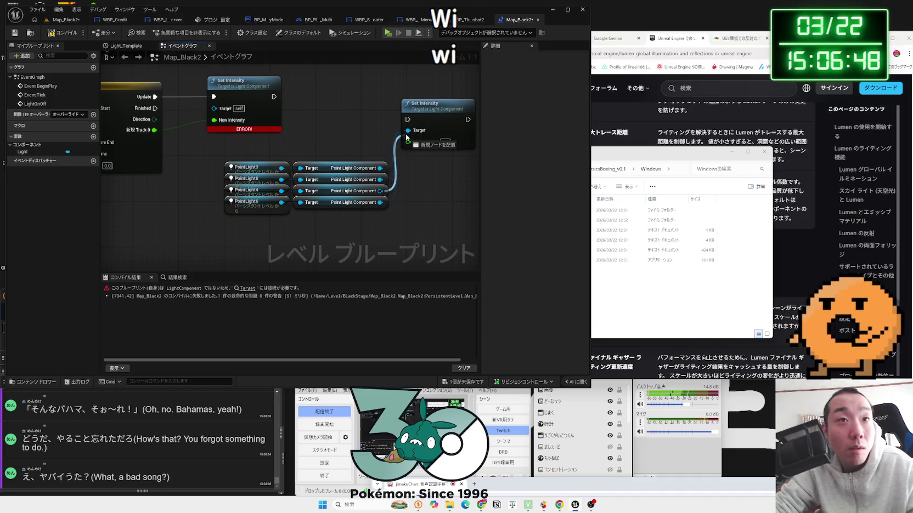
drag(345, 152, 491, 157)
double_click(264, 94)
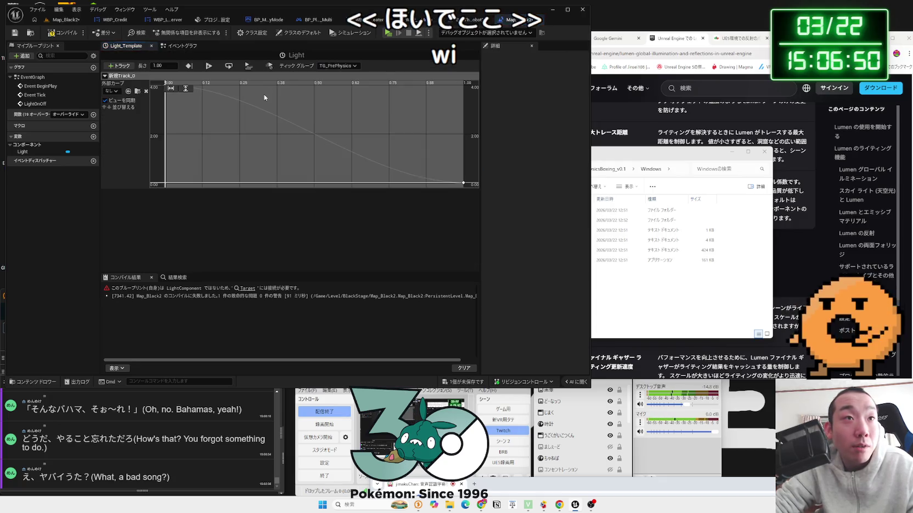
- Change the Light curve's time-0 key value from 4 to 160, then return to the Event Graph
mouse_move(260, 115)
mouse_down()
mouse_move(255, 162)
mouse_move(312, 169)
mouse_move(374, 132)
mouse_move(349, 128)
mouse_up()
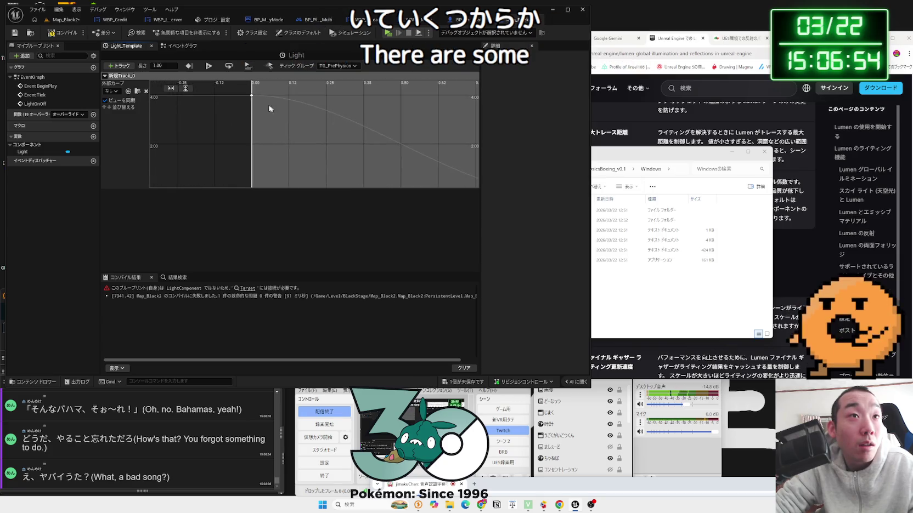
click(252, 97)
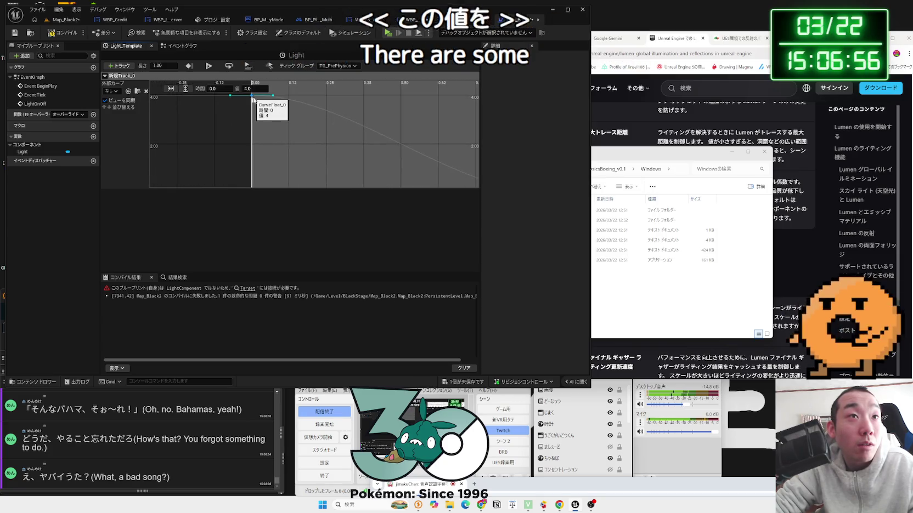
drag(364, 169, 291, 166)
scroll(291, 166, down, 2)
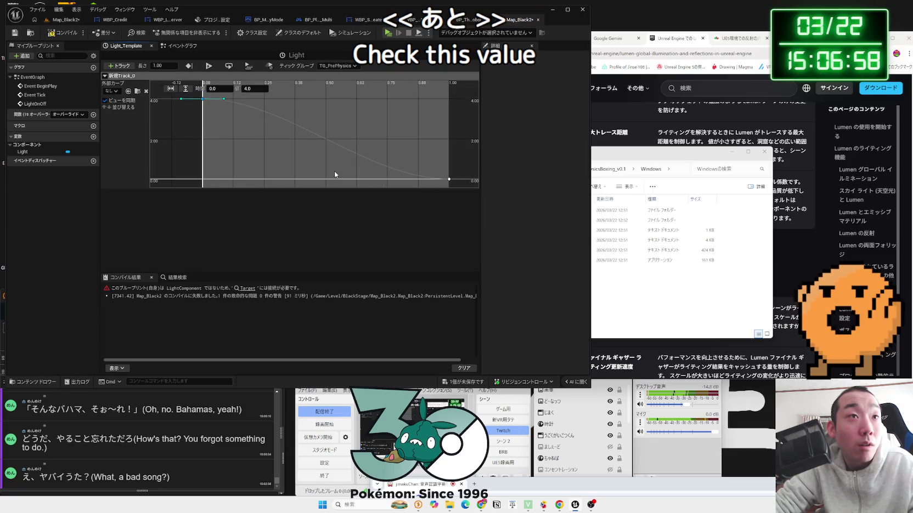
click(449, 180)
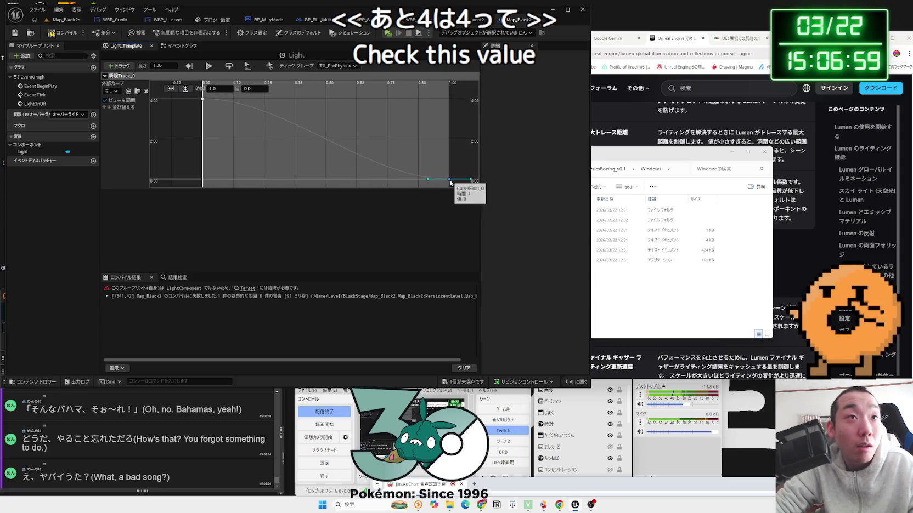
click(202, 100)
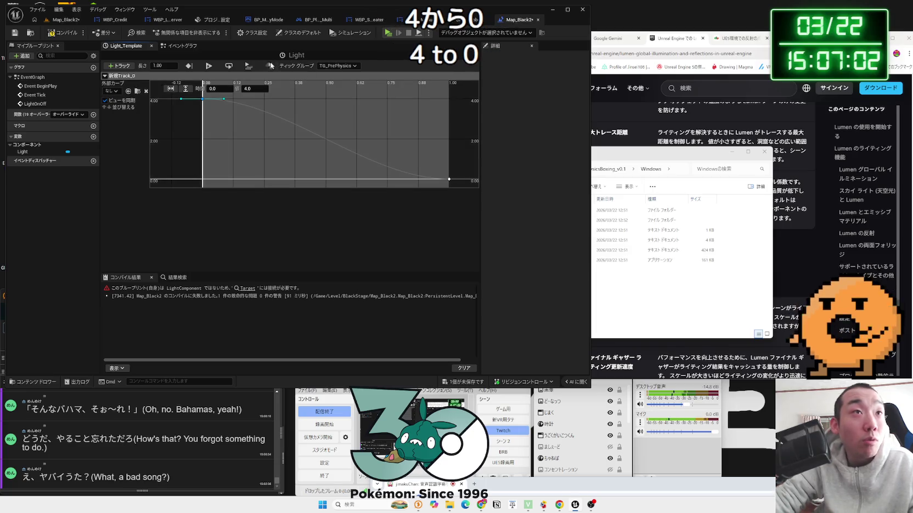
click(58, 36)
text(100)
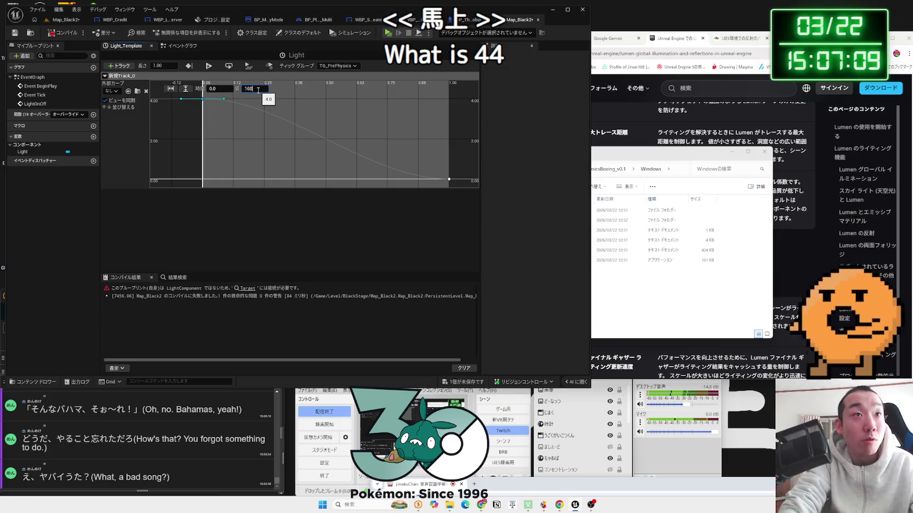
key(Return)
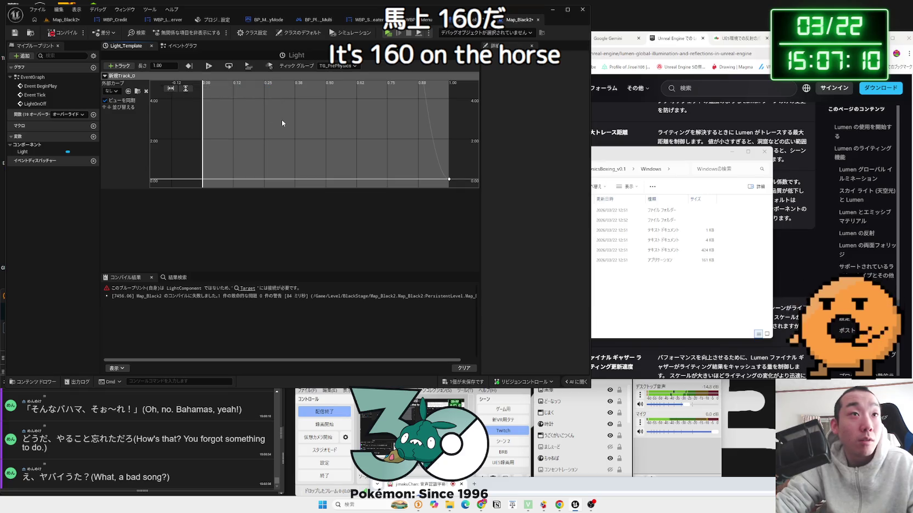
click(181, 46)
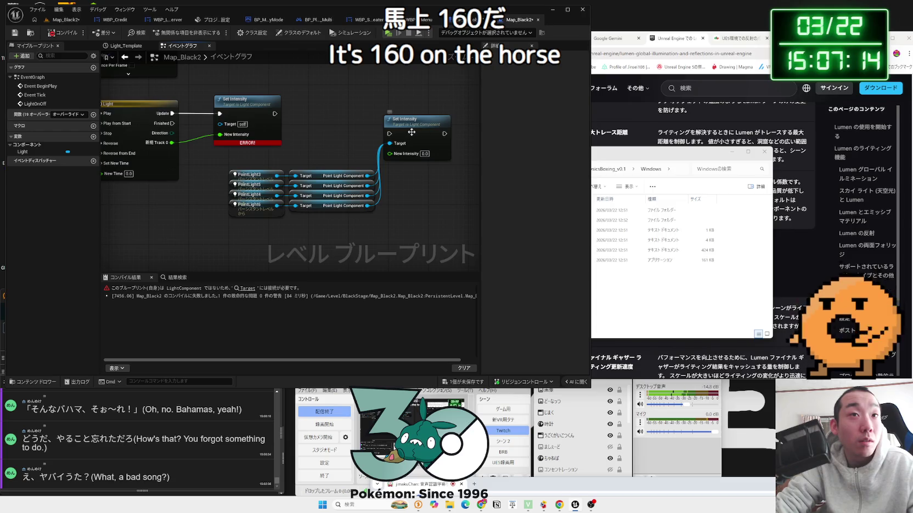
- Feed Track 0 and Update into the second Set Intensity, delete the first, and compile
drag(412, 132, 371, 118)
drag(172, 143, 350, 138)
click(243, 110)
key(Delete)
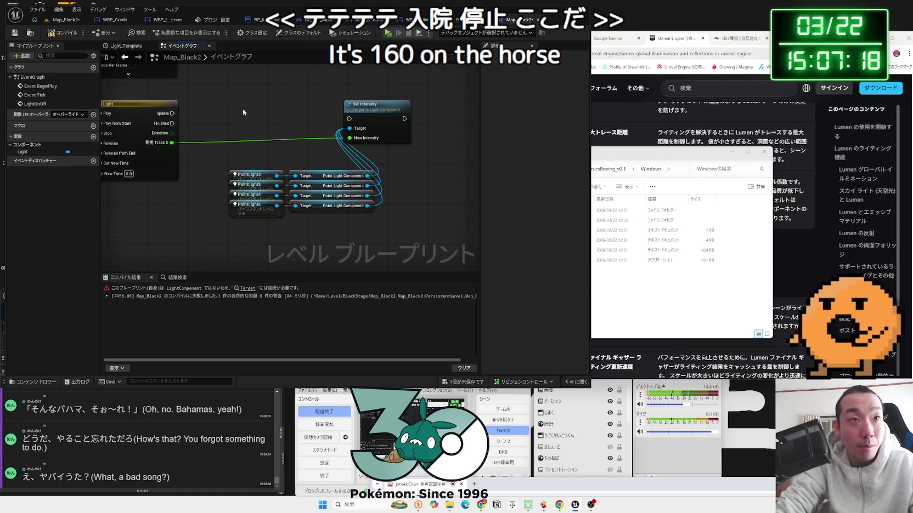
drag(172, 113, 348, 118)
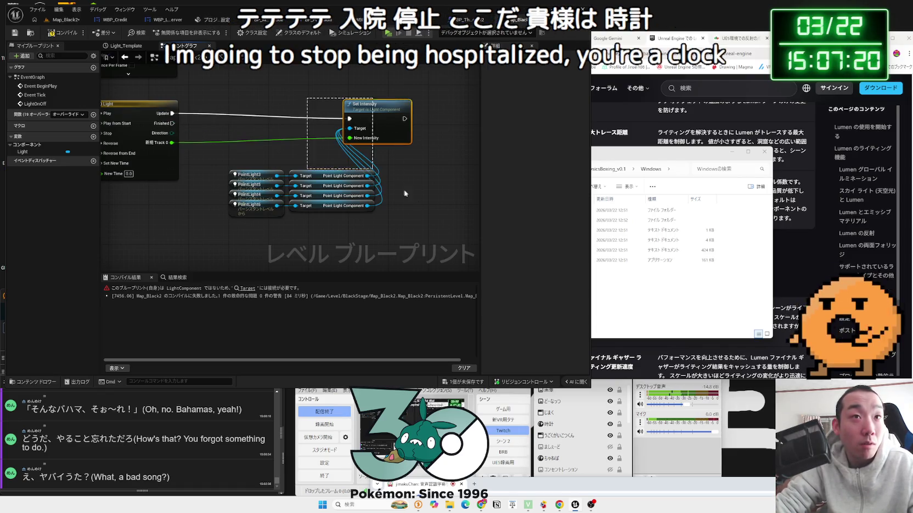
click(267, 98)
drag(267, 99, 389, 217)
drag(396, 122, 366, 117)
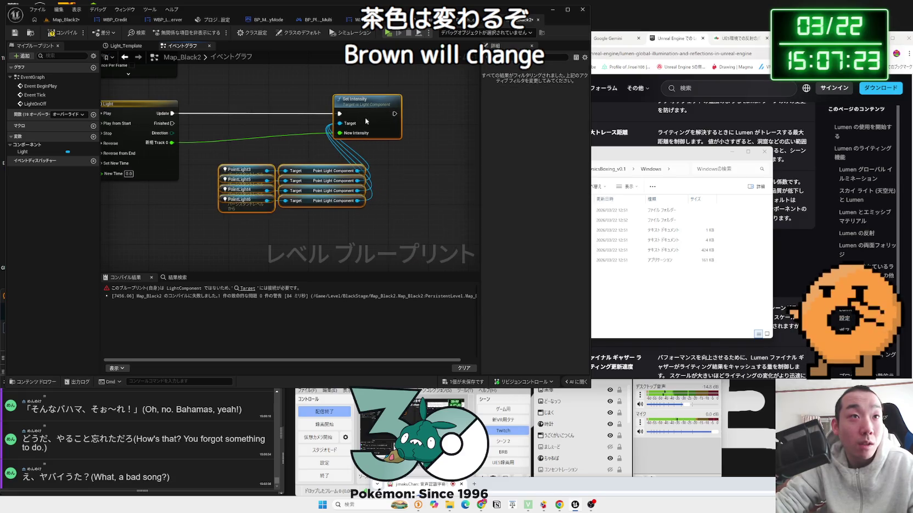
click(62, 35)
drag(157, 91, 357, 136)
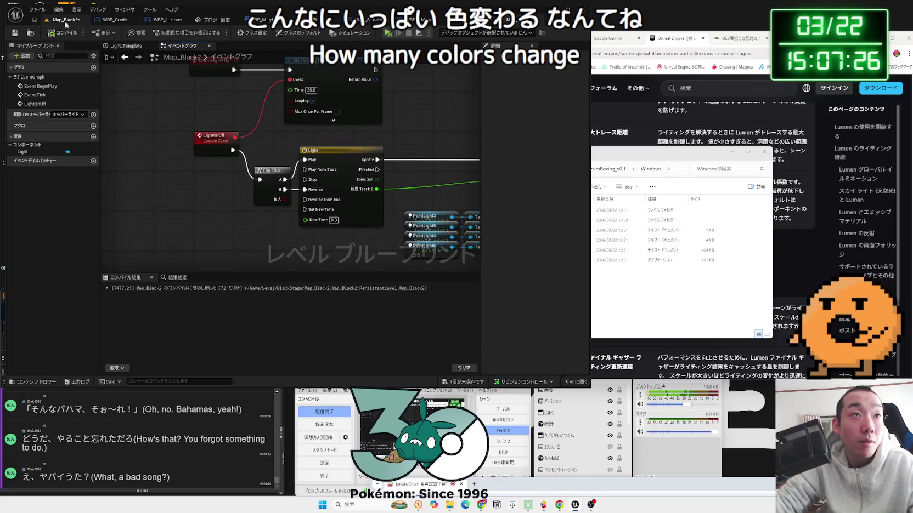
click(66, 22)
- Play Map_Black2 with Alt+P and walk forward to fight the enemy robots
key(alt+p)
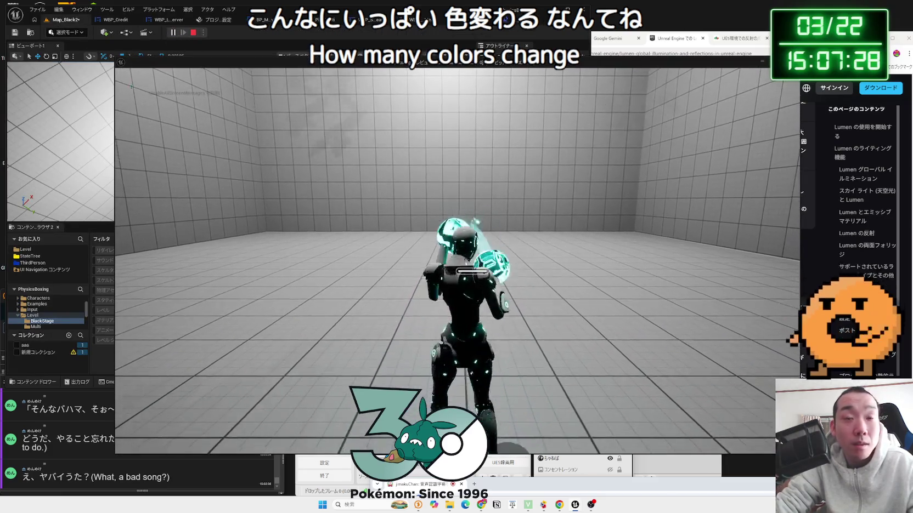
key(w)
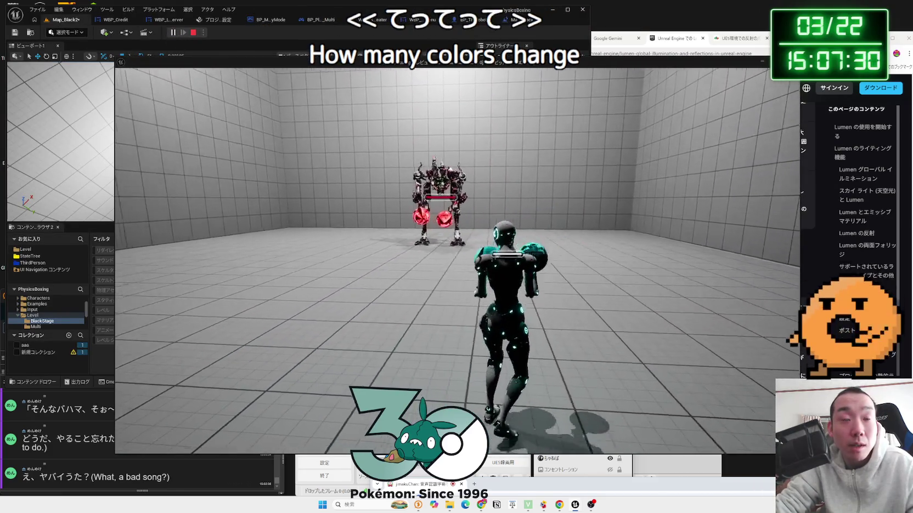
key(w)
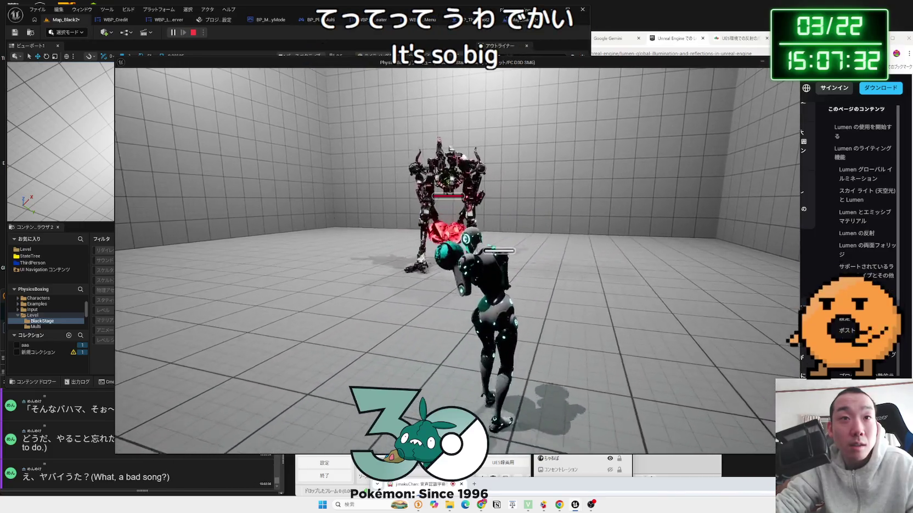
key(w)
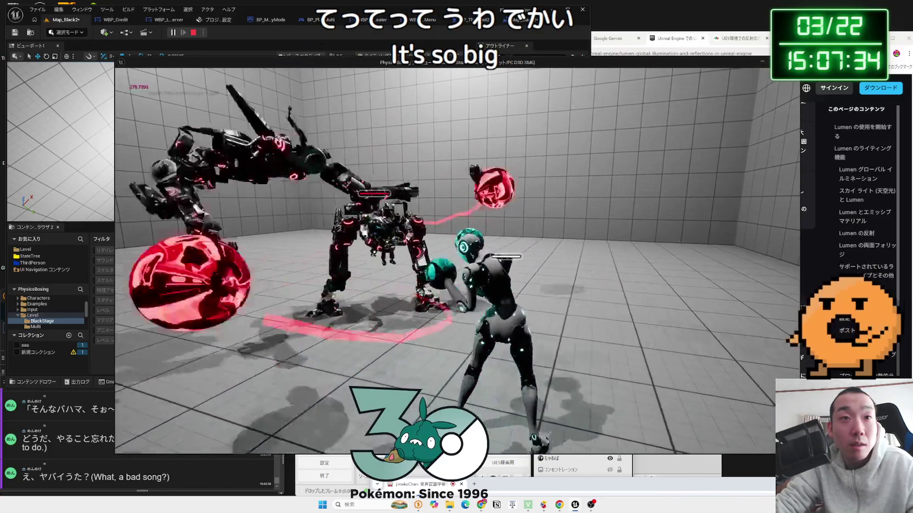
key(w)
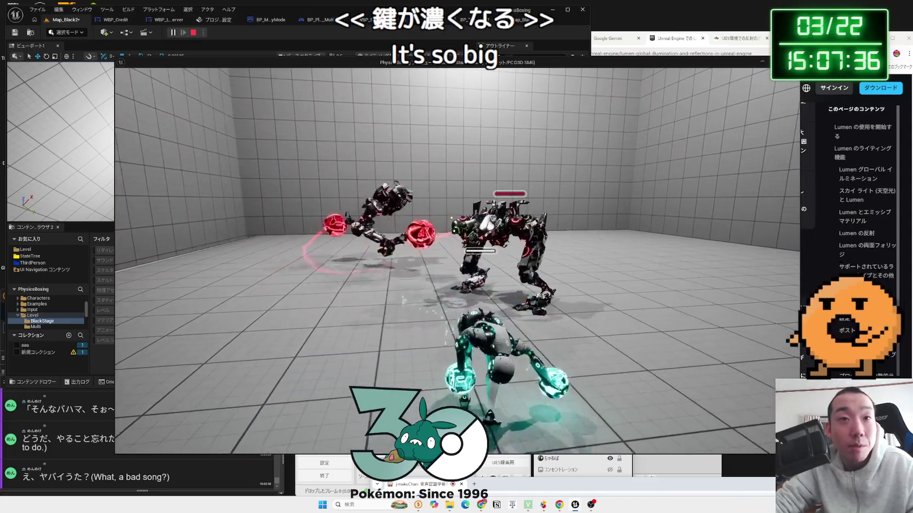
key(w)
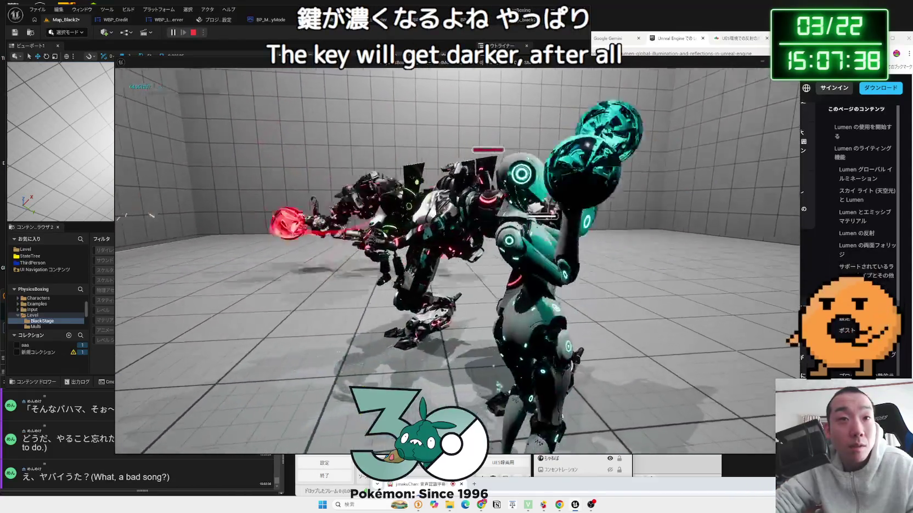
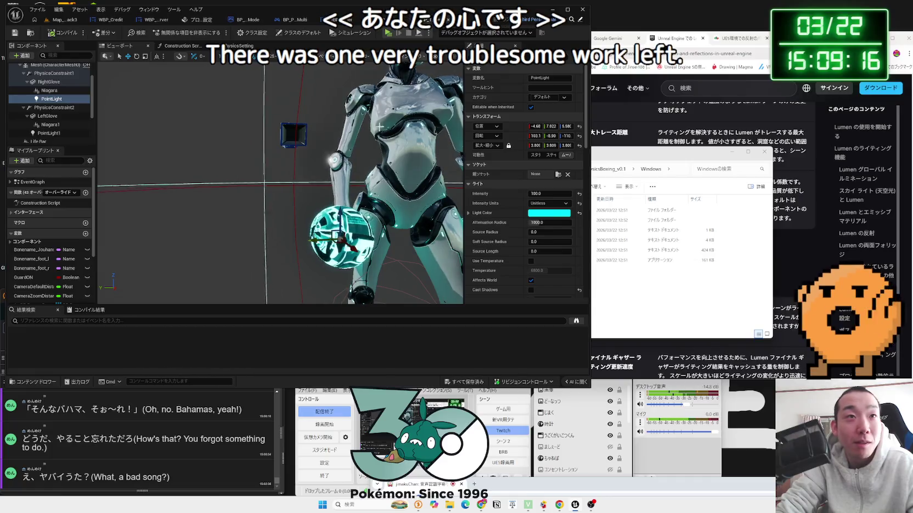
- Select the PointLight component, compile the robot blueprint, and switch back to the Map_Black3 tab
click(62, 101)
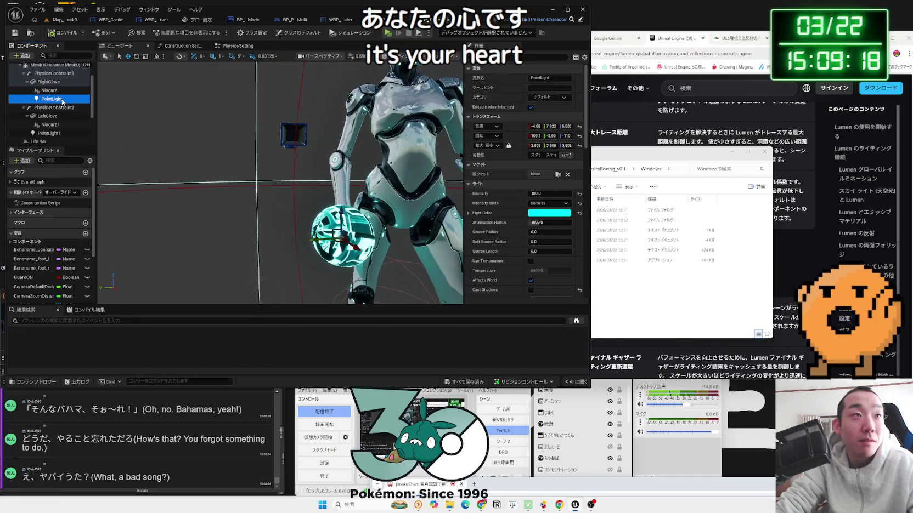
click(58, 34)
click(64, 19)
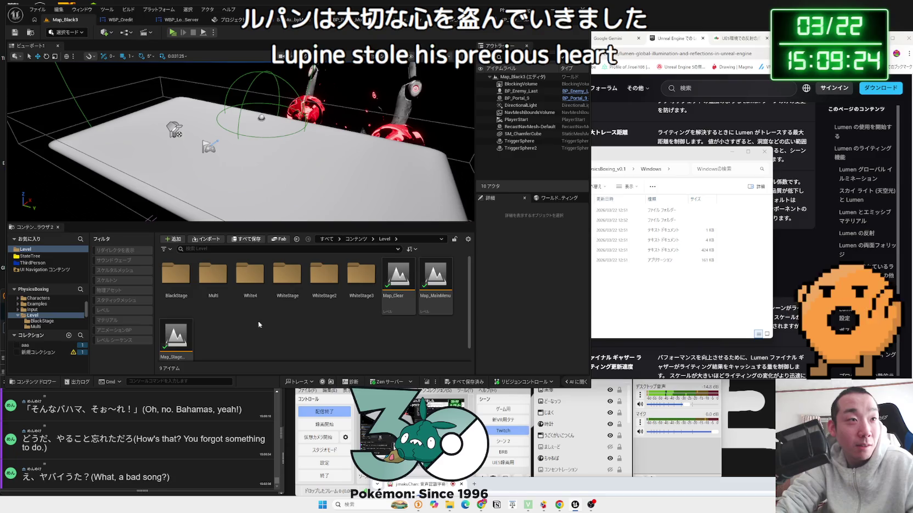
- Browse the Content Browser to Blueprint > Enemy and select BP_Enemy_Base
click(17, 317)
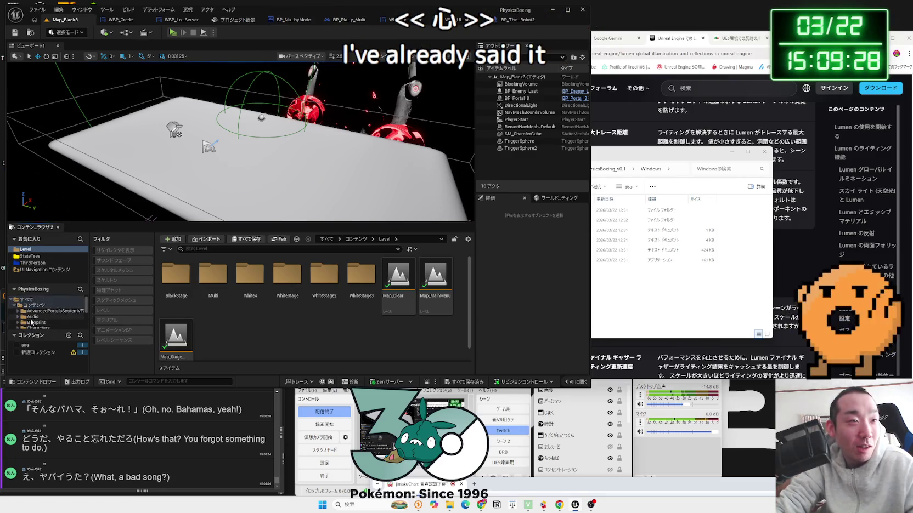
click(36, 322)
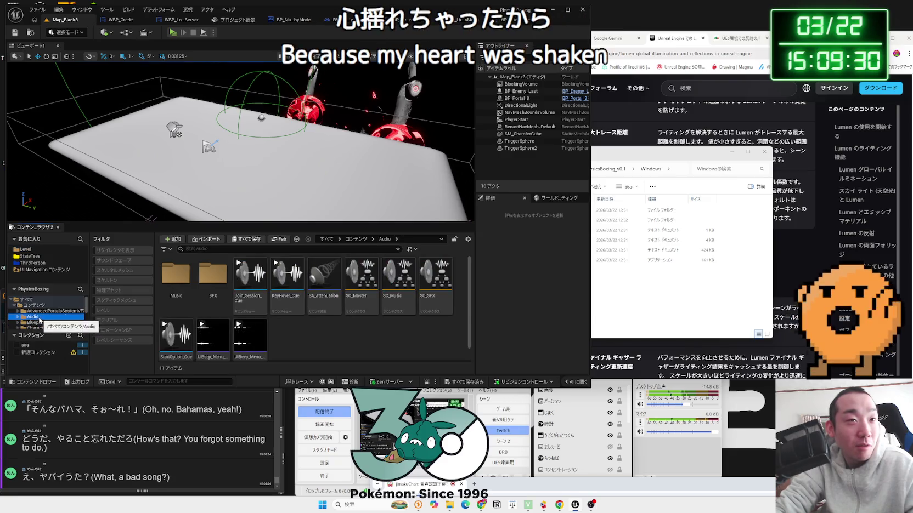
key(Left)
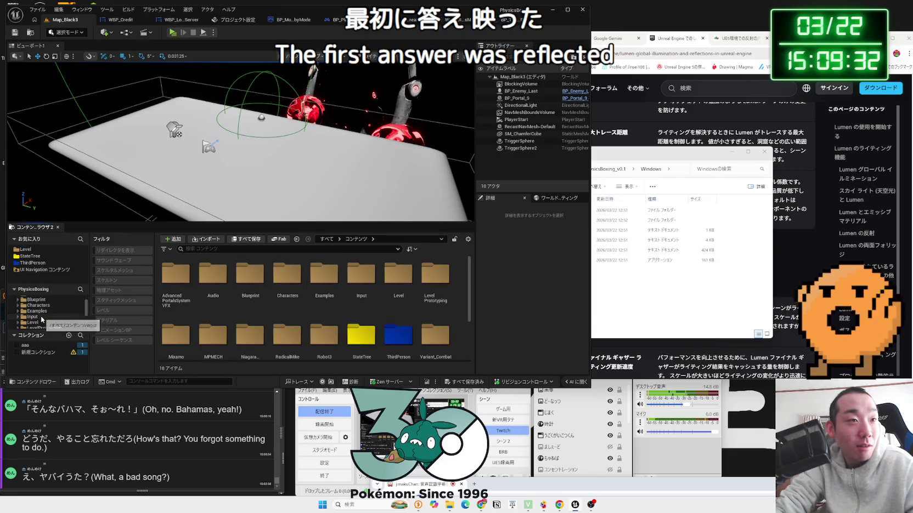
click(37, 312)
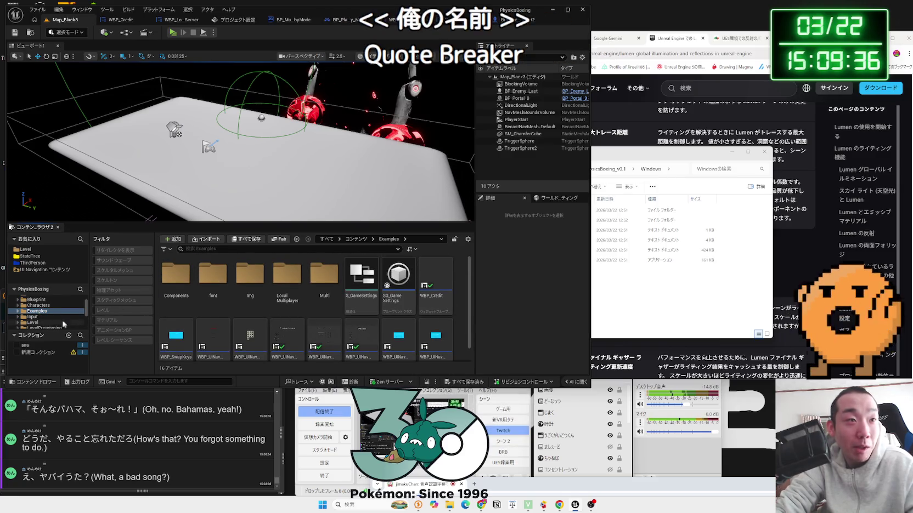
scroll(36, 307, up, 2)
click(36, 323)
double_click(213, 275)
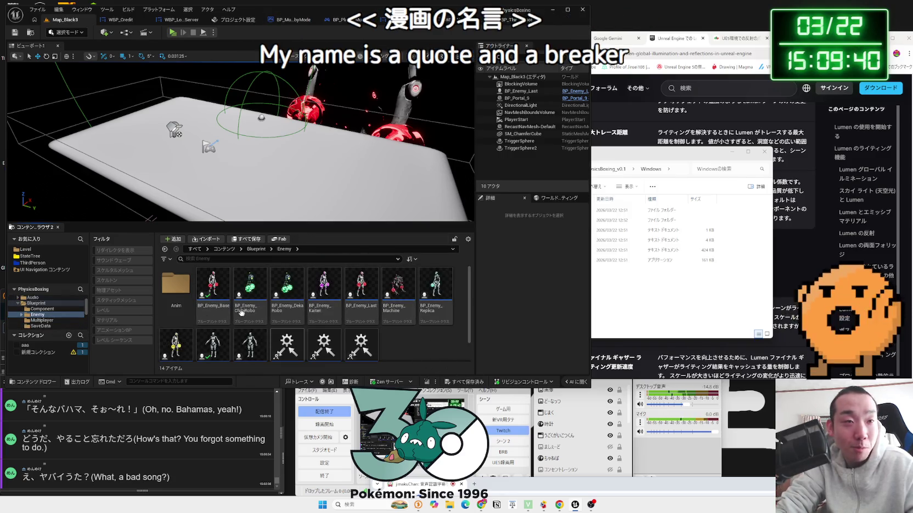
click(212, 285)
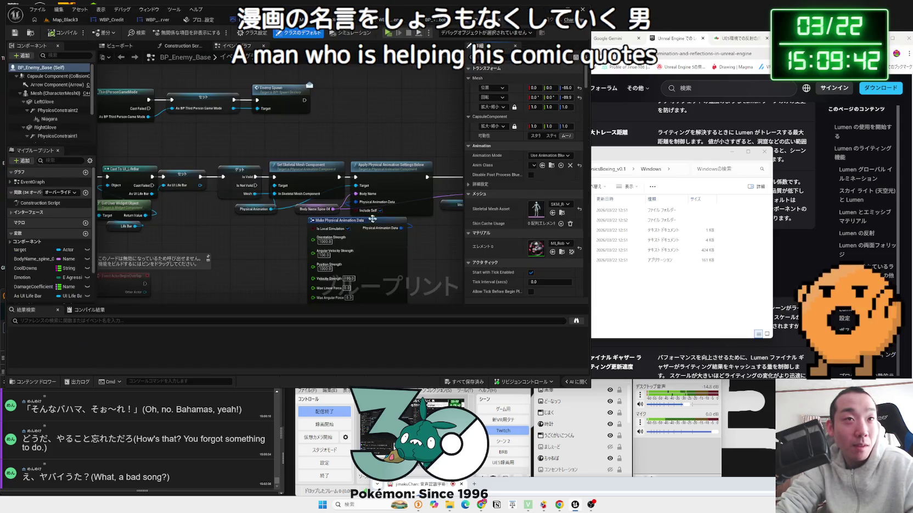
- Shift the top row of Event Graph nodes left and save the blueprint
click(177, 47)
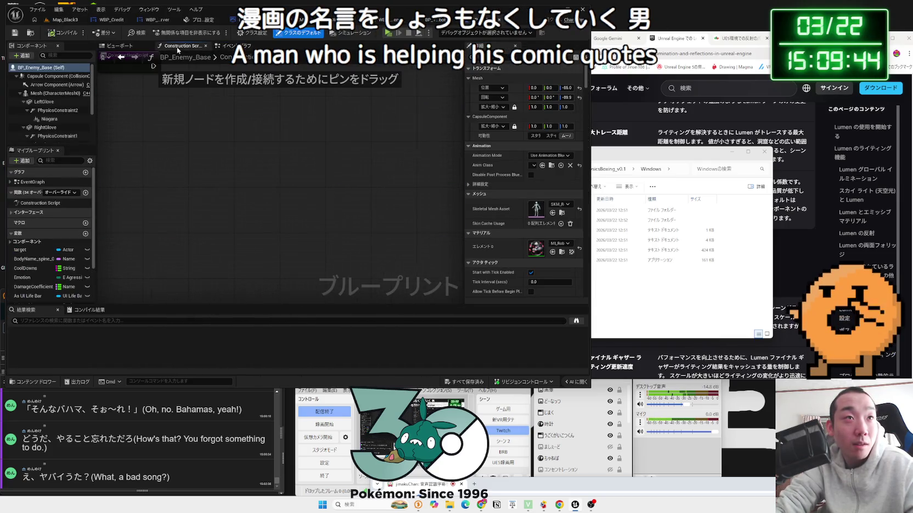
click(246, 47)
scroll(332, 122, down, 3)
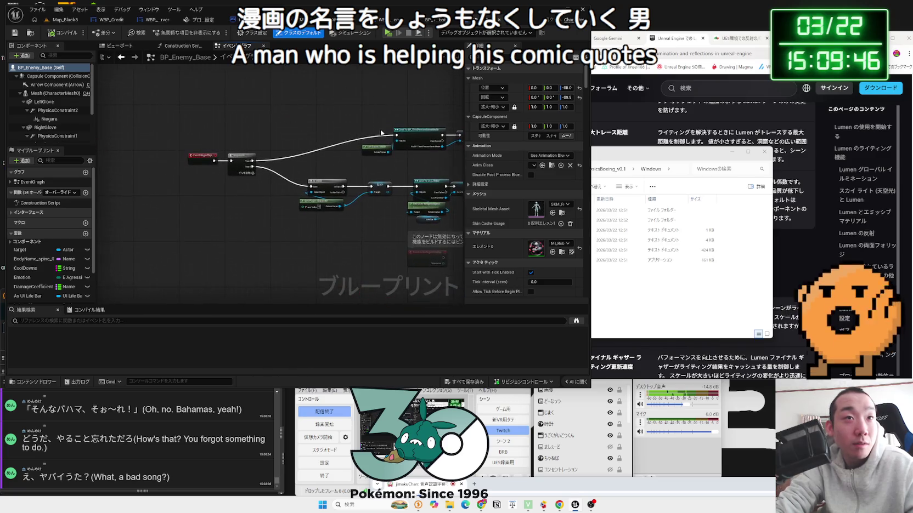
mouse_move(226, 104)
mouse_down()
mouse_move(413, 123)
mouse_move(352, 123)
mouse_up()
drag(273, 169, 401, 170)
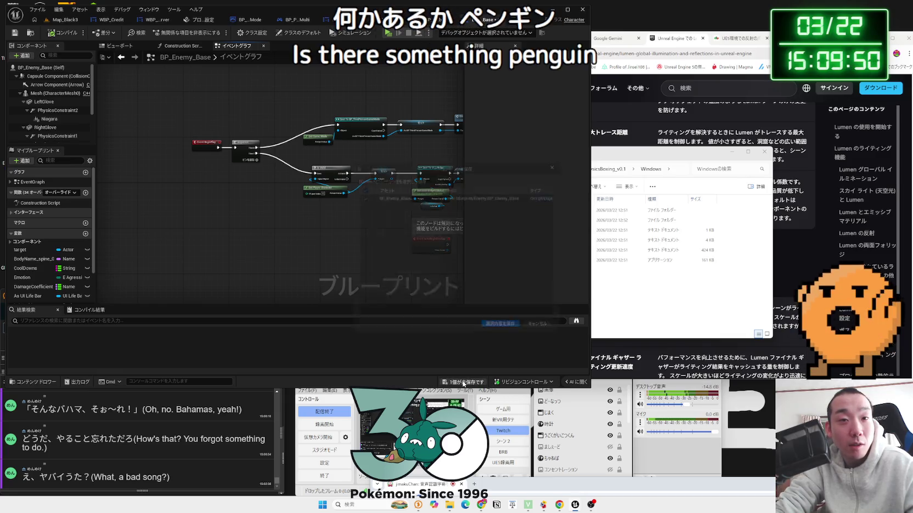
key(ctrl+s)
- Clear the node selection, view the class defaults, then show the enemy robot in the 3D viewport
mouse_move(244, 135)
mouse_down()
mouse_move(189, 164)
mouse_move(247, 127)
mouse_up()
click(272, 104)
scroll(273, 105, up, 3)
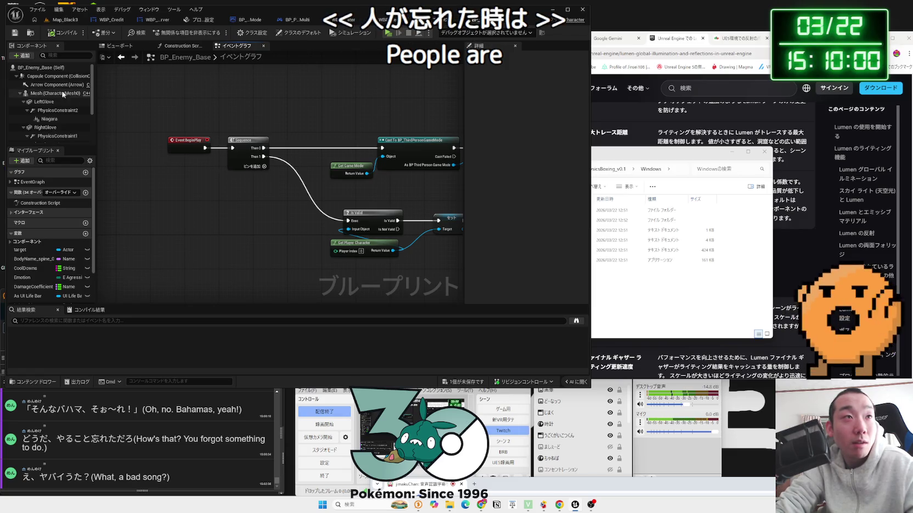
click(61, 67)
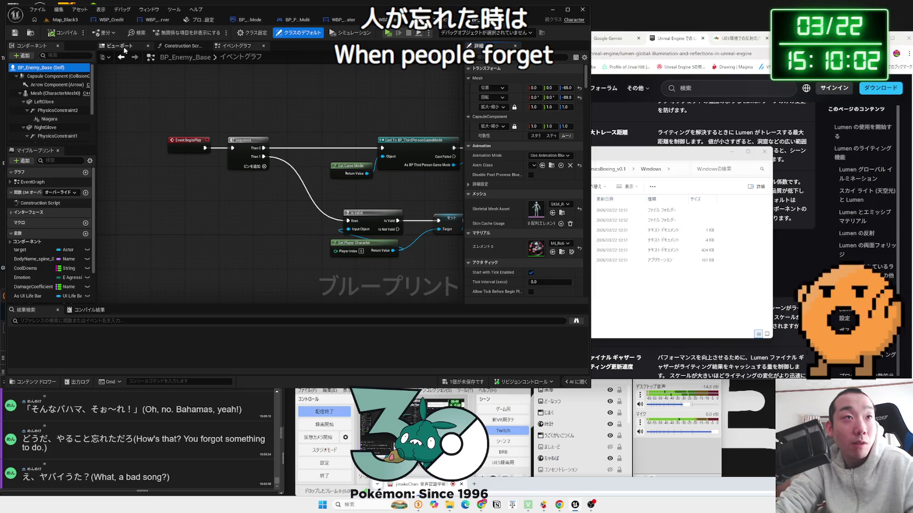
click(122, 47)
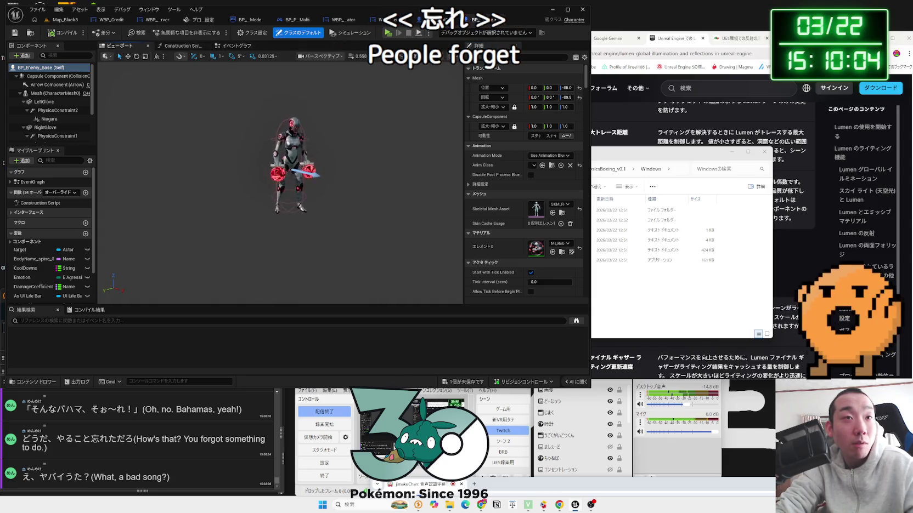
- Add a Point Light component and attach it under PhysicsConstraint2
click(45, 128)
scroll(46, 123, down, 1)
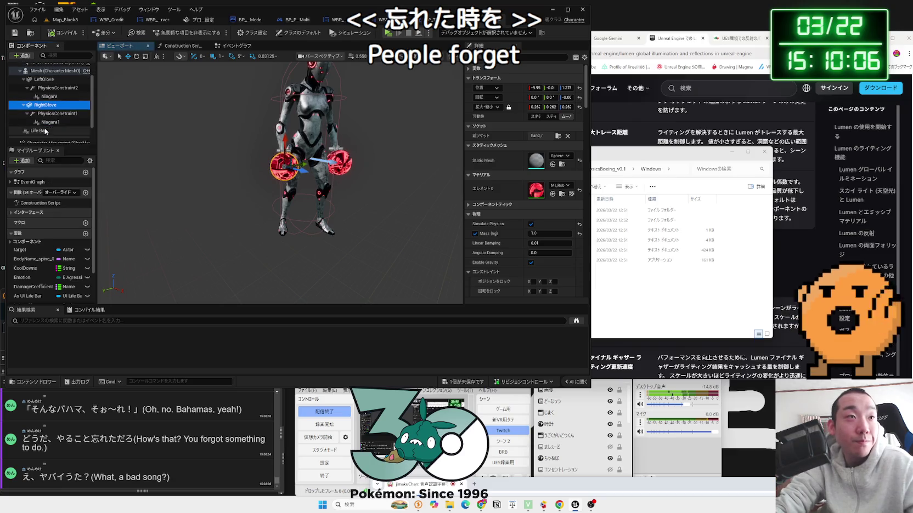
right_click(46, 89)
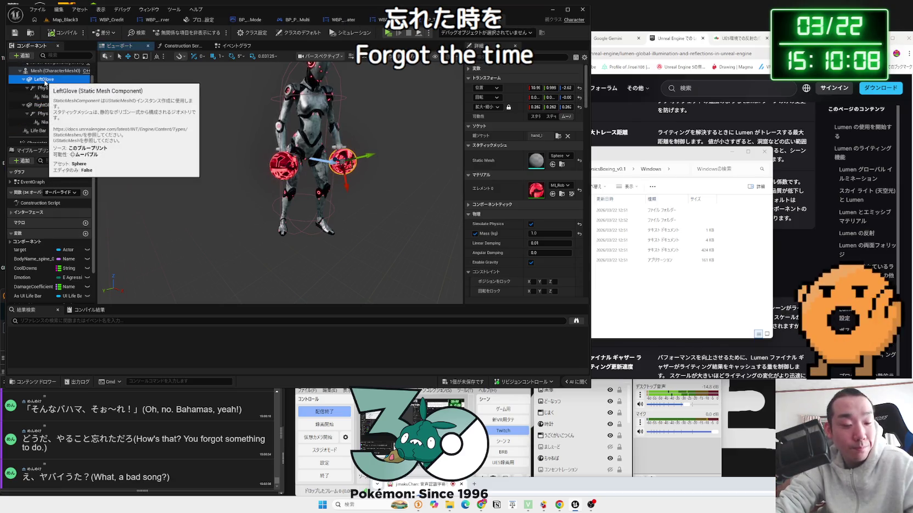
click(111, 123)
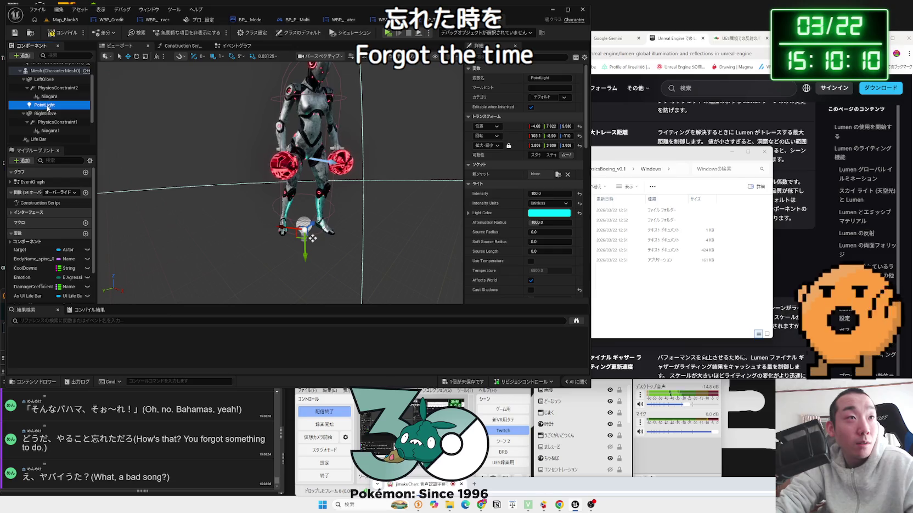
drag(54, 88, 54, 89)
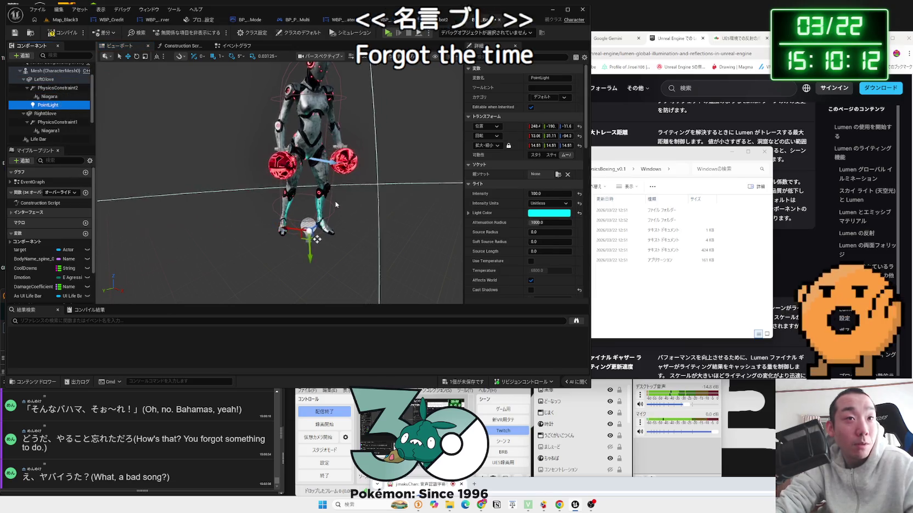
- Move the new PointLight down onto the left glove
scroll(288, 266, up, 2)
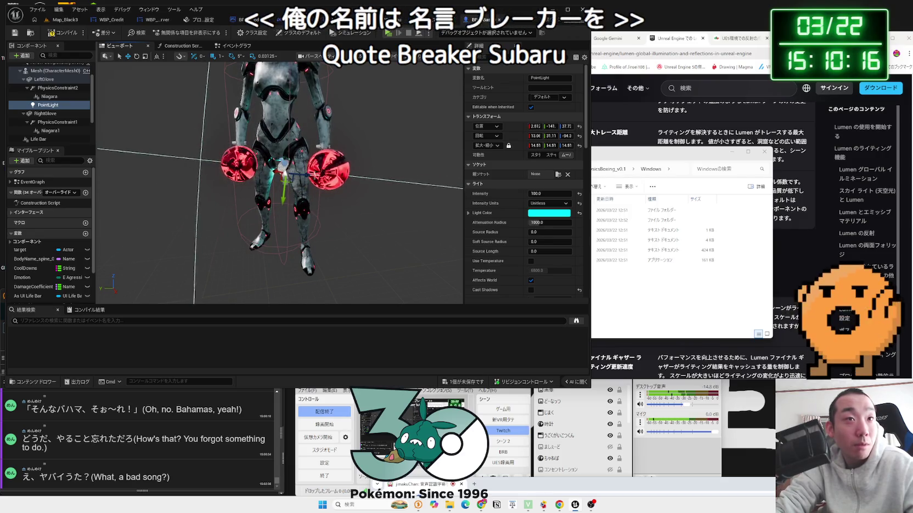
scroll(305, 175, up, 2)
drag(344, 183, 316, 179)
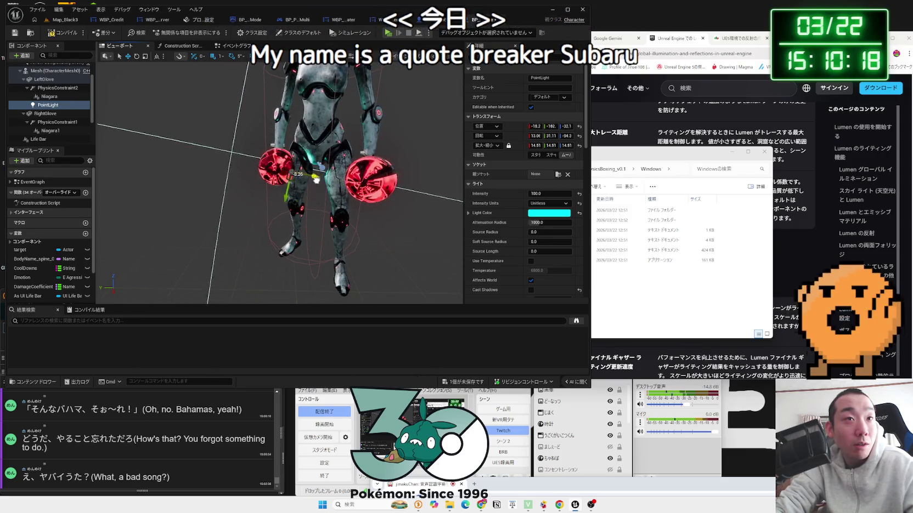
scroll(308, 179, up, 5)
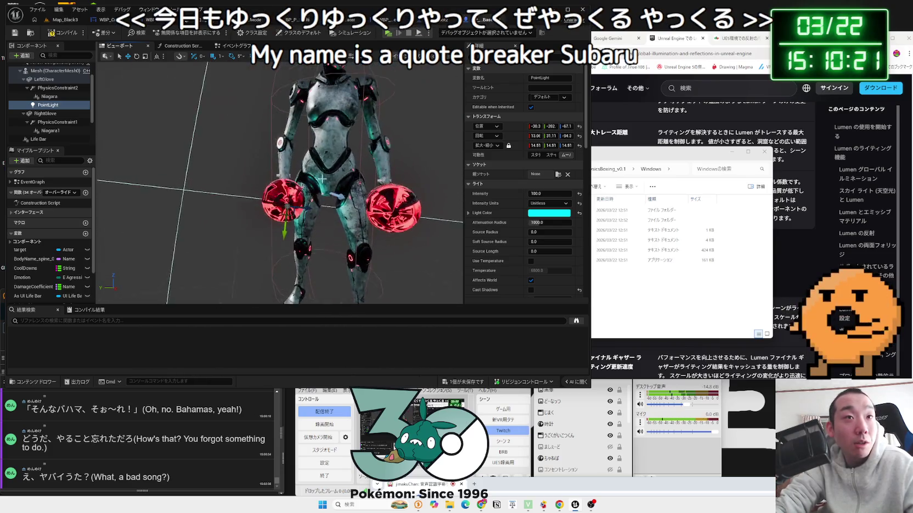
mouse_move(287, 208)
mouse_down()
mouse_move(304, 223)
mouse_move(283, 239)
mouse_up()
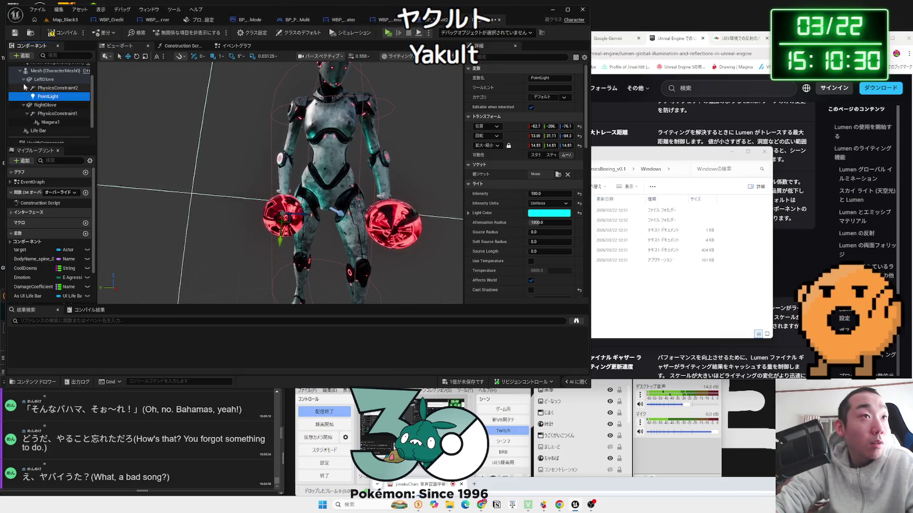
- Reposition the PointLight onto the glove and bring up its Light Color chooser
click(26, 88)
click(47, 96)
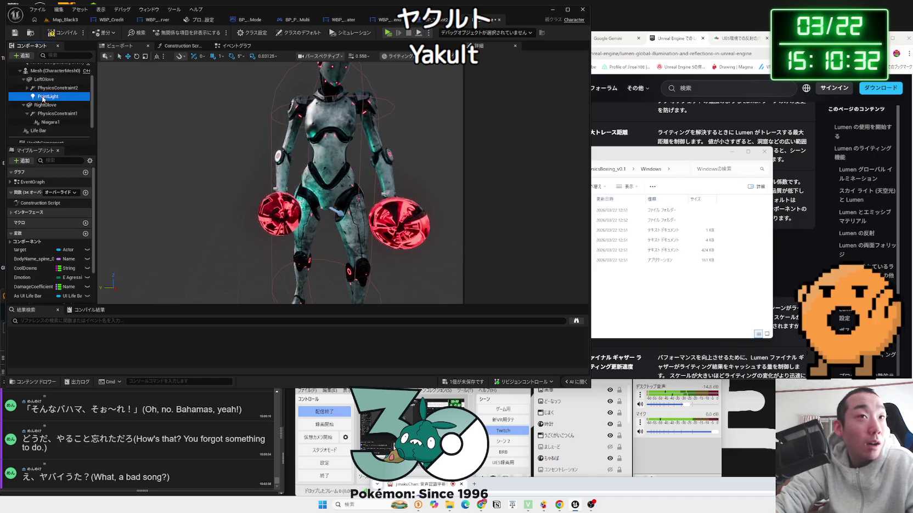
drag(298, 213, 450, 228)
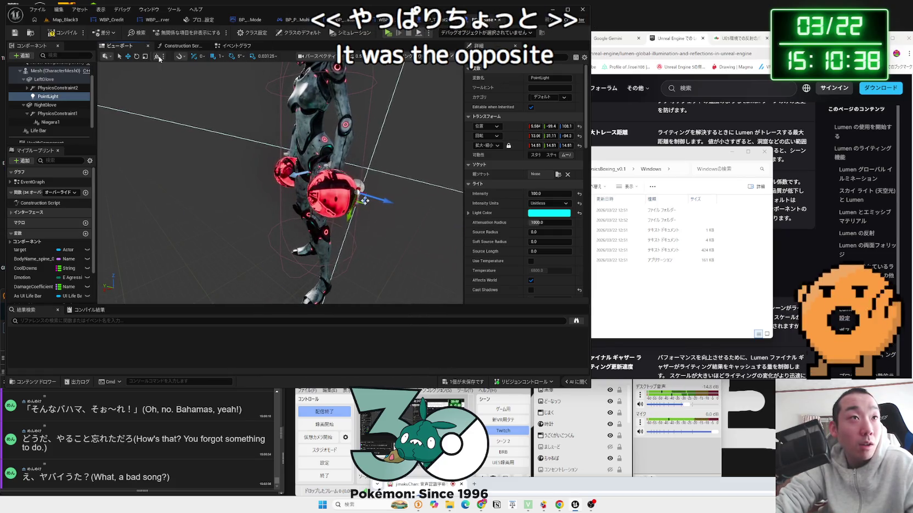
drag(390, 154, 351, 156)
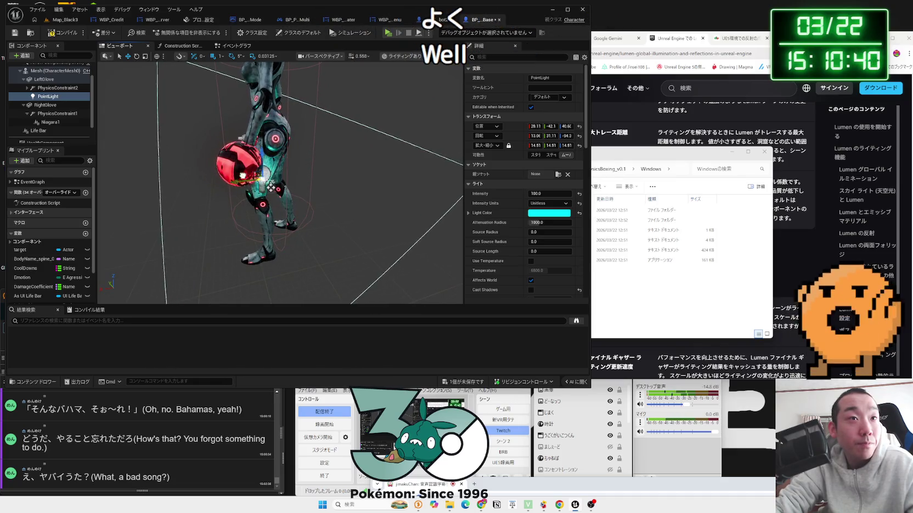
mouse_move(270, 174)
mouse_down()
mouse_move(370, 180)
mouse_move(324, 144)
mouse_move(259, 158)
mouse_move(281, 171)
mouse_move(268, 159)
mouse_up()
click(548, 213)
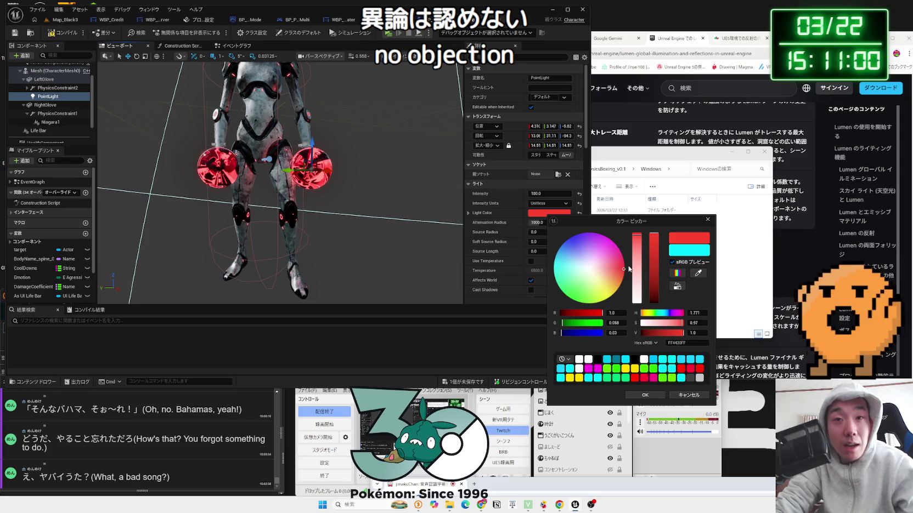
- Change the glove PointLight colour from cyan to pure red (FF0000, hue 0) and confirm
drag(628, 269, 625, 267)
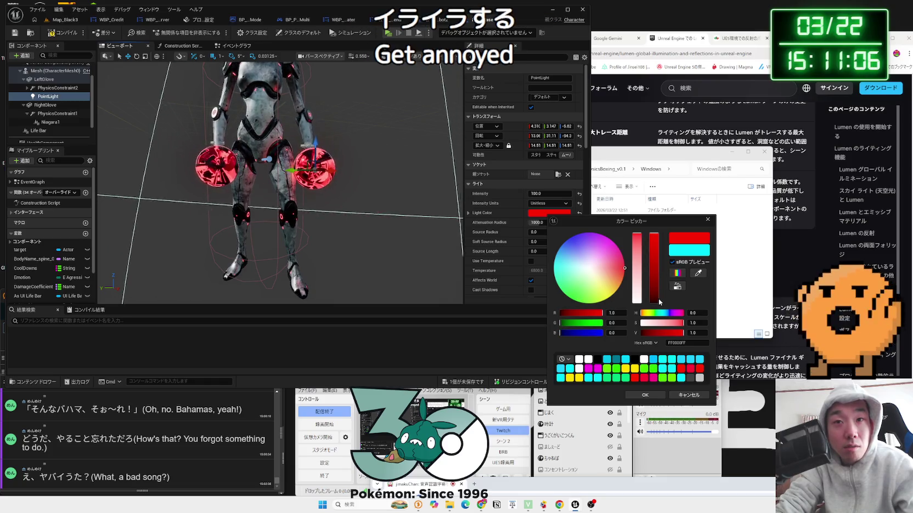
click(645, 395)
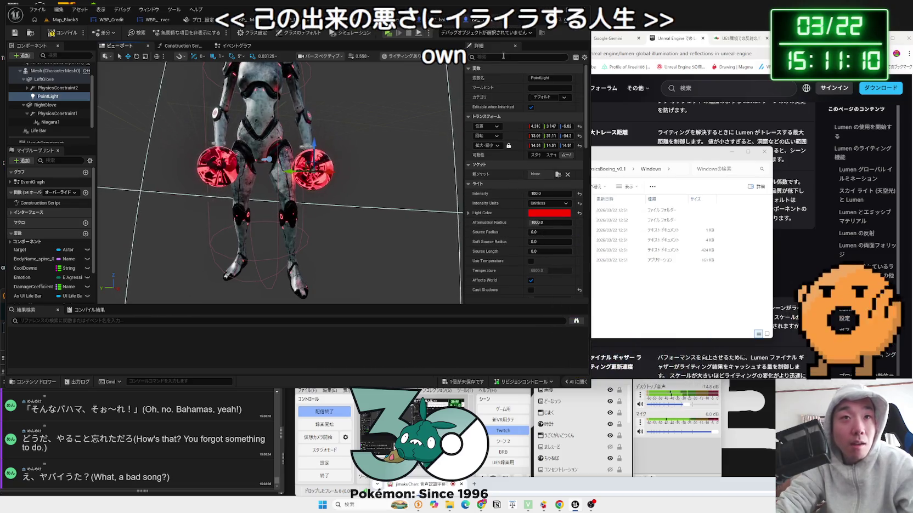
- Turn off Cast Shadow on the LeftGlove mesh
click(47, 80)
scroll(526, 181, down, 5)
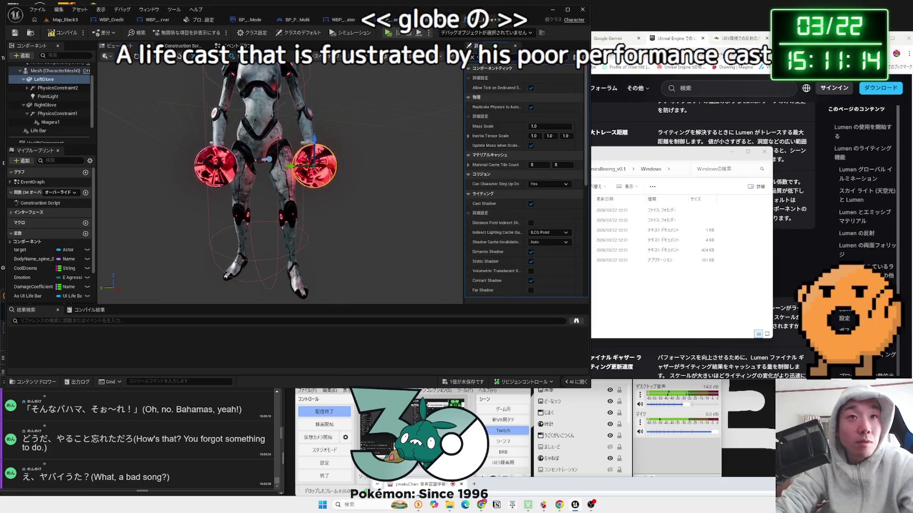
scroll(526, 84, down, 5)
click(533, 79)
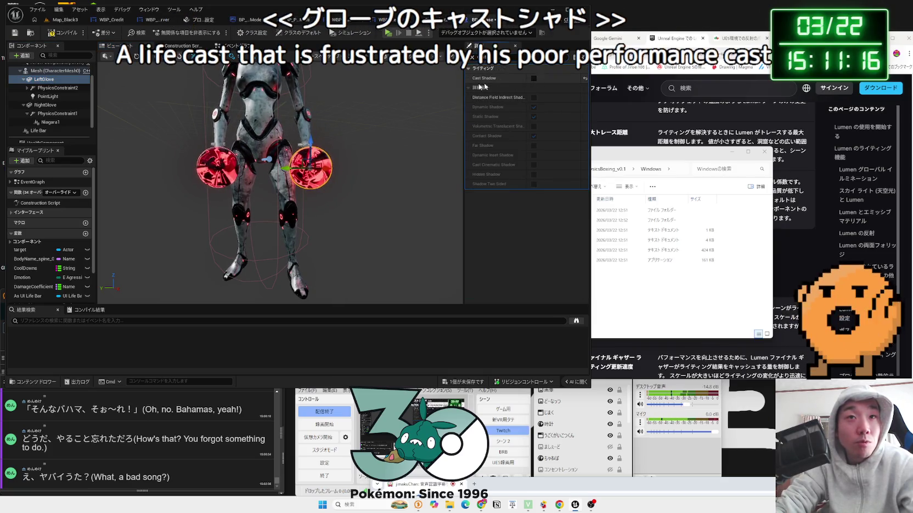
scroll(48, 127, down, 1)
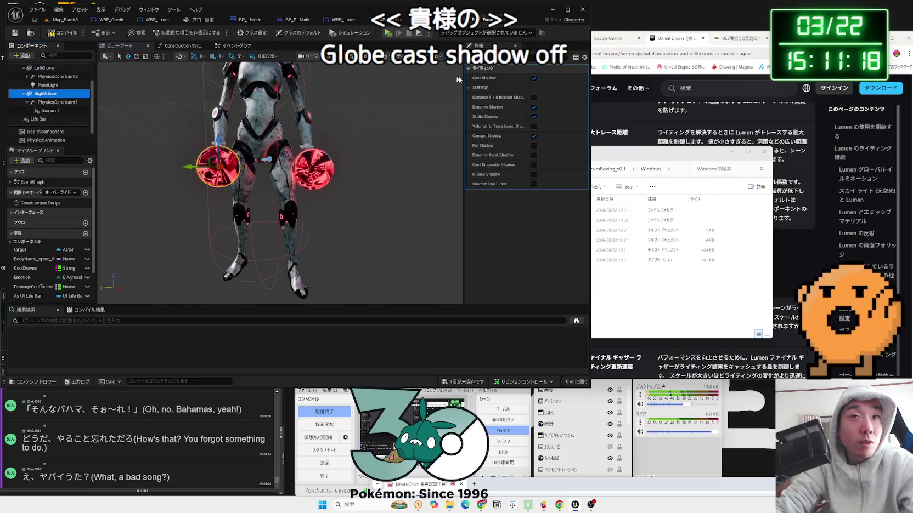
- Select RightGlove, then expand LeftGlove and select its PointLight
click(44, 93)
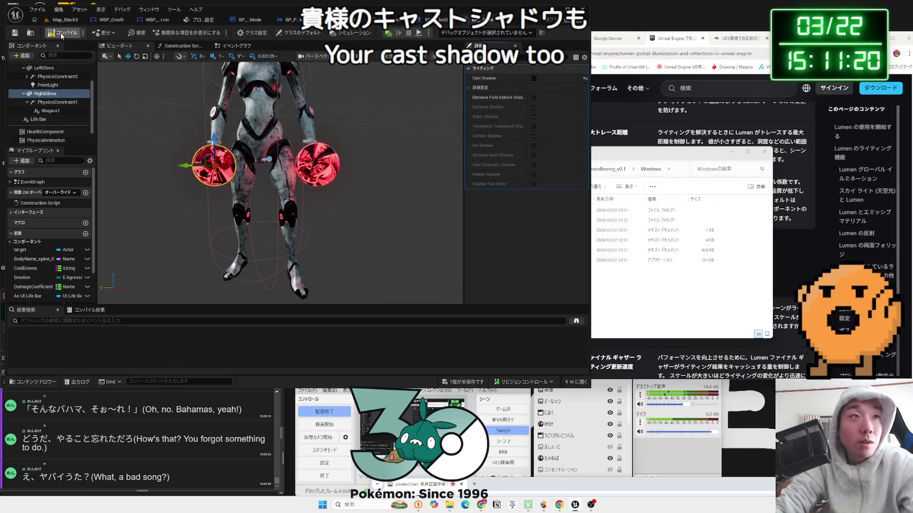
click(27, 77)
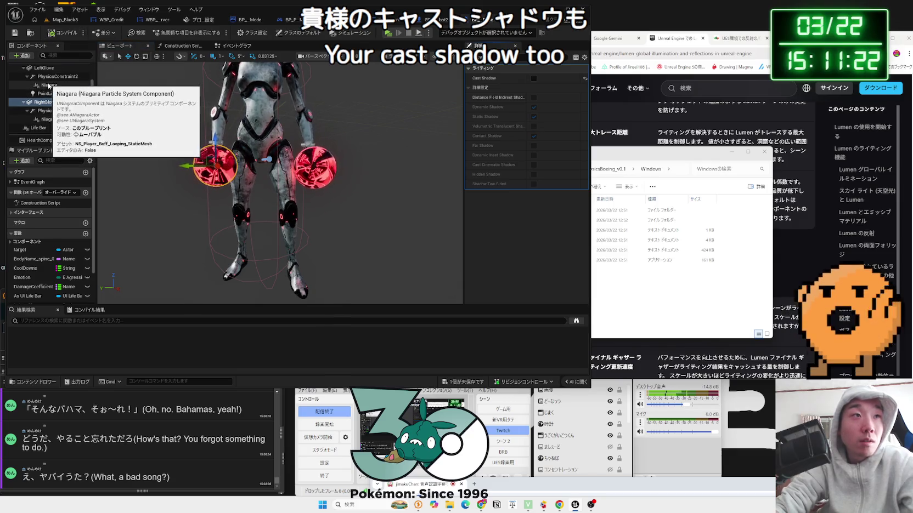
click(50, 86)
click(49, 93)
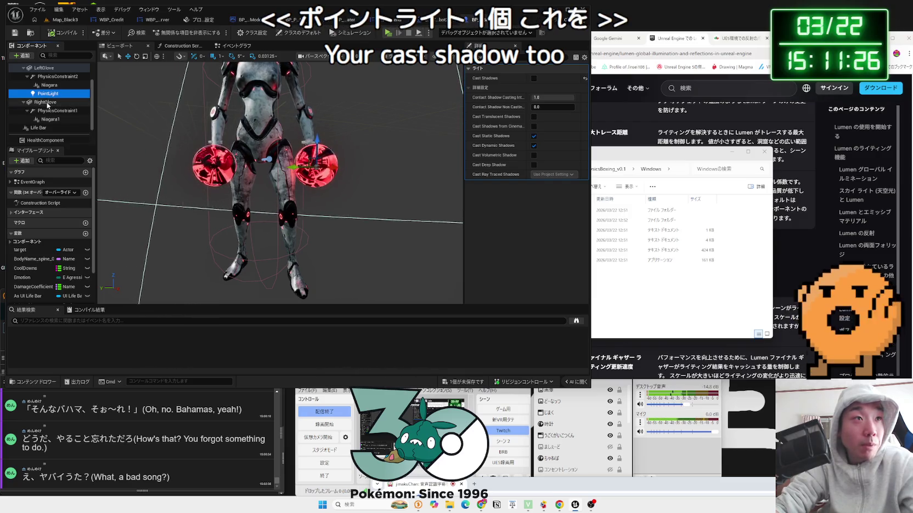
- Duplicate the PointLight as PointLight1 and attach it to the right glove
key(ctrl+c)
key(ctrl+v)
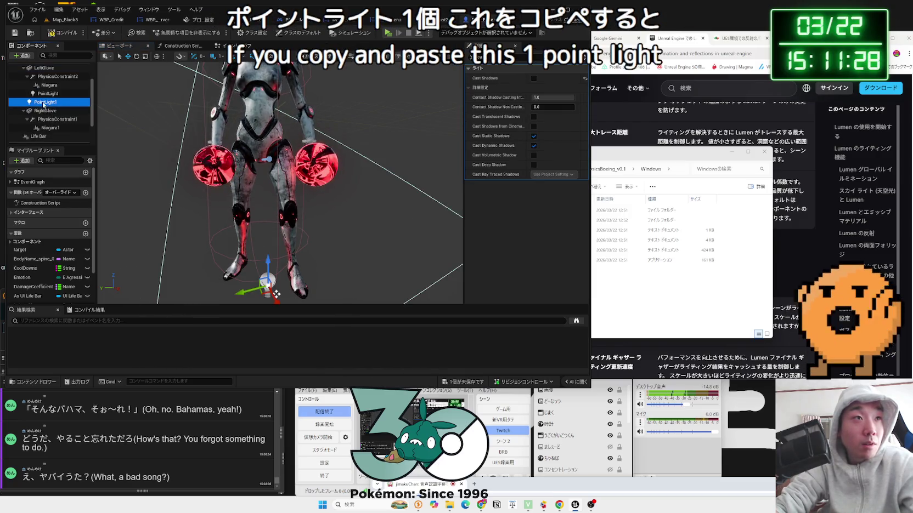
drag(53, 130, 50, 119)
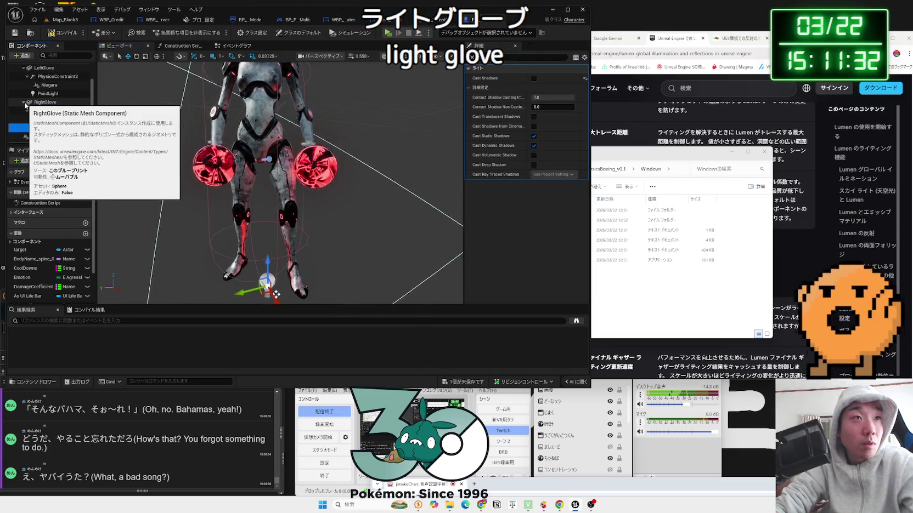
click(53, 127)
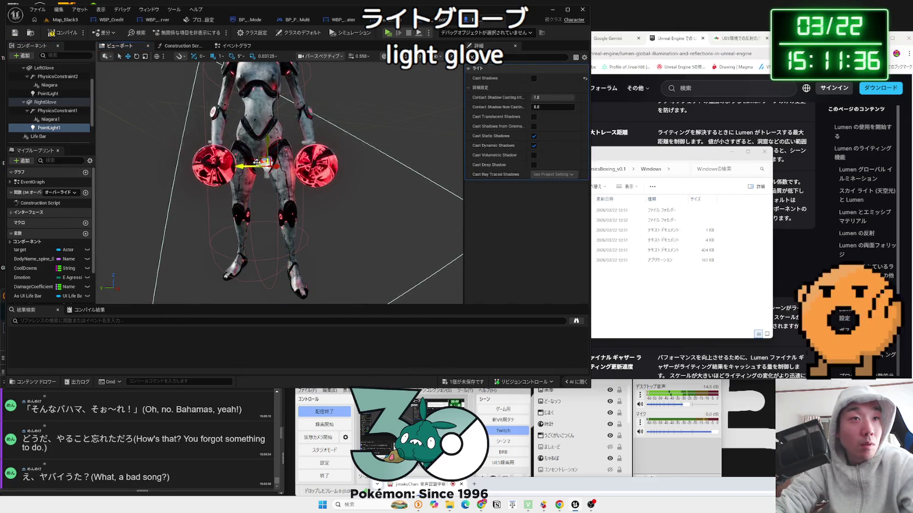
drag(274, 181, 460, 187)
drag(351, 258, 367, 273)
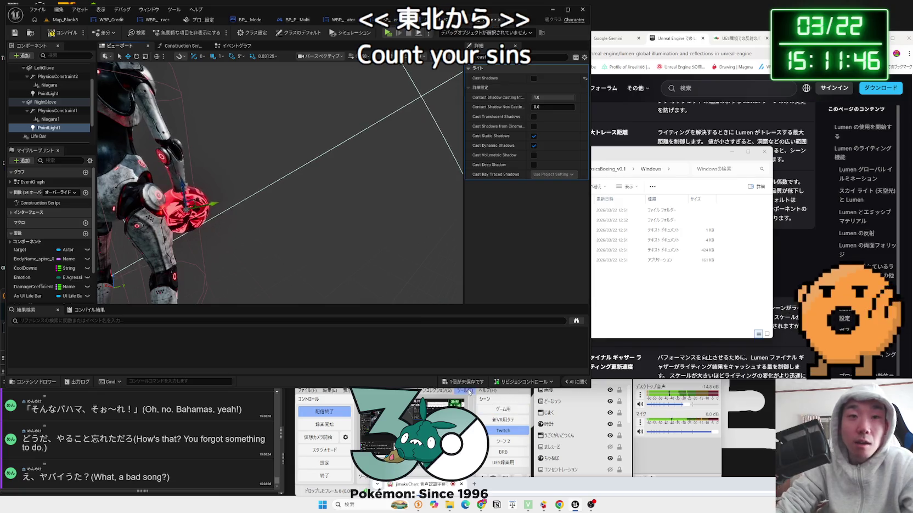
- Save and compile the enemy blueprint, then playtest Map_Black3
key(ctrl+s)
click(501, 331)
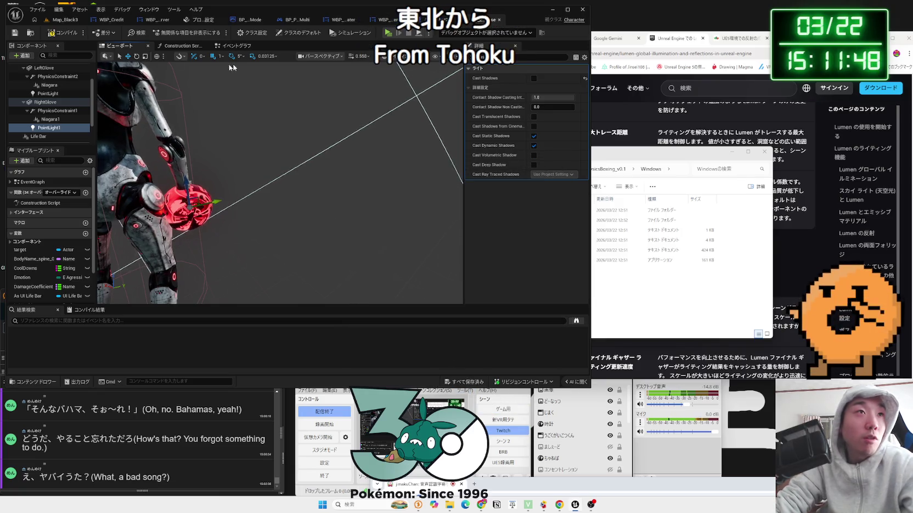
click(65, 19)
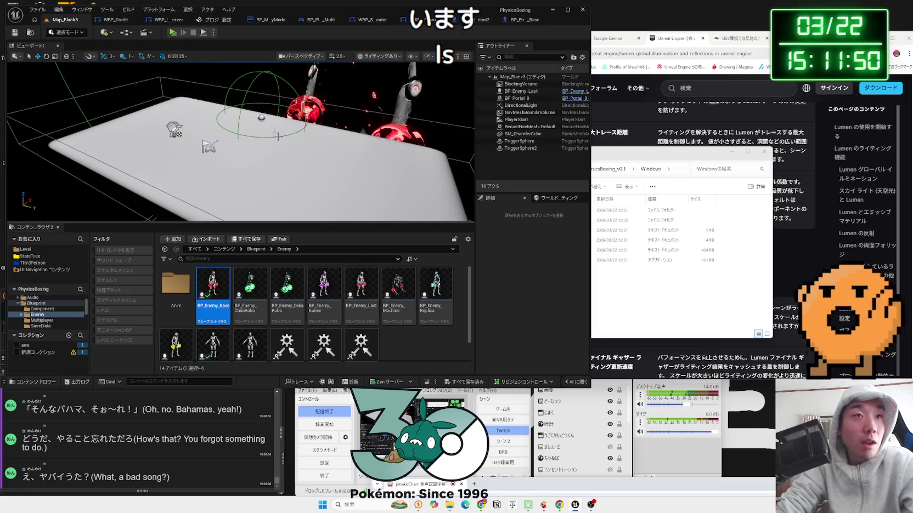
click(170, 34)
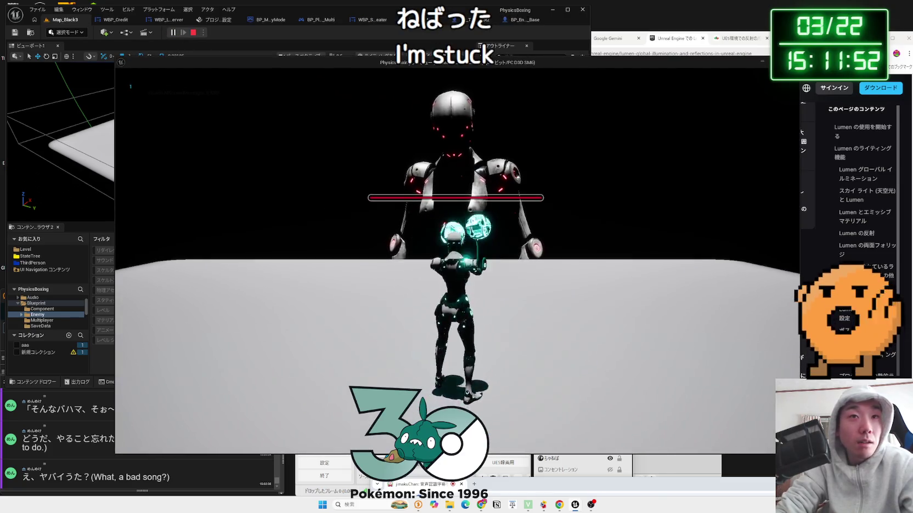
- Stop the playtest and open Map_White1 from the Level > WhiteStage folder
key(Escape)
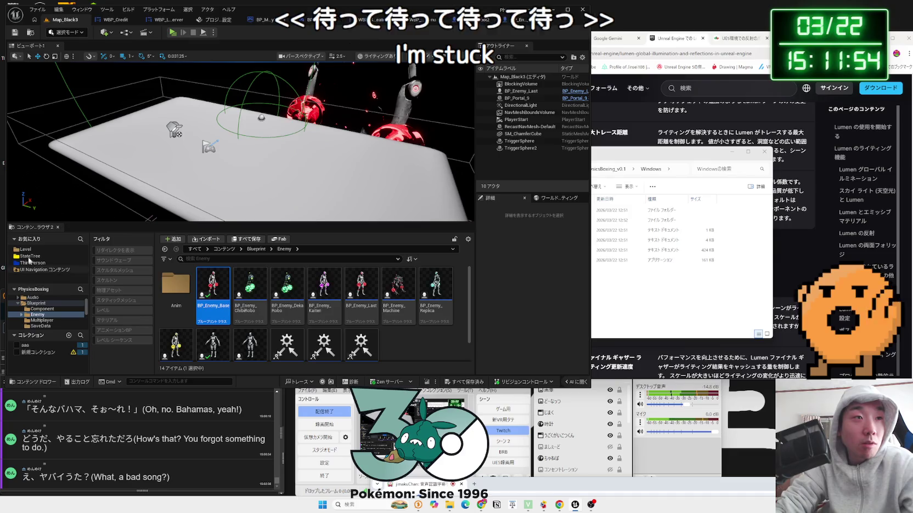
click(33, 249)
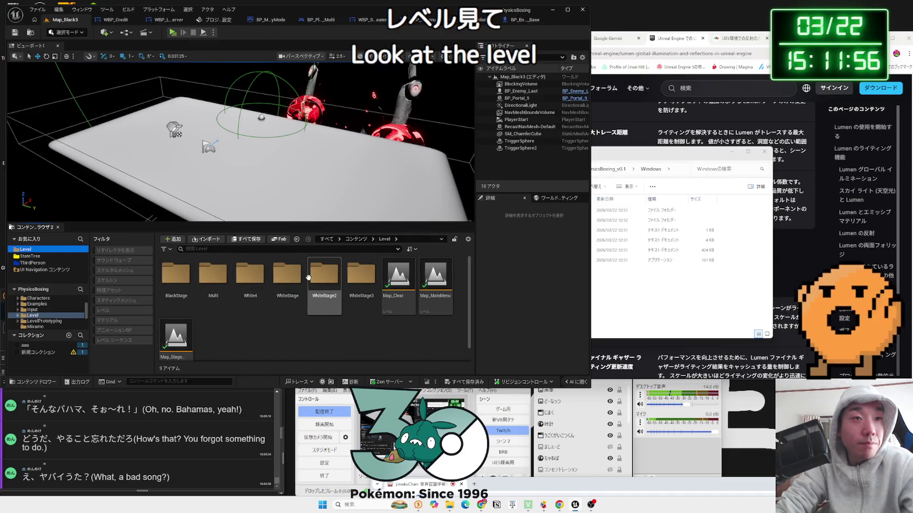
double_click(289, 281)
double_click(173, 284)
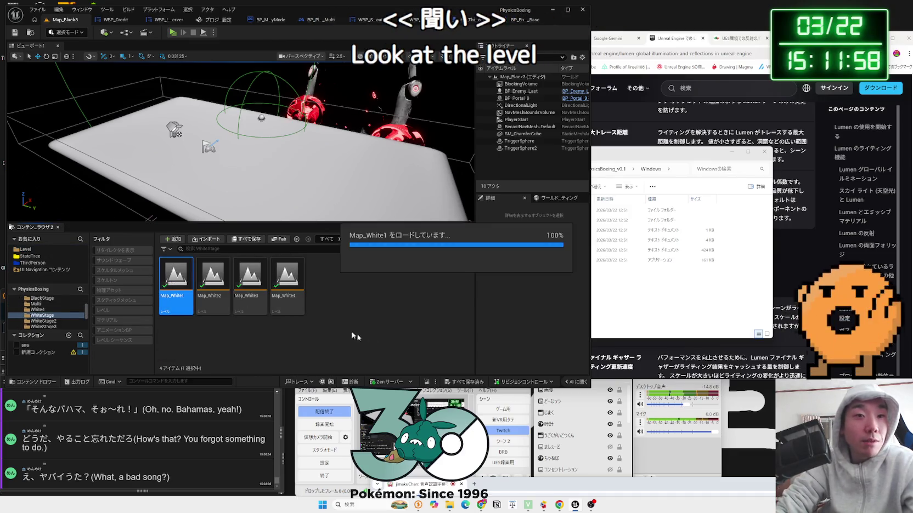
- Load Map_White2 and playtest it to see the red glove lights
double_click(213, 277)
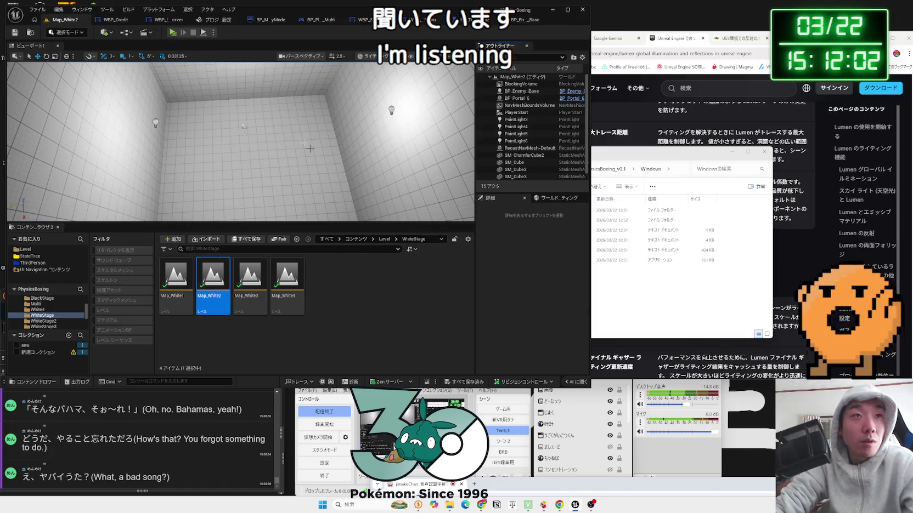
click(172, 32)
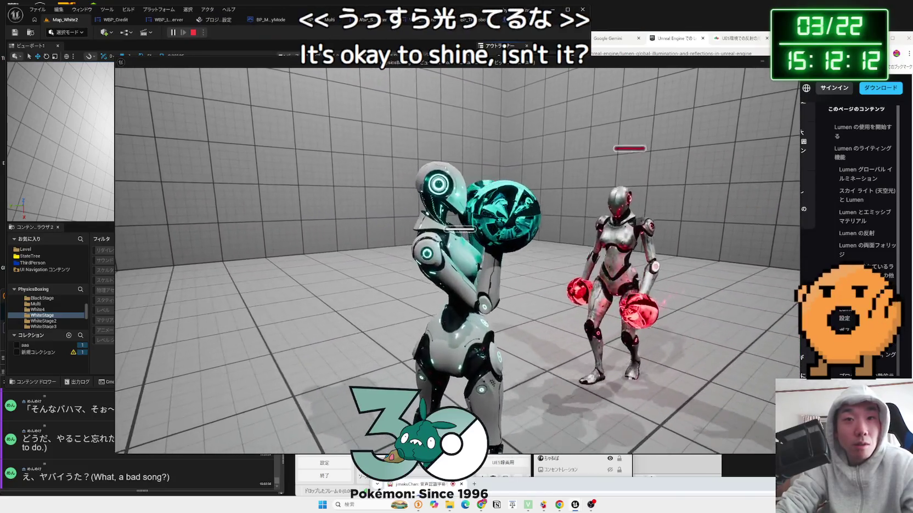
key(Escape)
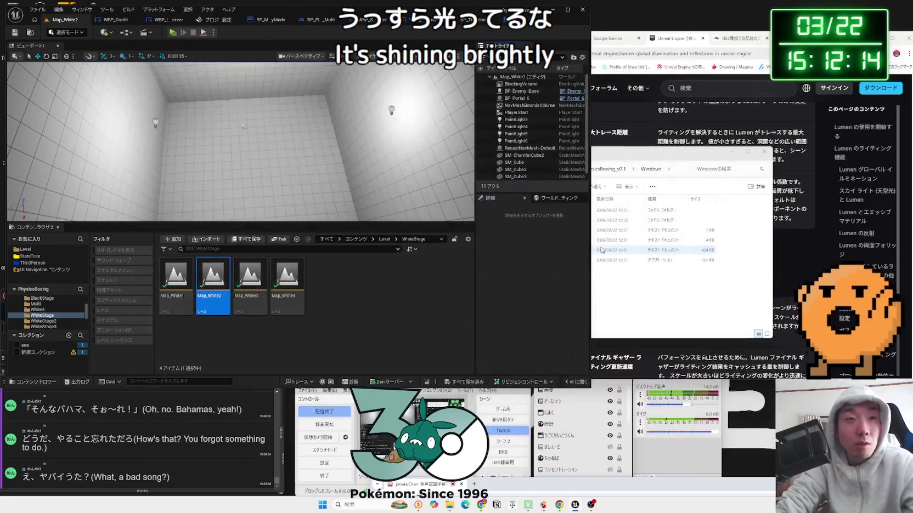
- Open the Map_White3_2 level from the Level > WhiteStage3 folder
click(384, 239)
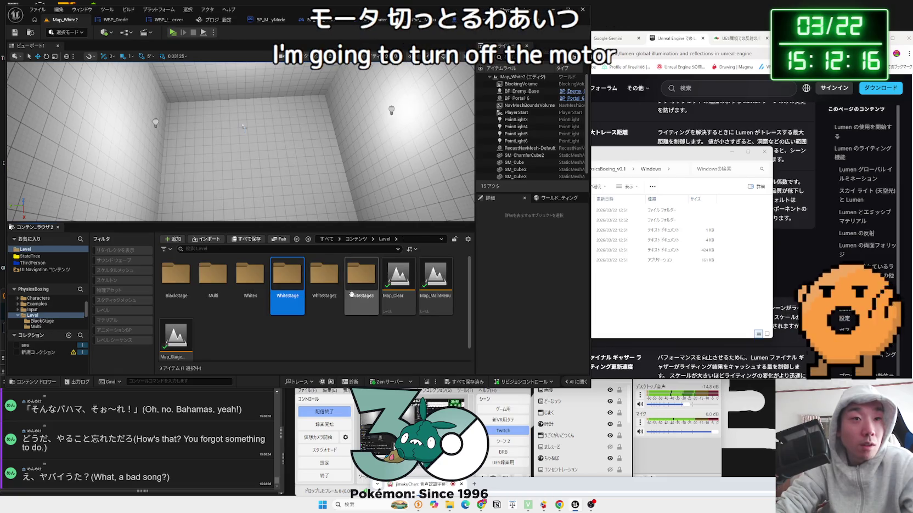
double_click(355, 286)
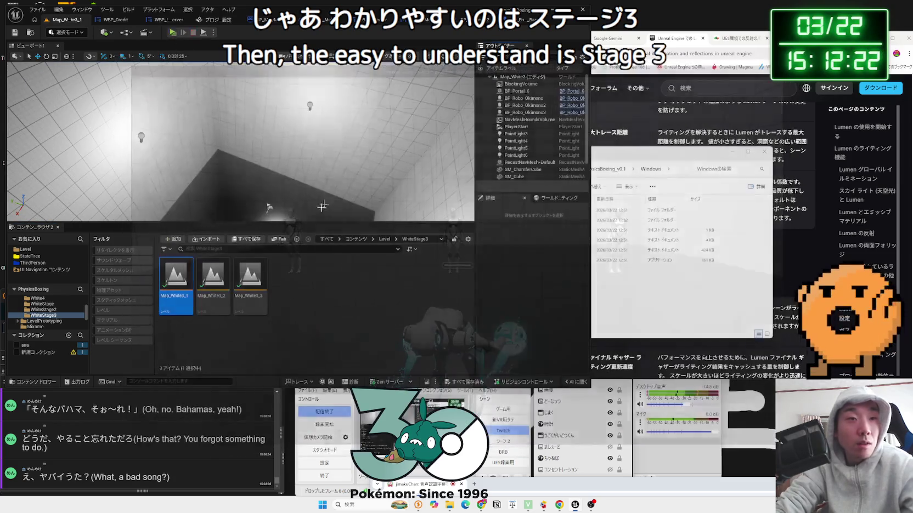
click(222, 278)
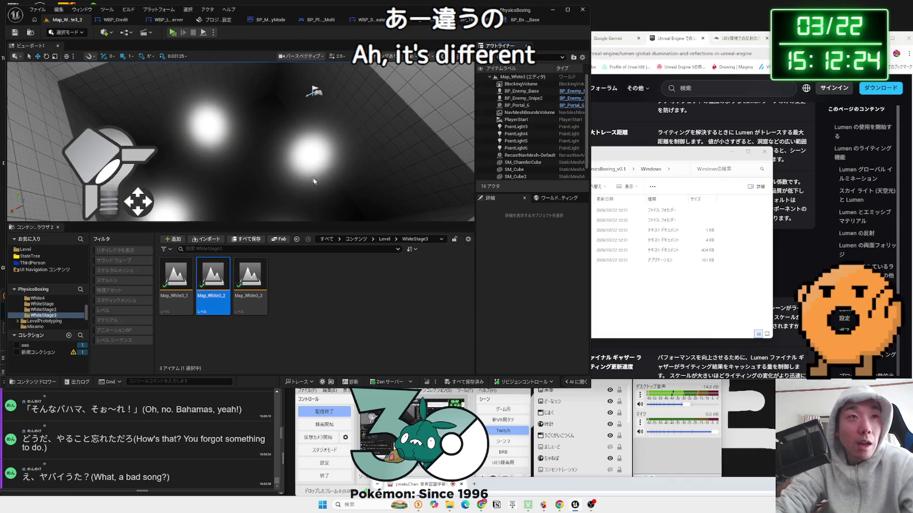
- Playtest Map_White3_2, walking toward and punching the two enemies with glowing gloves
click(172, 34)
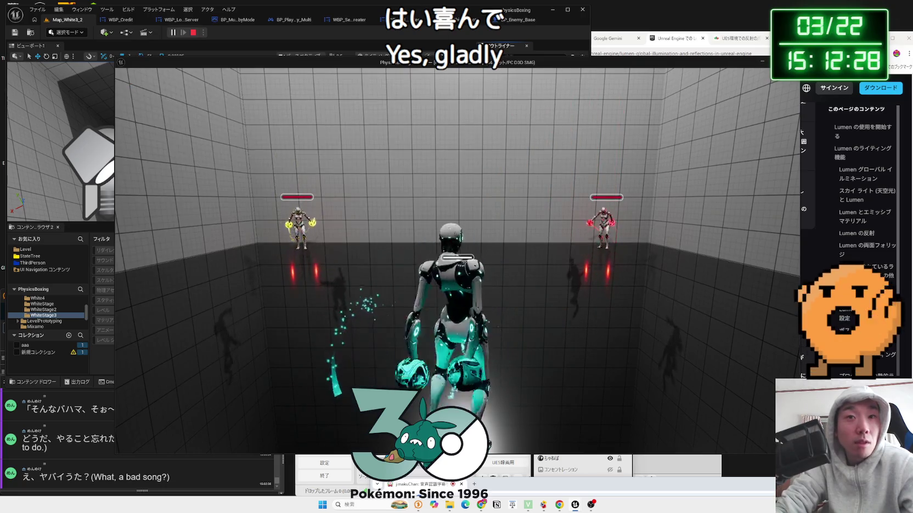
key(w)
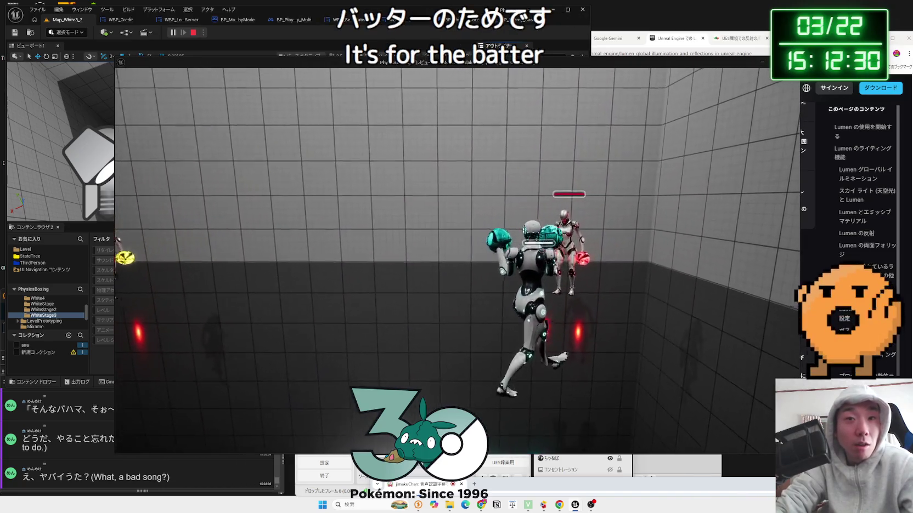
key(s)
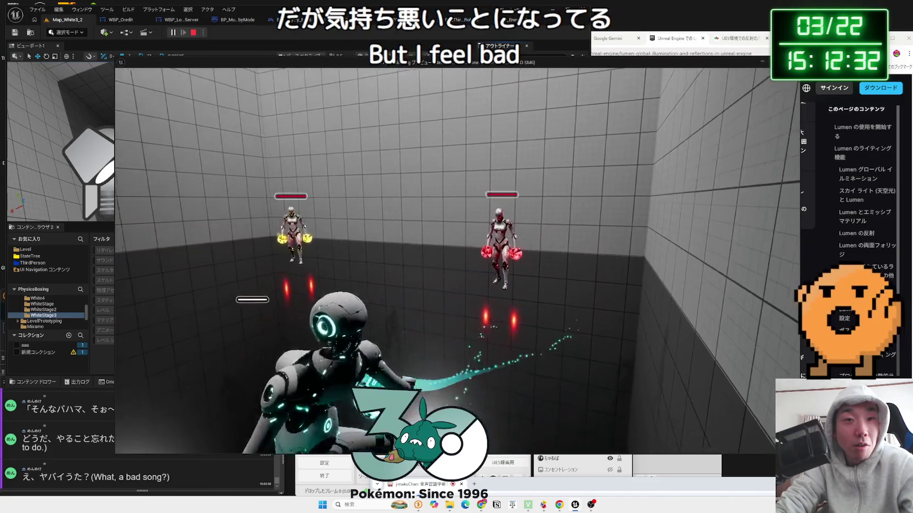
key(w)
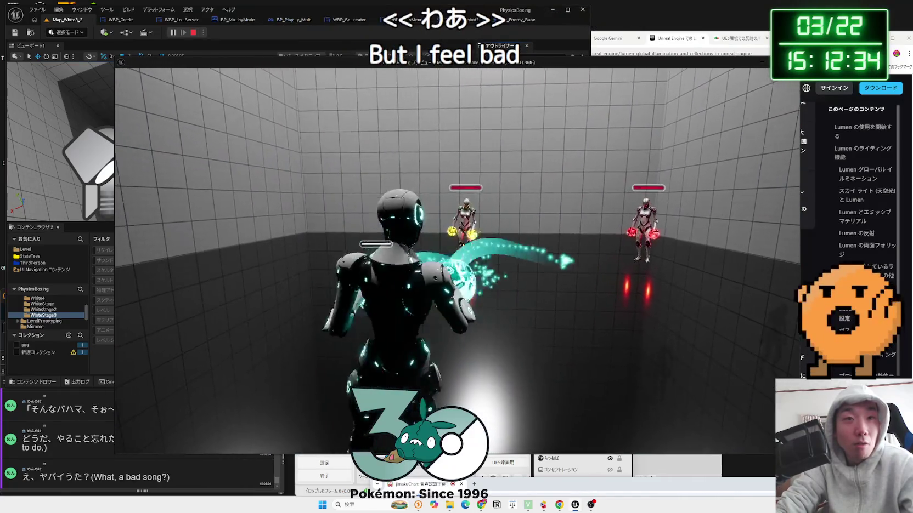
key(w)
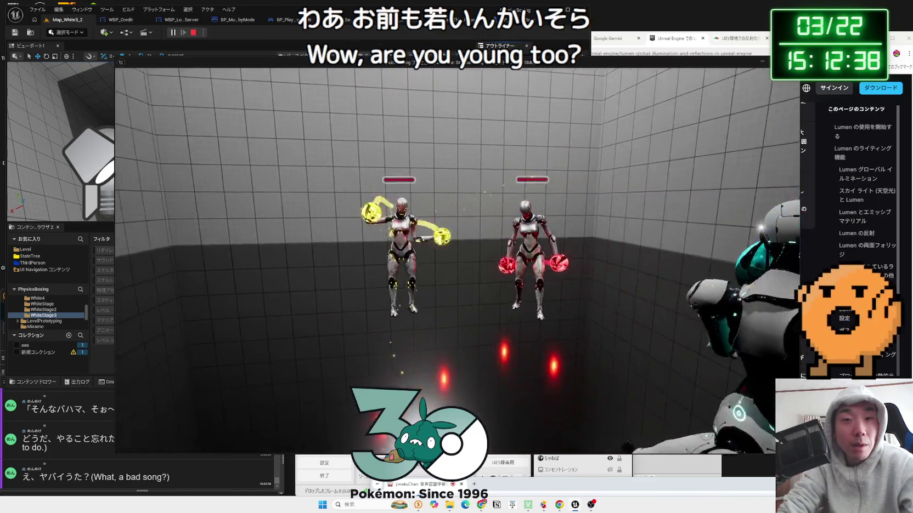
key(s)
key(s)
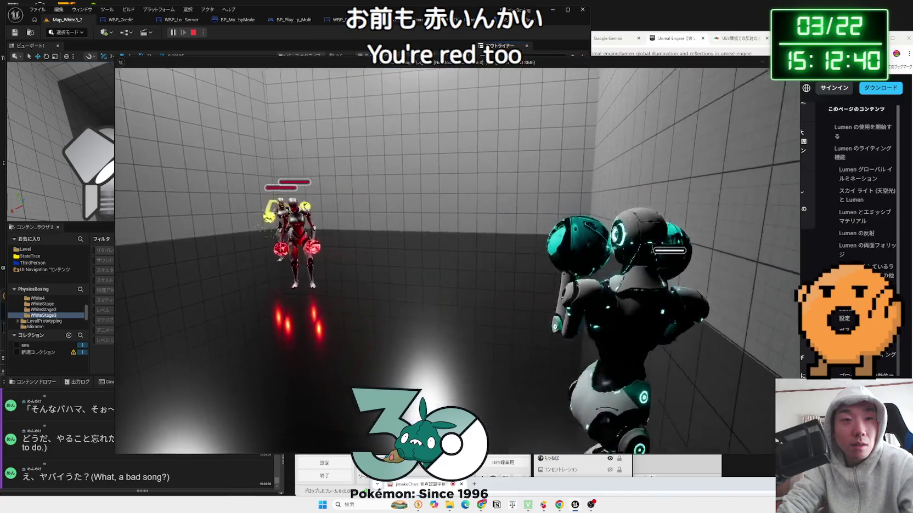
key(s)
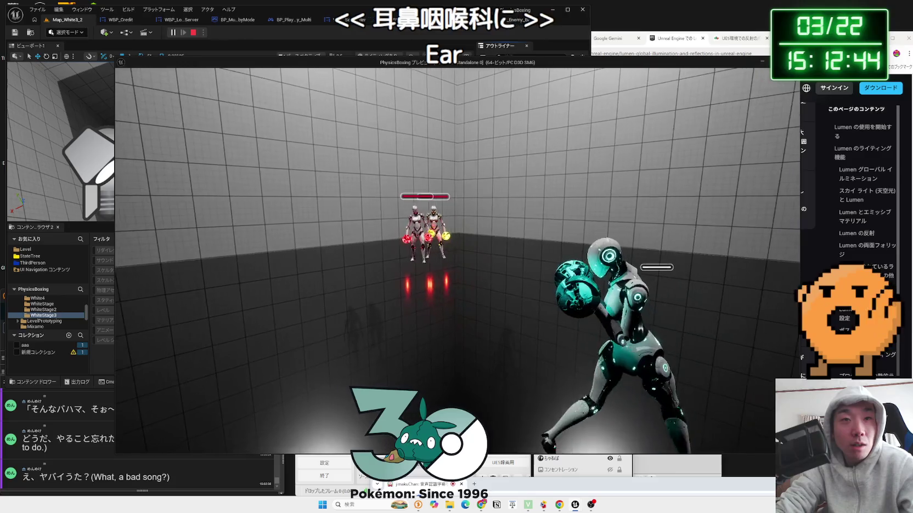
key(w)
key(w)
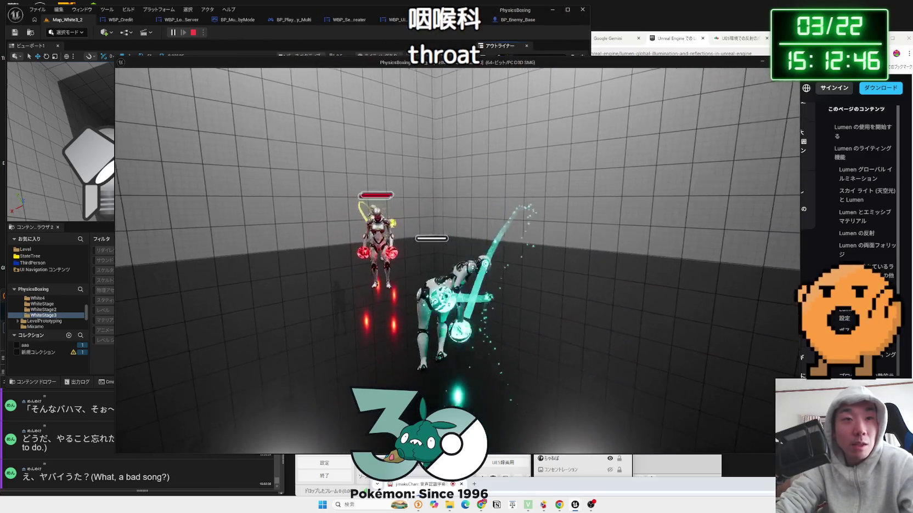
key(s)
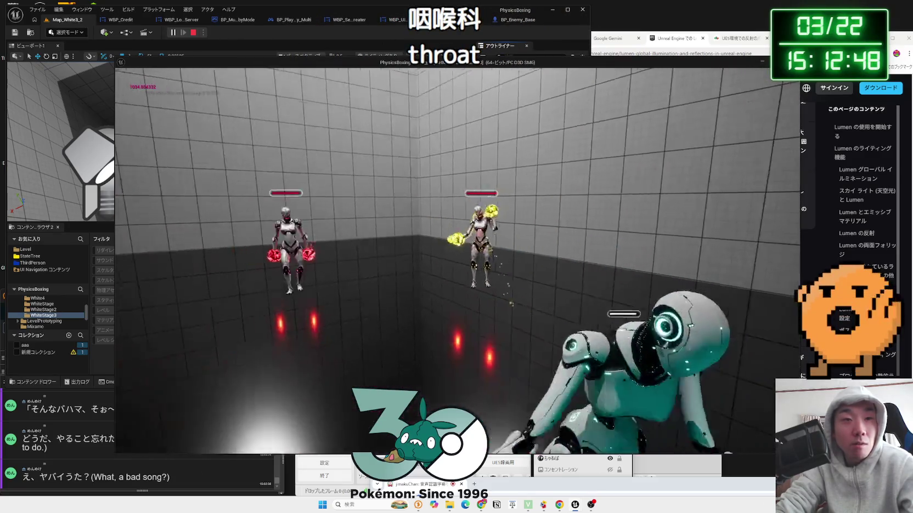
key(d)
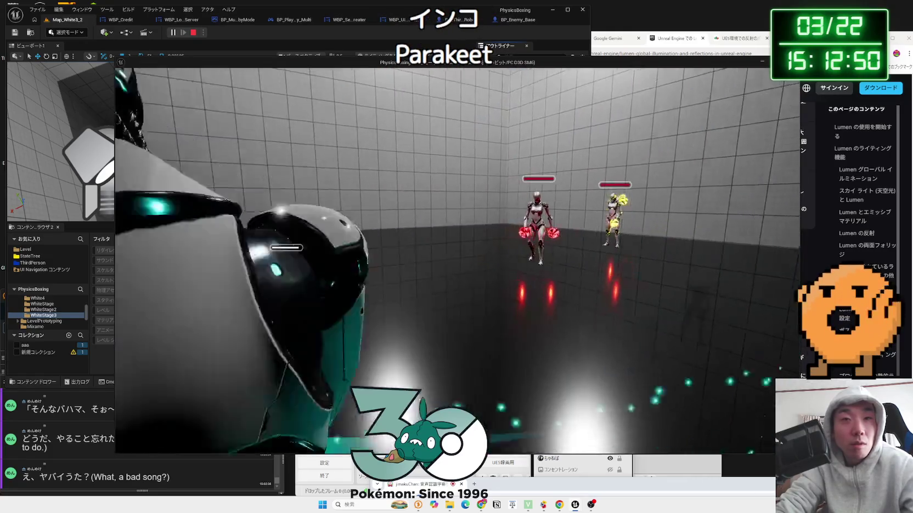
key(w)
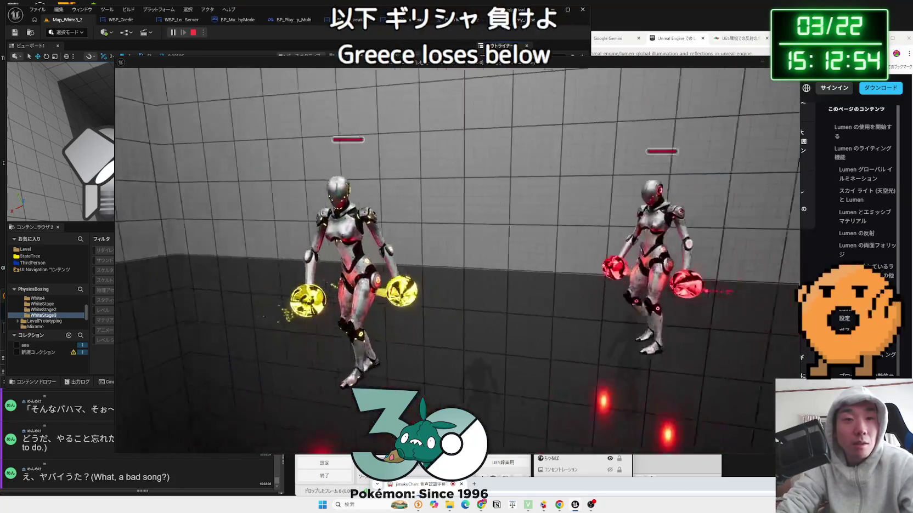
key(Escape)
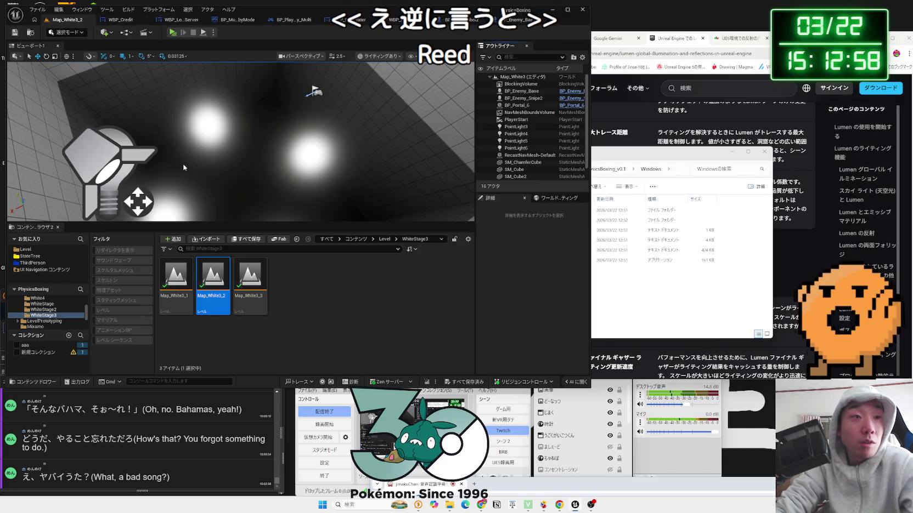
- Navigate from Level > WhiteStage3 to Blueprint > Enemy and open BP_Enemy_ChibiRobo
click(26, 249)
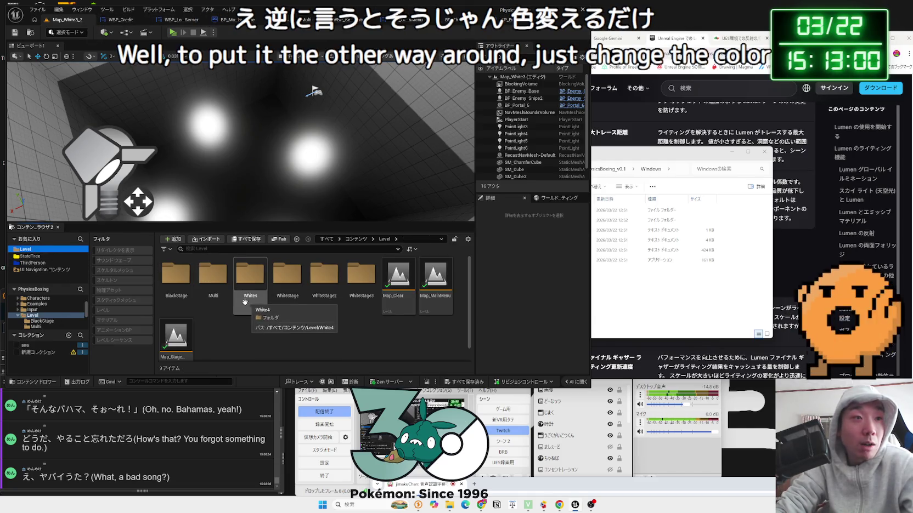
double_click(360, 297)
key(alt+Left)
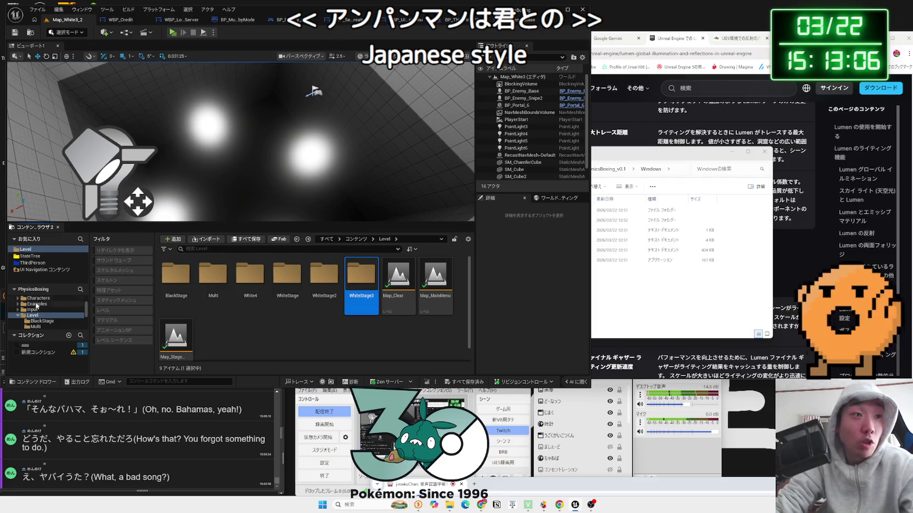
scroll(41, 319, up, 2)
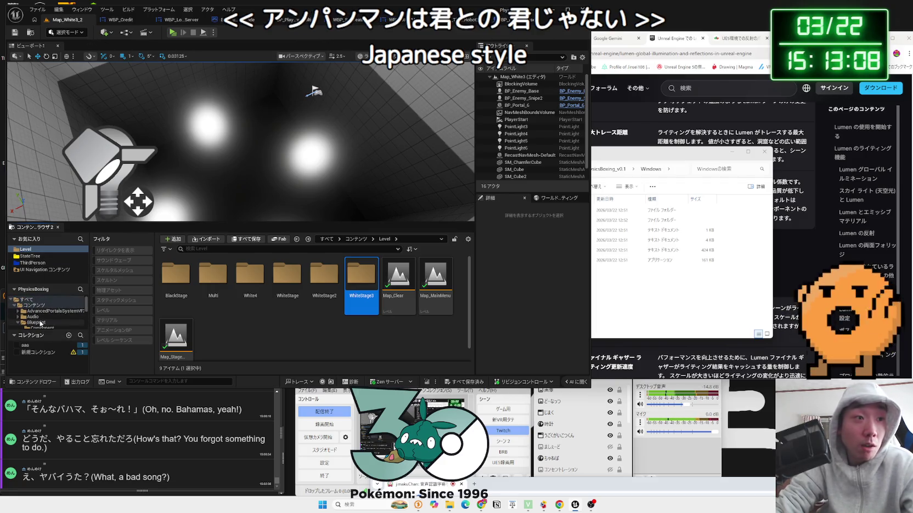
click(36, 323)
double_click(213, 277)
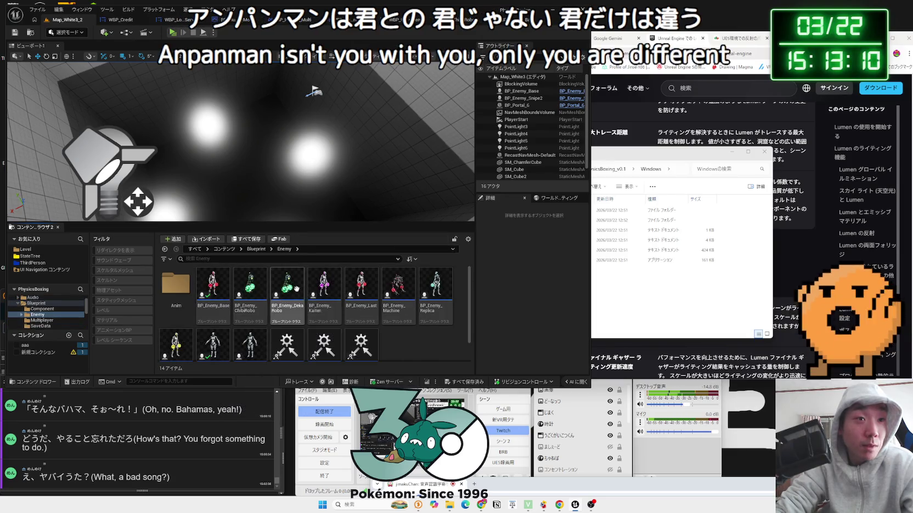
double_click(250, 288)
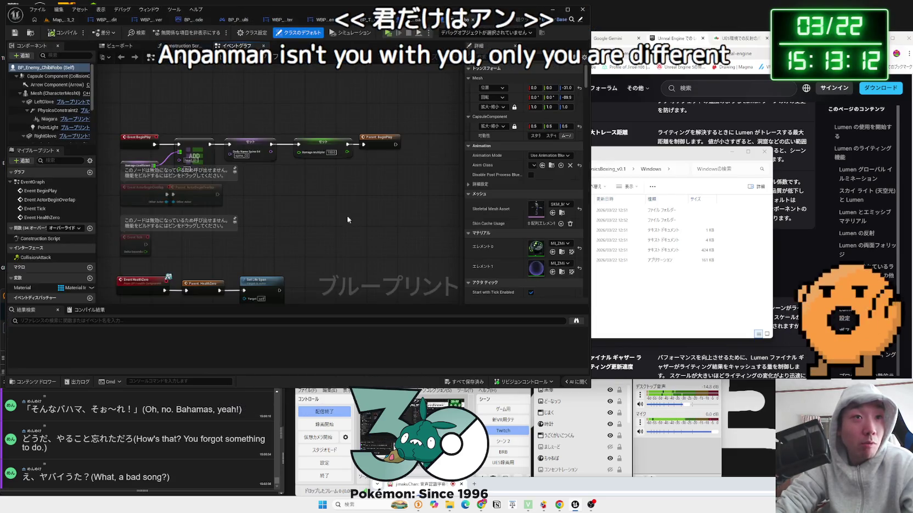
- In the ChibiRobo viewport, change the right glove's PointLight1 colour to pure green
click(125, 46)
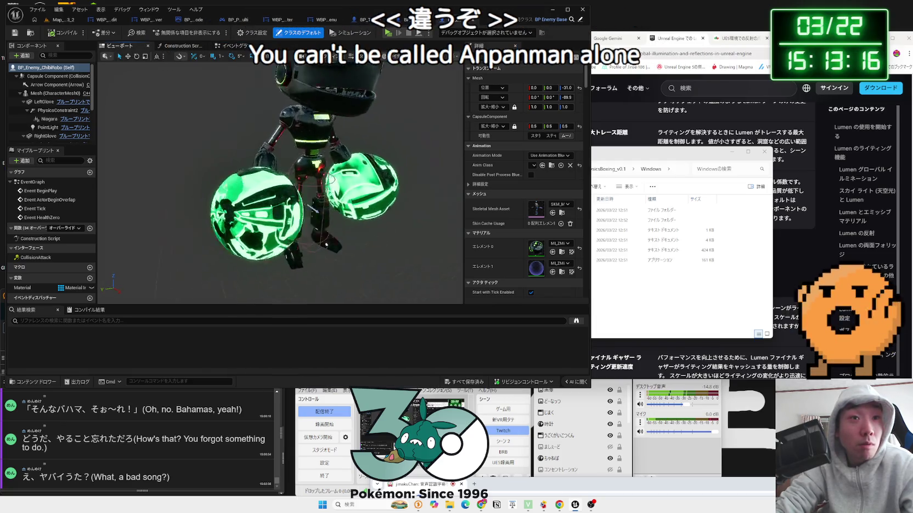
click(44, 128)
mouse_move(210, 155)
mouse_down()
mouse_move(219, 159)
mouse_move(209, 155)
mouse_up()
scroll(40, 132, down, 2)
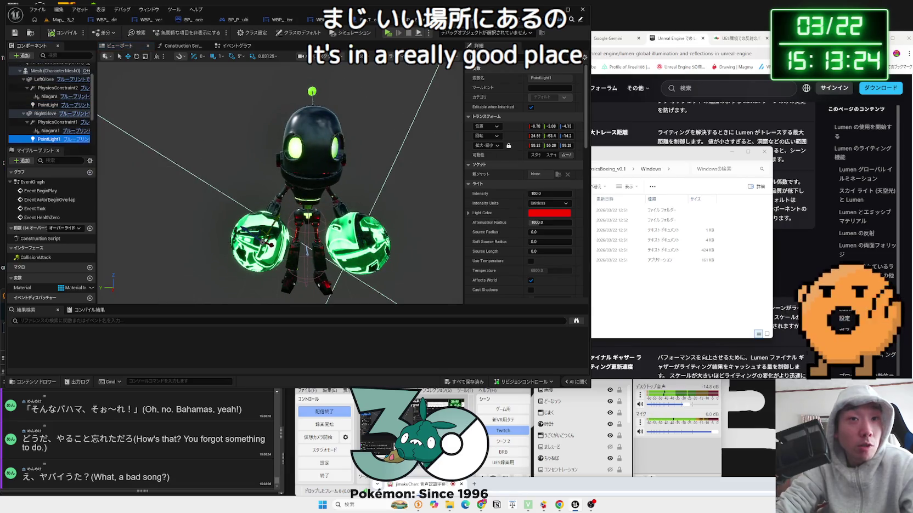
double_click(51, 140)
drag(384, 219, 468, 227)
click(548, 213)
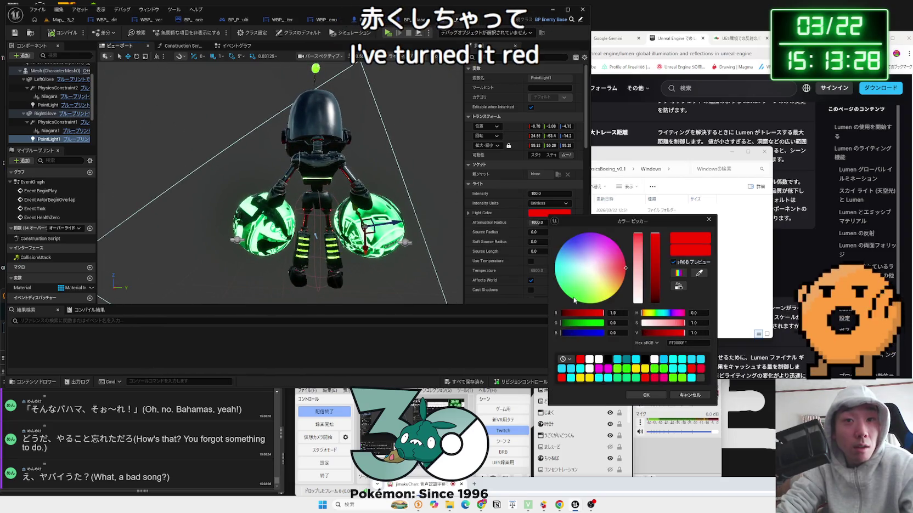
drag(557, 313, 657, 313)
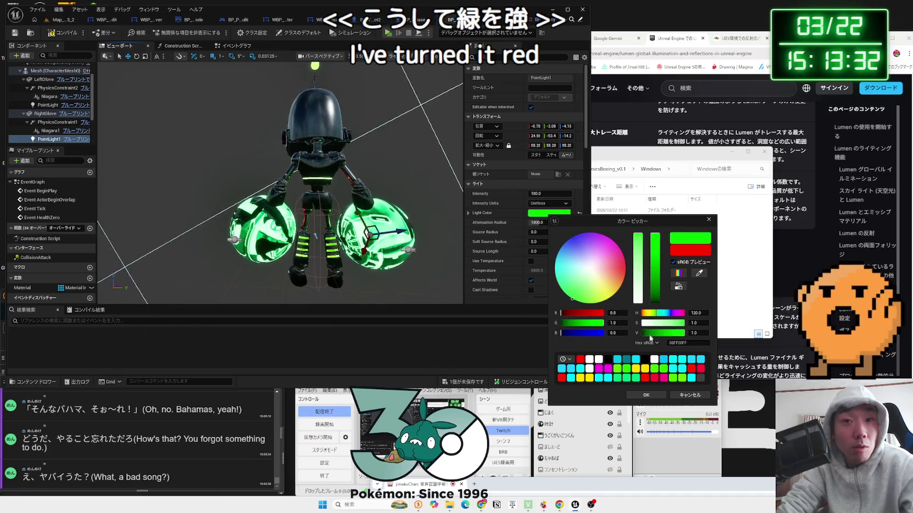
click(642, 394)
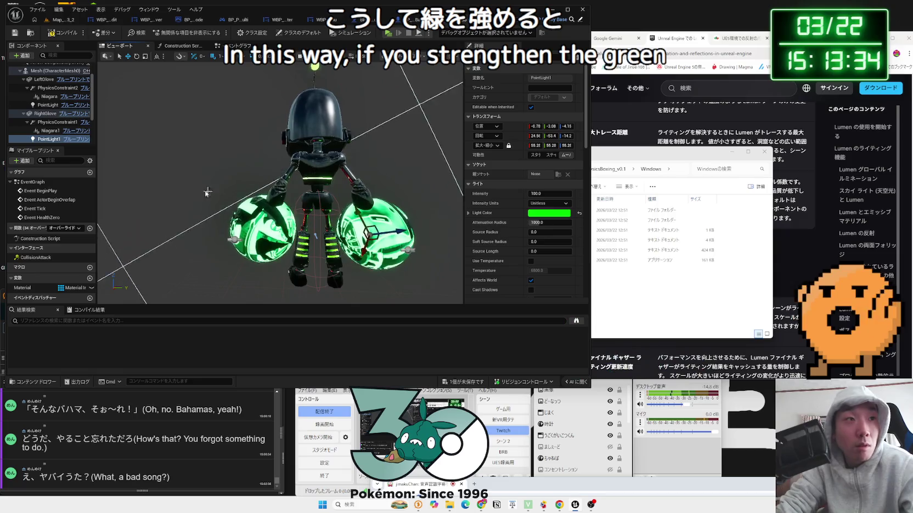
- Make the left glove PointLight bright green too, then open BP_Enemy_DekaRobo from the level
click(48, 105)
click(557, 214)
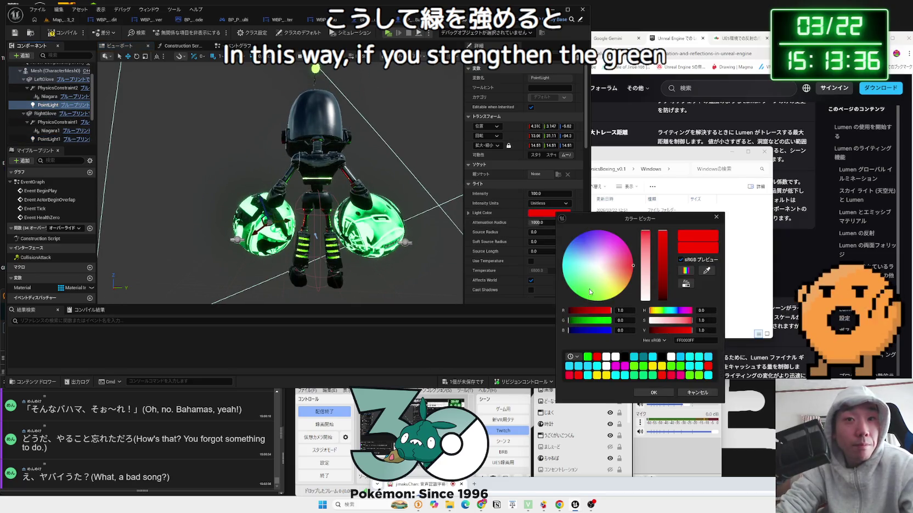
drag(568, 320, 611, 320)
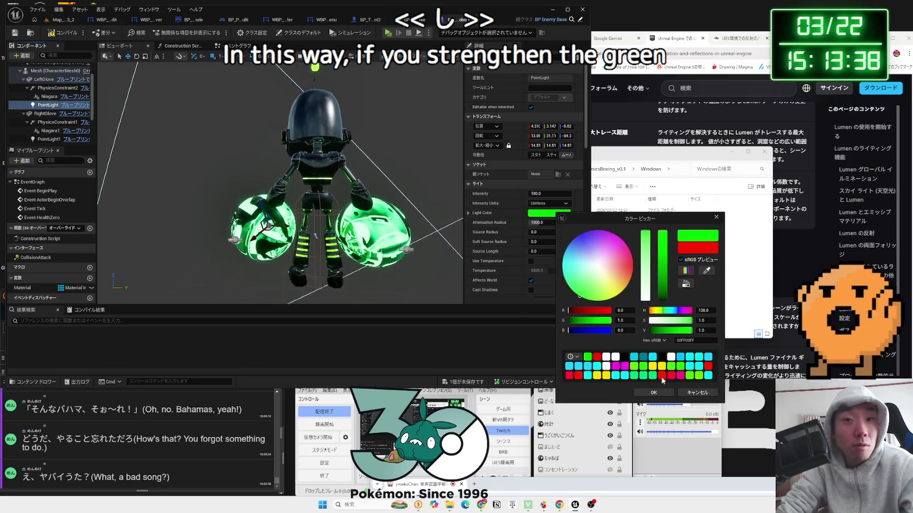
click(170, 153)
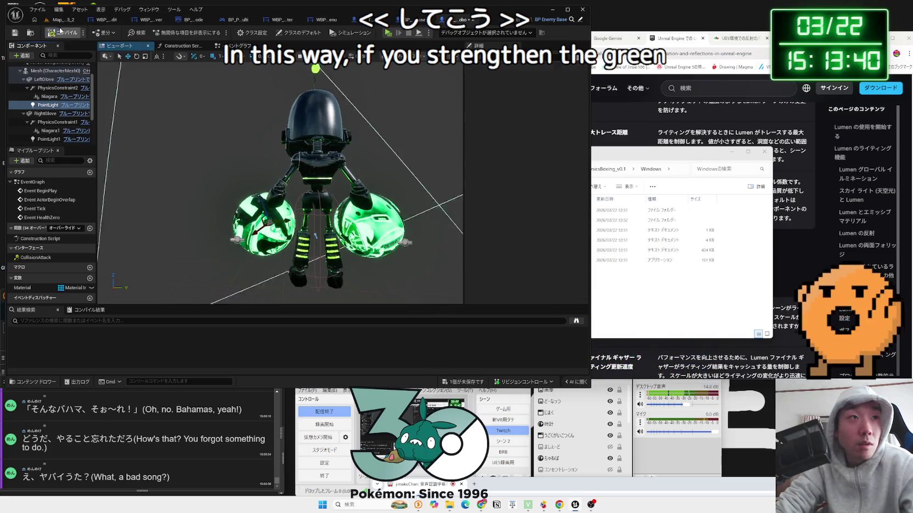
key(ctrl+Tab)
double_click(287, 290)
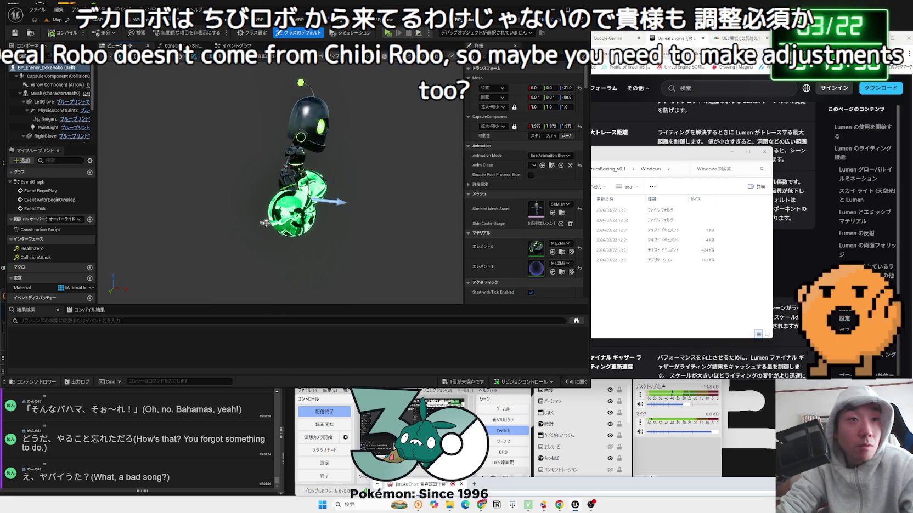
- Change DekaRobo's right glove PointLight1 colour from red to green
click(265, 223)
scroll(45, 111, down, 2)
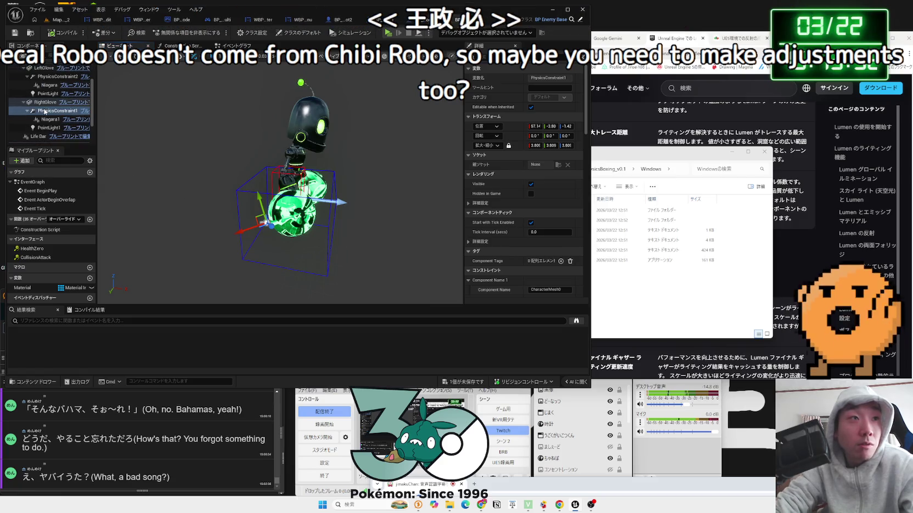
double_click(54, 127)
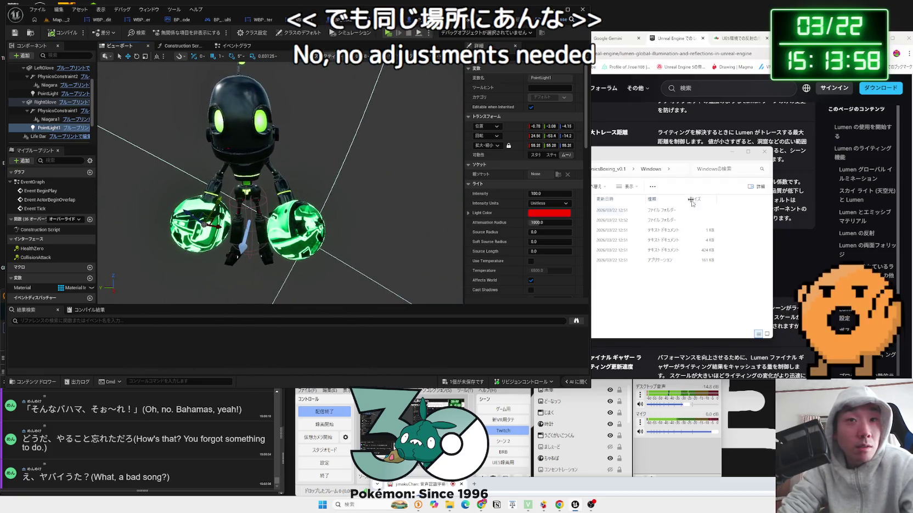
click(539, 214)
mouse_move(562, 321)
mouse_down()
mouse_move(593, 322)
mouse_move(550, 311)
mouse_up()
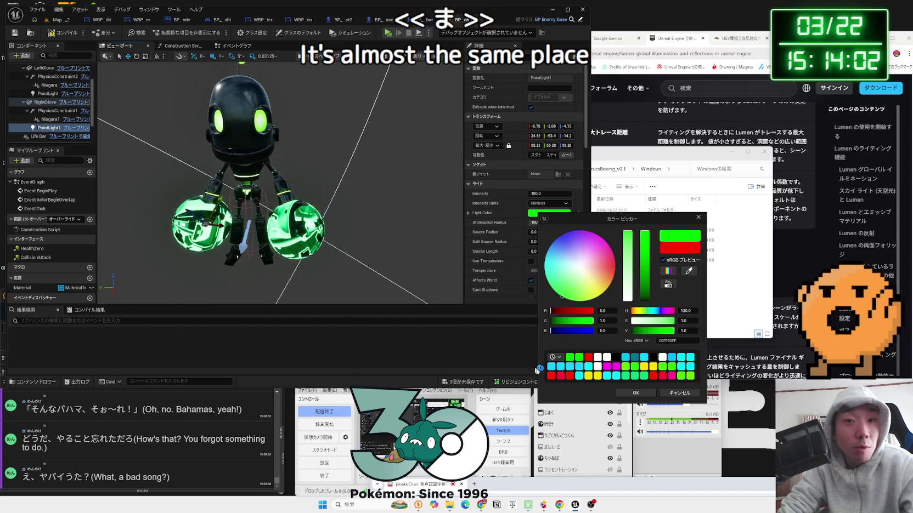
click(636, 392)
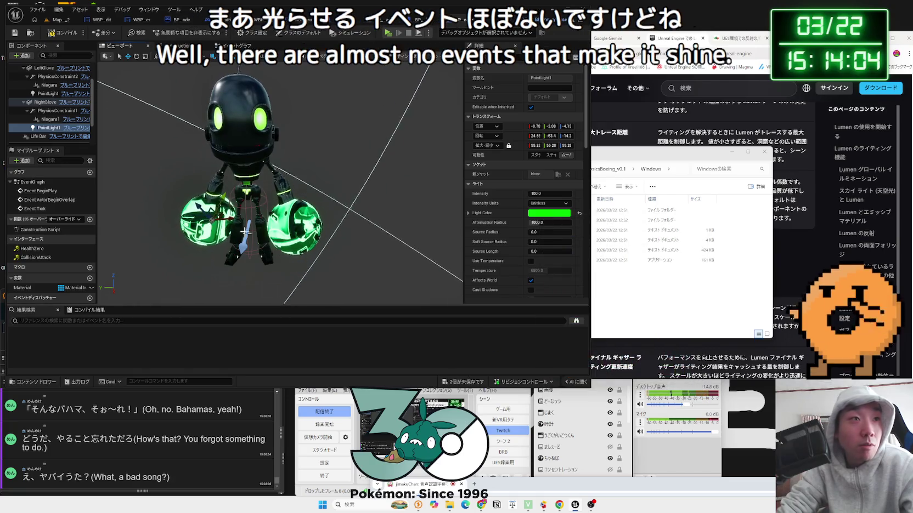
- Set the left glove PointLight to pure green, with green at full and red at zero
click(50, 95)
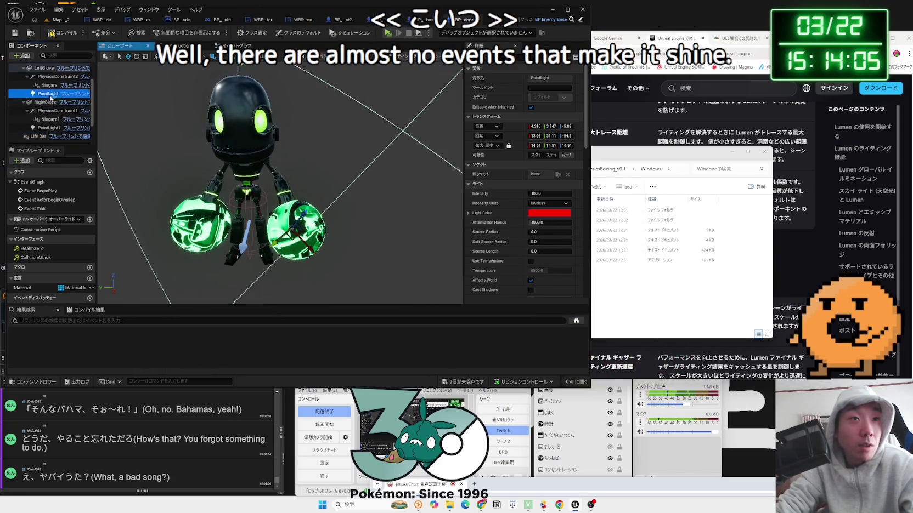
click(541, 213)
mouse_move(556, 319)
mouse_down()
mouse_move(597, 319)
mouse_move(554, 310)
mouse_up()
click(640, 391)
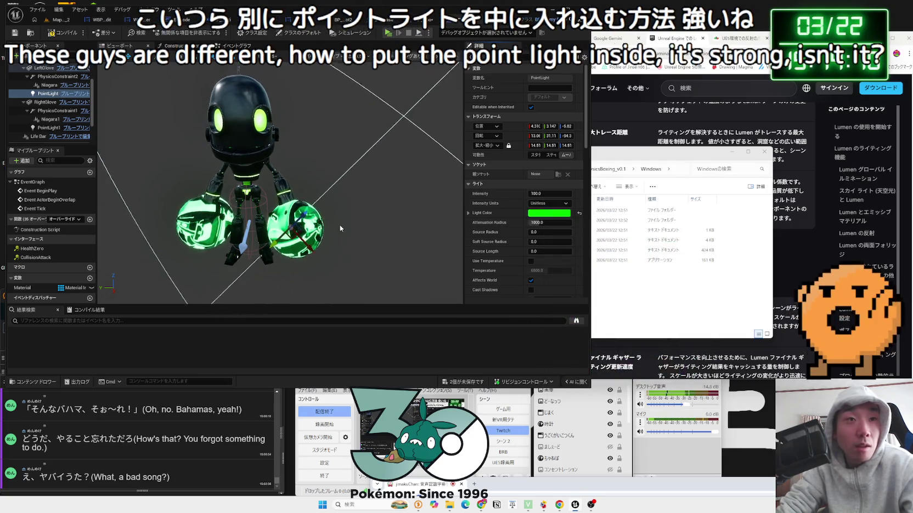
click(46, 69)
text(cast)
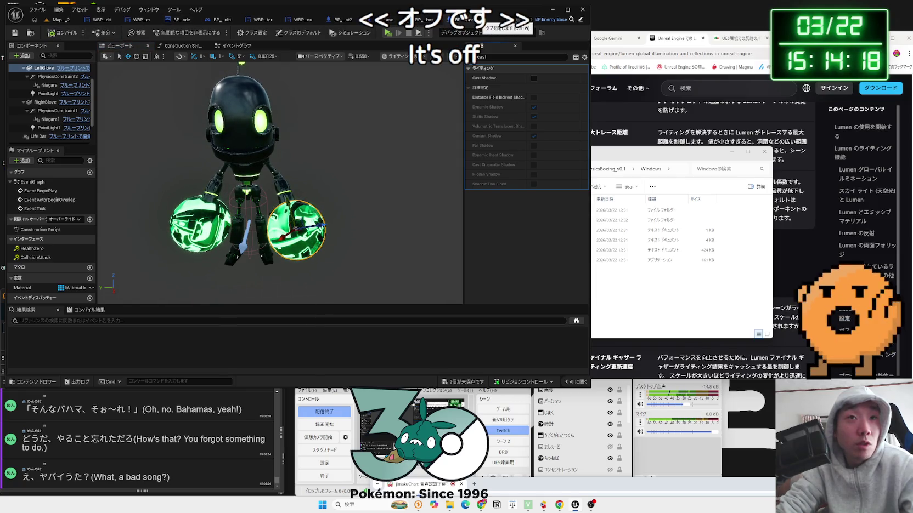
- Close one open blueprint and open BP_Enemy_Kaiten from the Map_White3_2 level
click(476, 19)
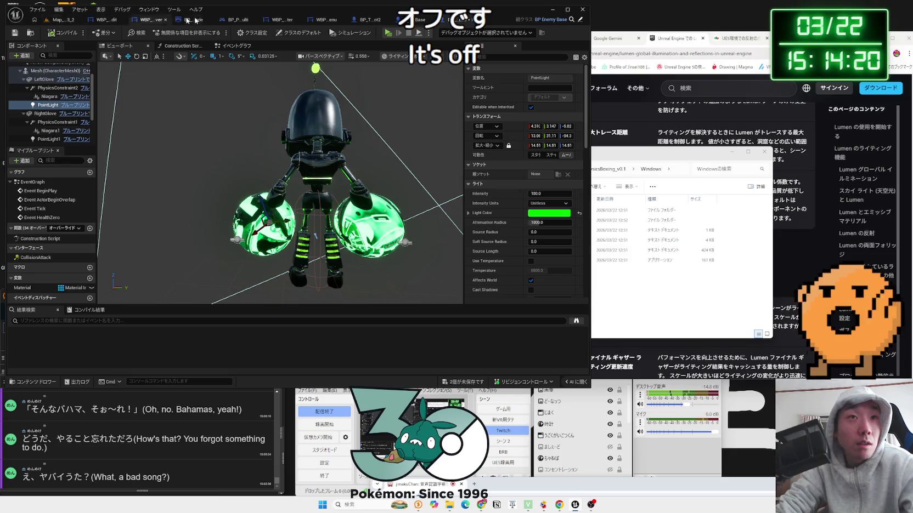
click(362, 19)
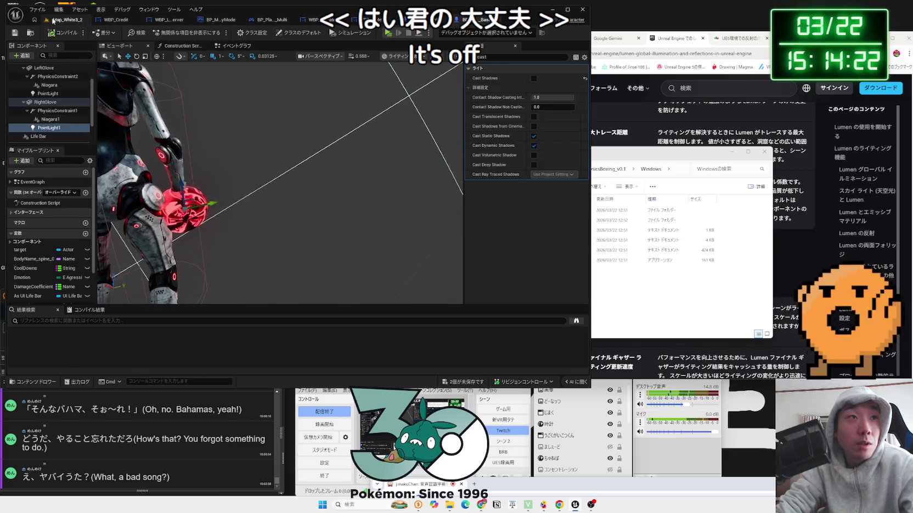
click(63, 20)
double_click(328, 286)
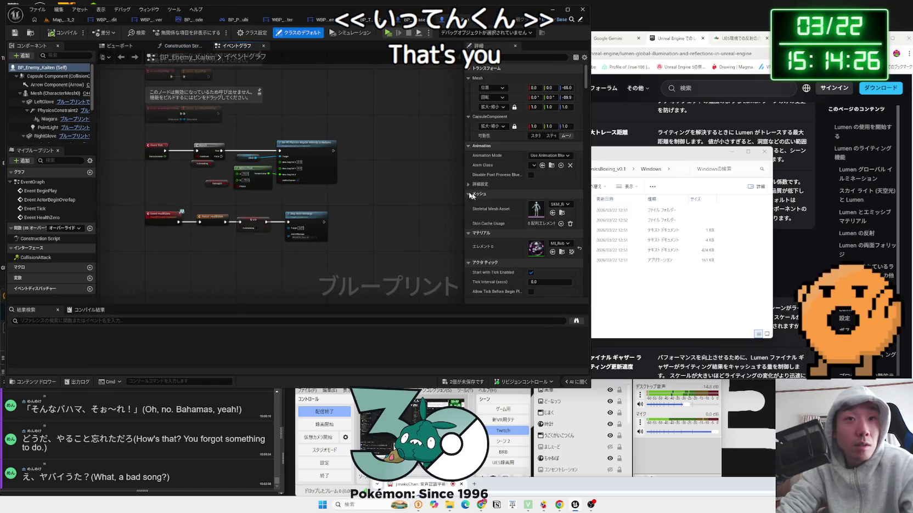
- Turn Kaiten's left glove PointLight magenta by adding full blue
click(48, 82)
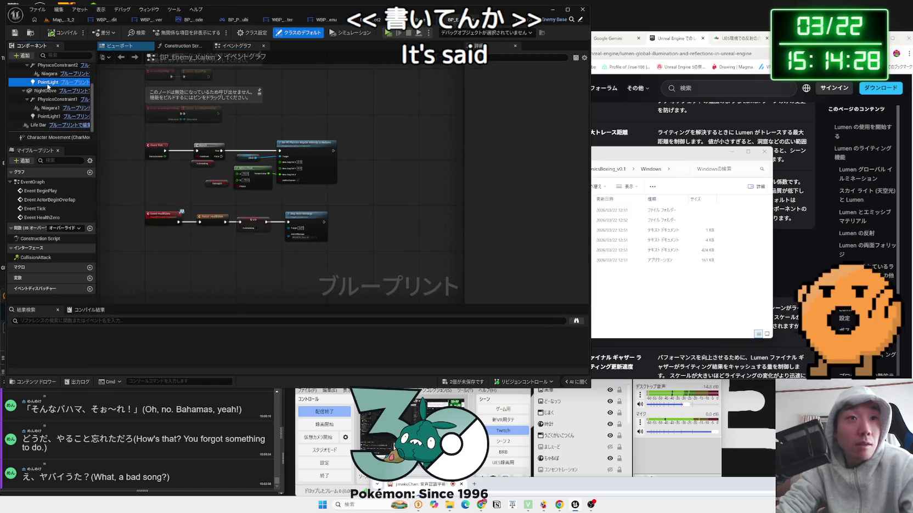
click(118, 46)
scroll(250, 171, up, 5)
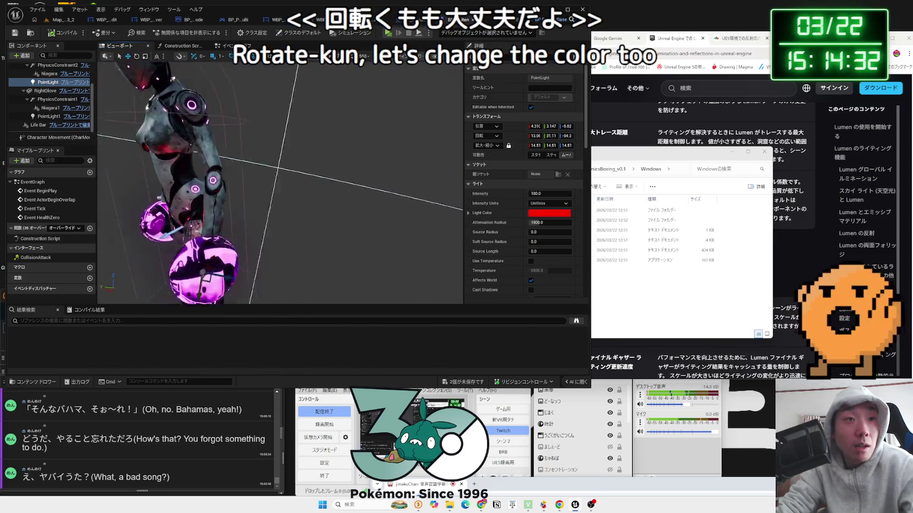
click(542, 214)
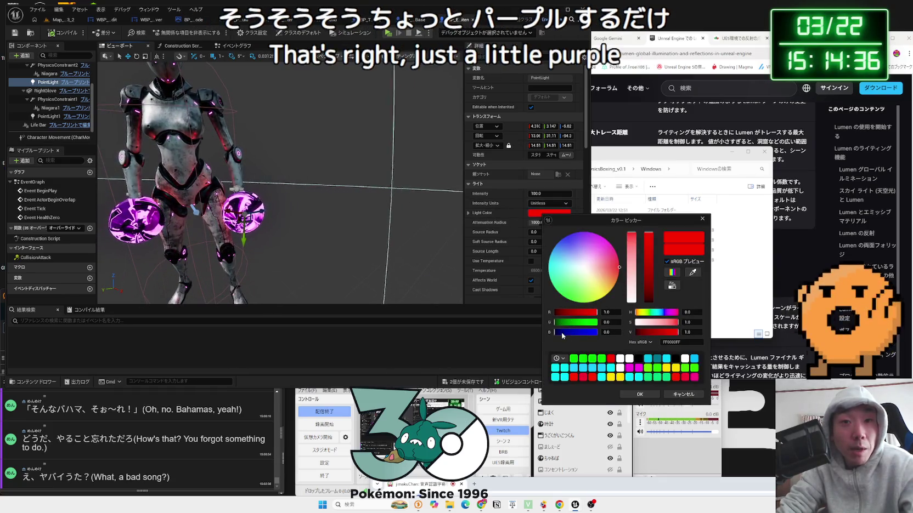
drag(562, 332, 603, 332)
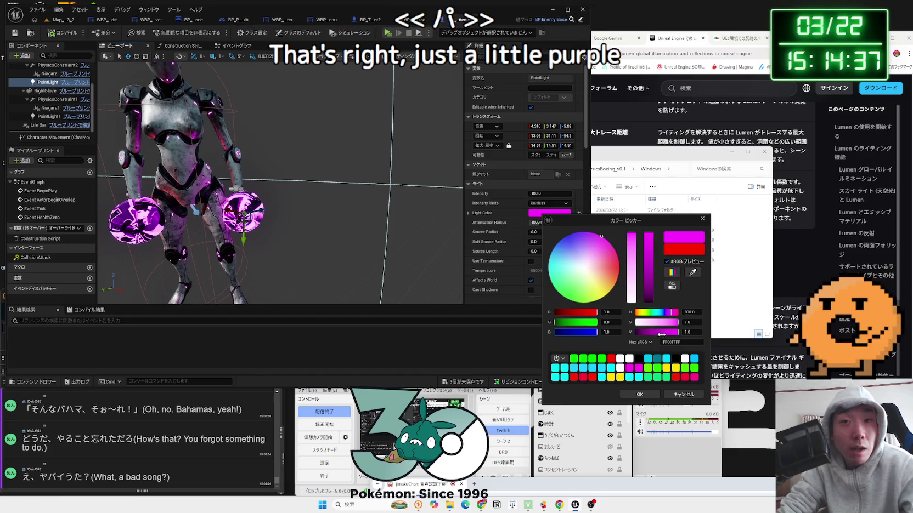
click(640, 394)
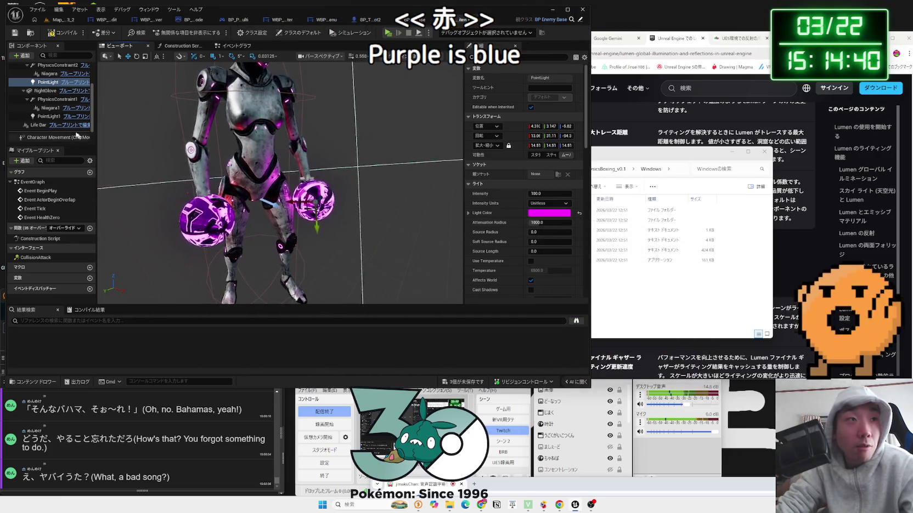
- Turn the right glove PointLight1 magenta as well, then return to the level editor
click(49, 116)
click(557, 213)
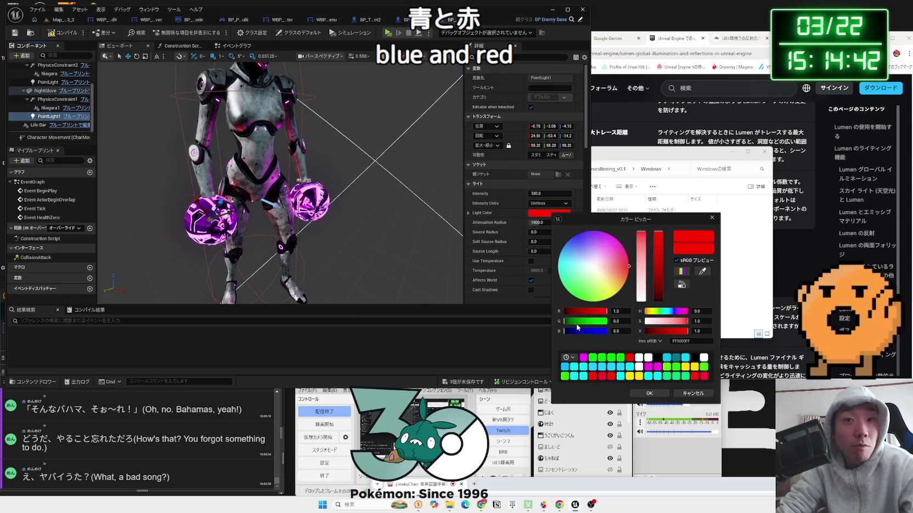
drag(577, 330, 607, 331)
click(649, 393)
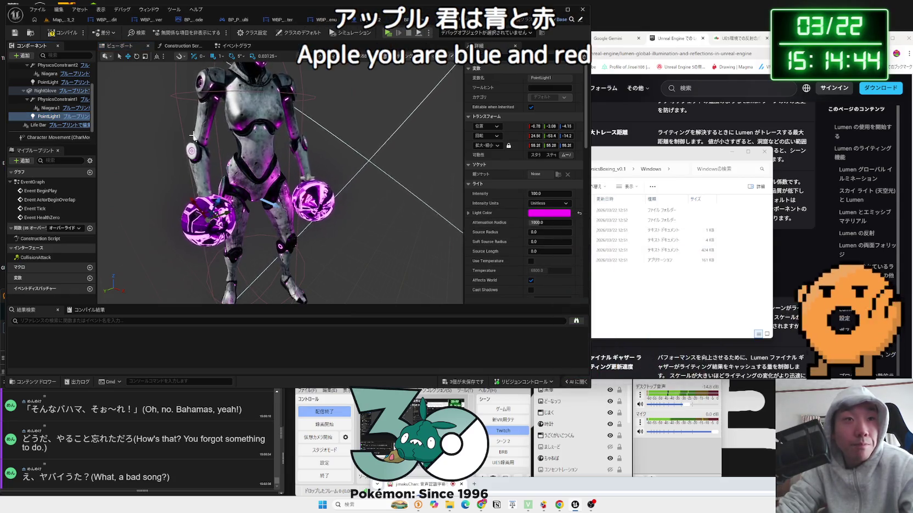
click(54, 31)
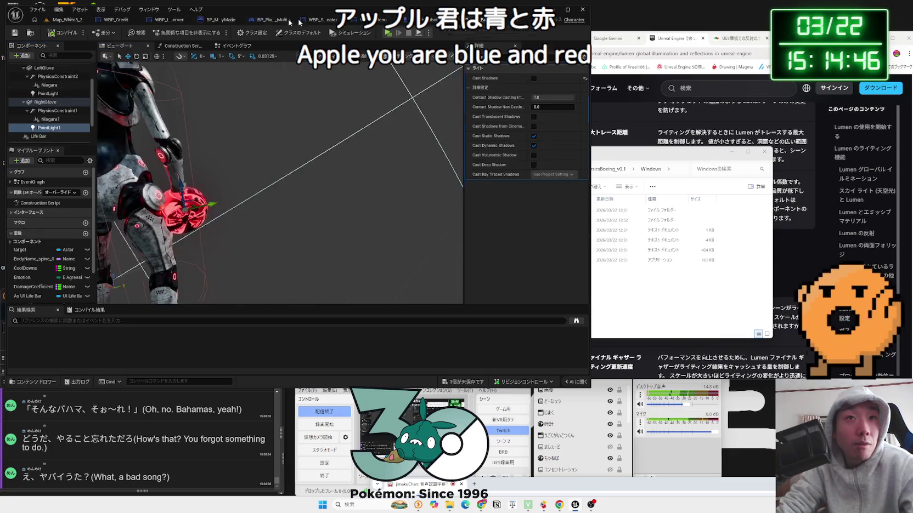
click(70, 22)
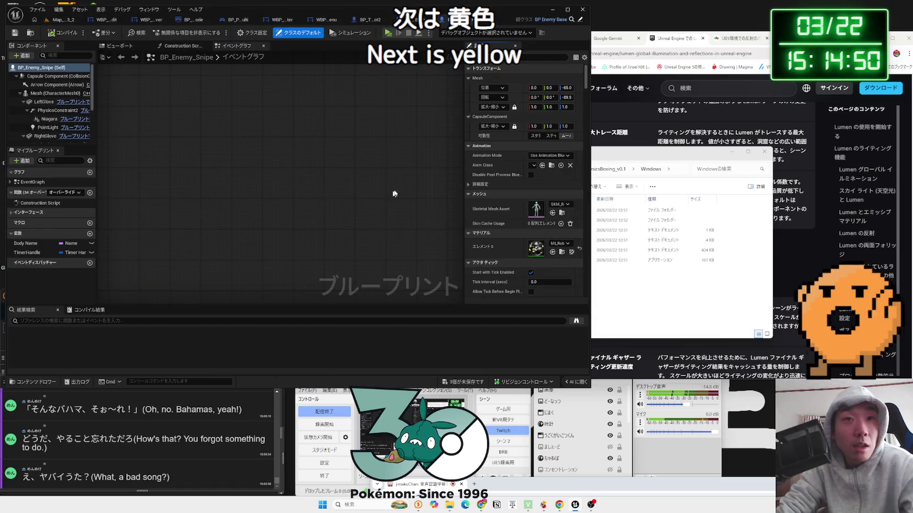
- In the Snipe viewport, set the left glove PointLight colour to yellow
click(130, 47)
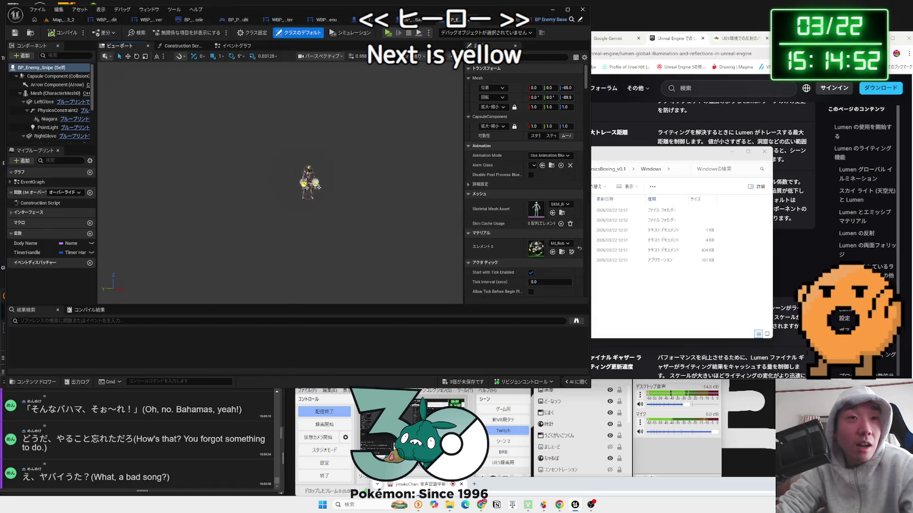
click(47, 127)
click(549, 212)
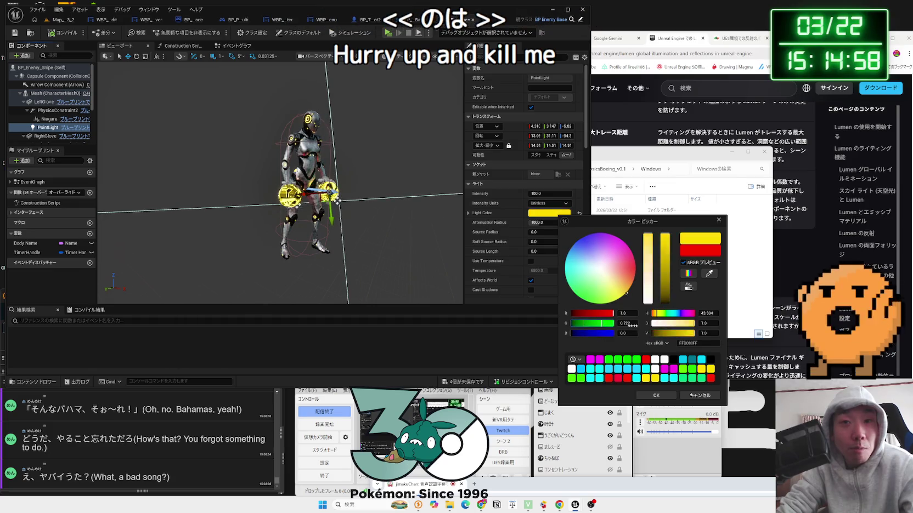
click(656, 395)
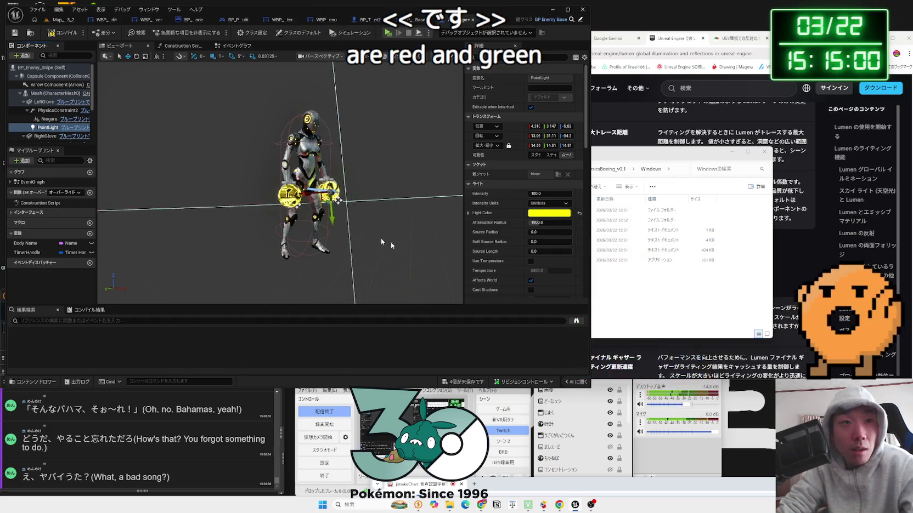
- Change the right glove PointLight1 from red to yellow, then switch to BP_Enemy_Base
scroll(55, 110, down, 2)
click(49, 139)
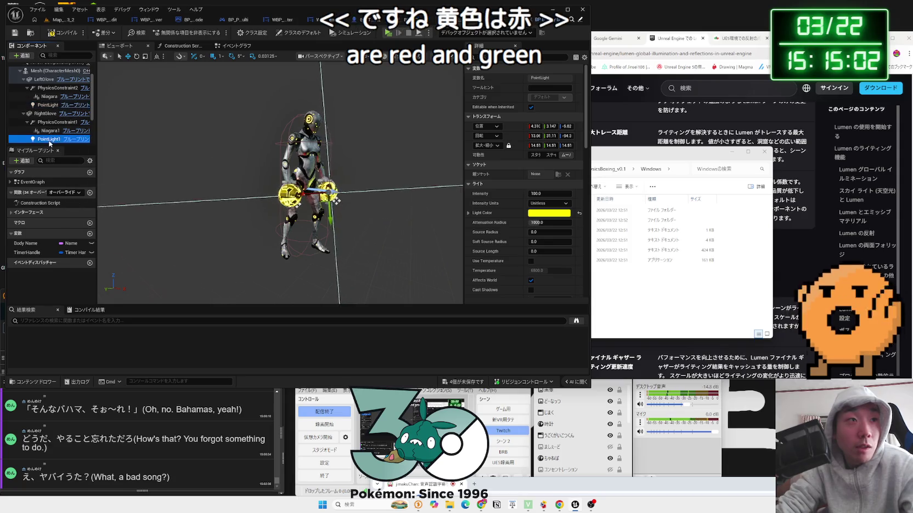
click(549, 212)
drag(565, 322, 658, 327)
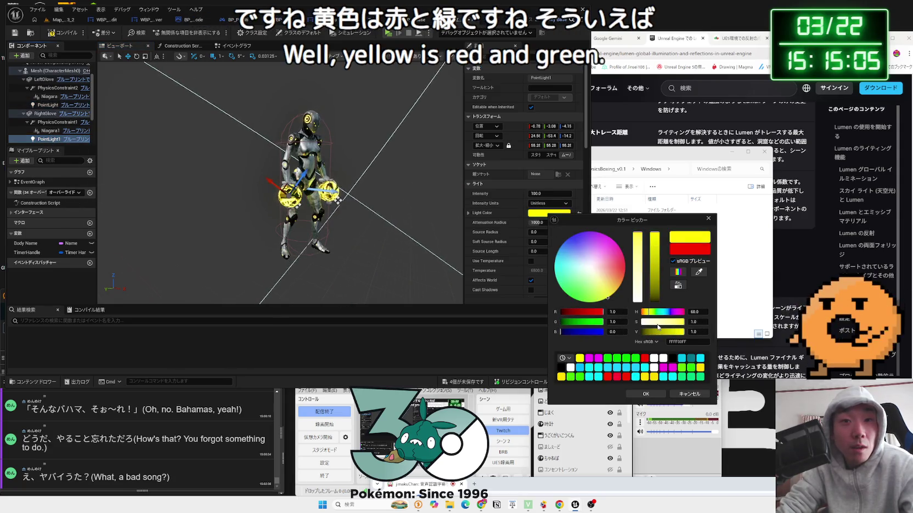
click(646, 394)
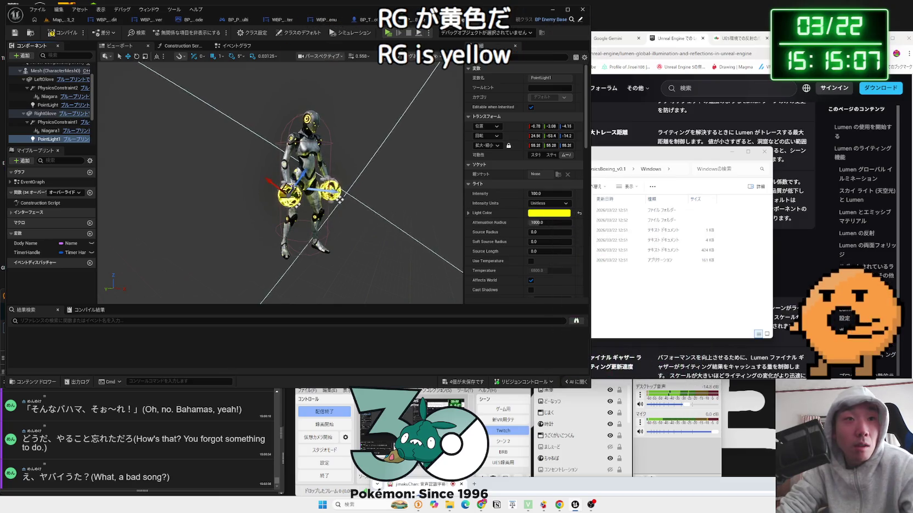
click(44, 105)
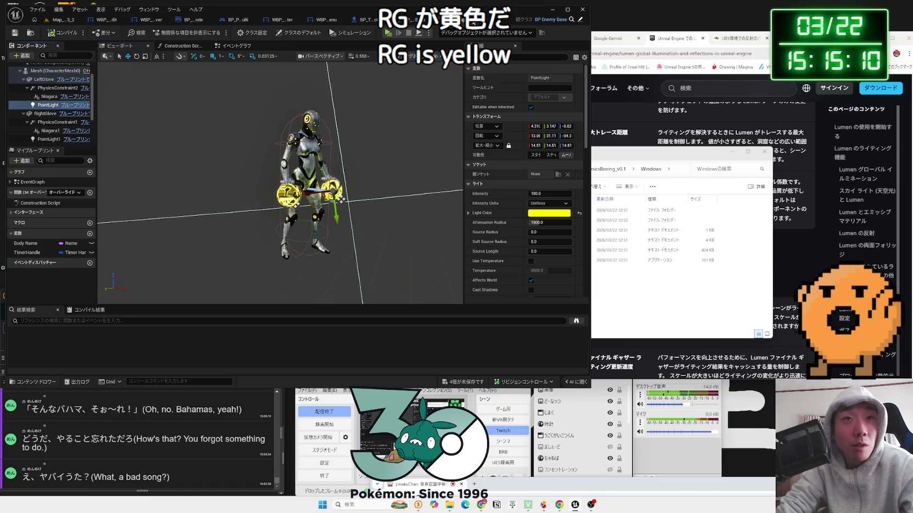
click(473, 21)
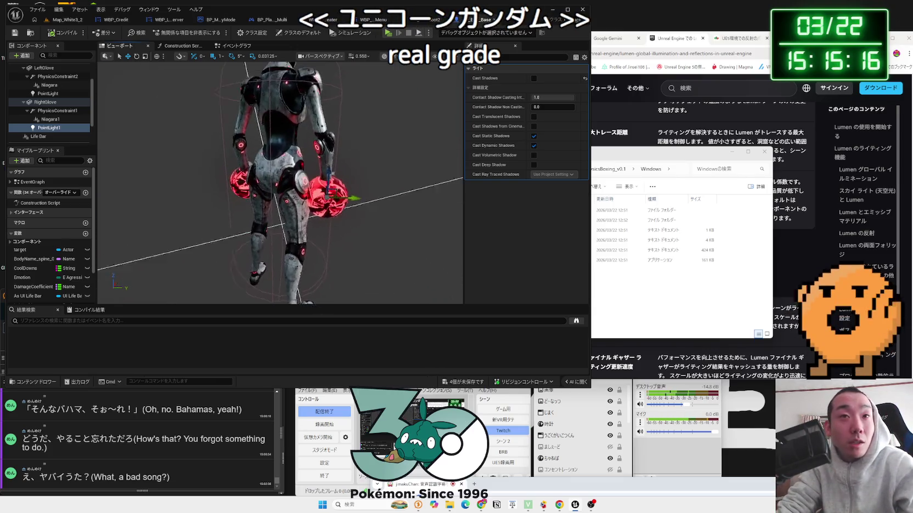
- Open BP_Enemy_Replica from the Enemy folder, switching the broadcast to webcam and back
click(64, 20)
click(418, 341)
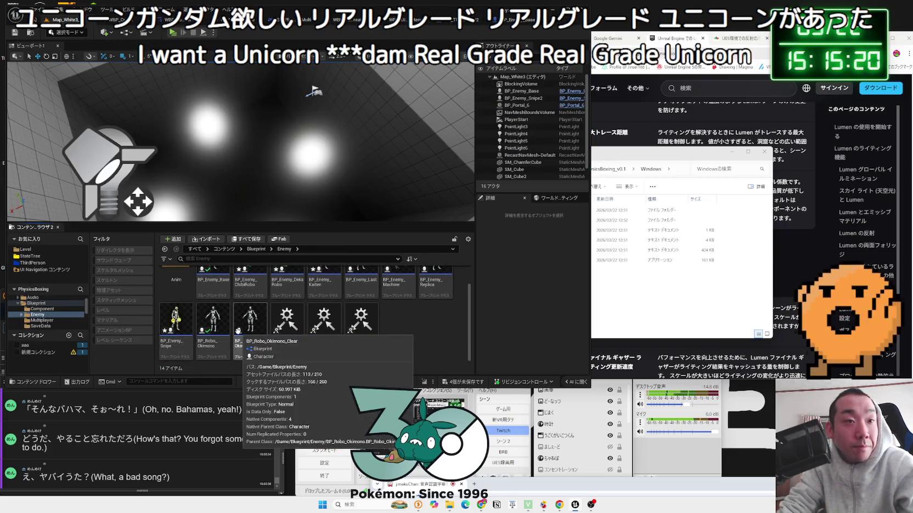
scroll(247, 326, up, 1)
double_click(453, 311)
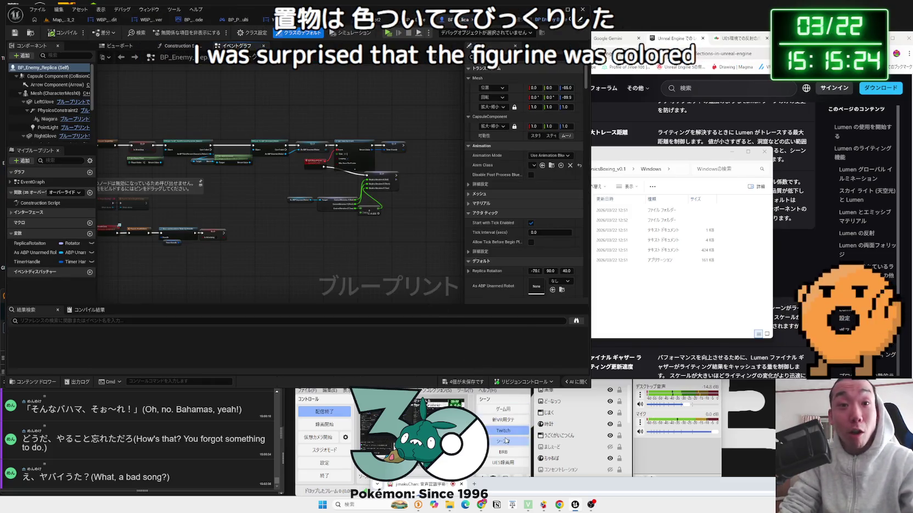
click(506, 440)
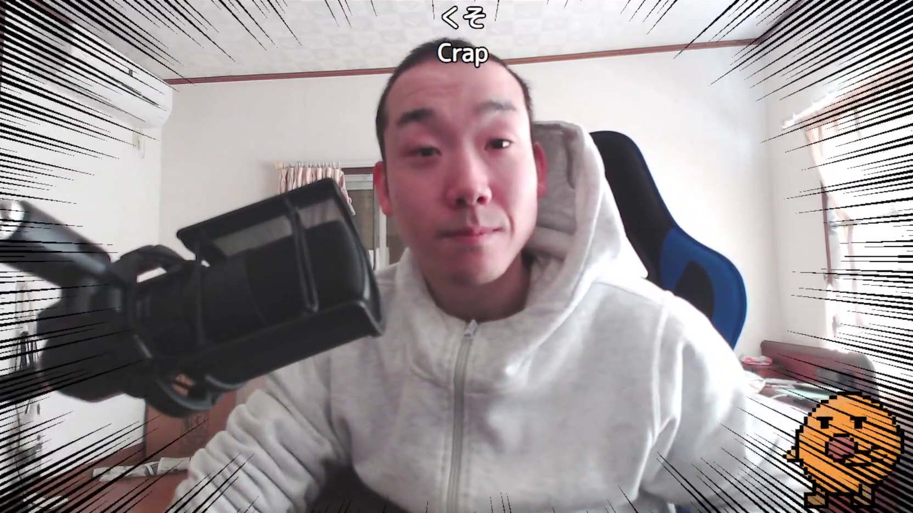
click(500, 432)
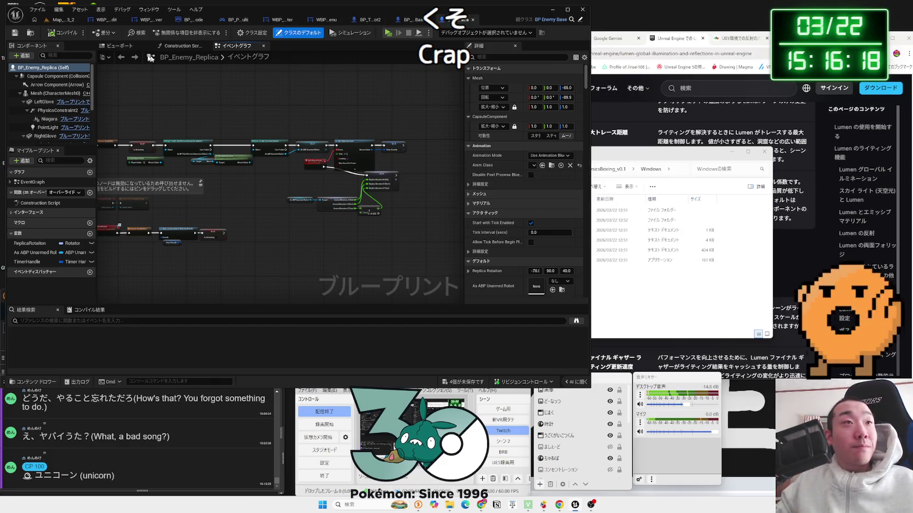
- Set Replica's left glove PointLight to pure cyan by removing red and maxing green
click(122, 47)
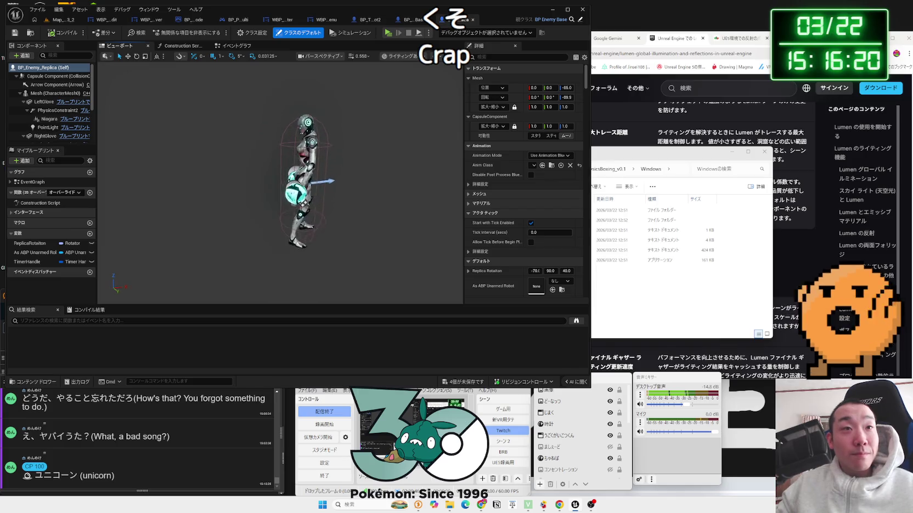
scroll(402, 219, up, 5)
drag(329, 220, 402, 219)
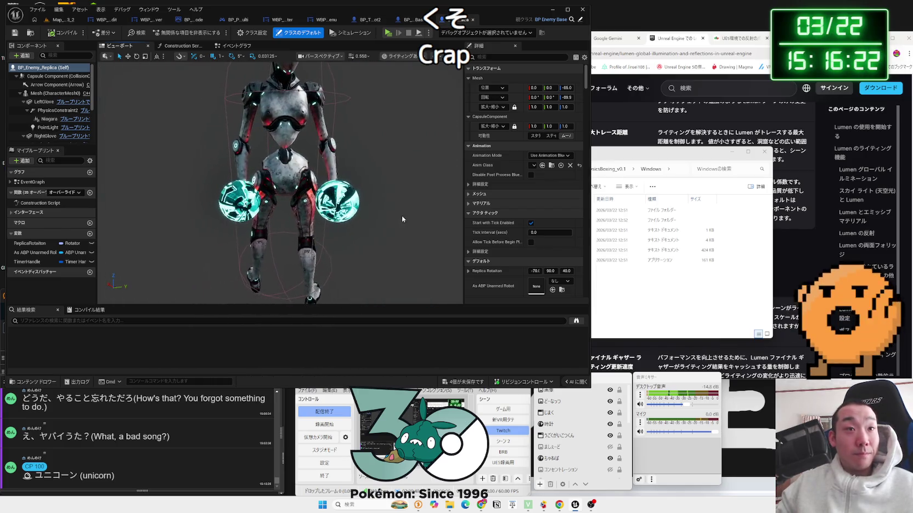
click(49, 127)
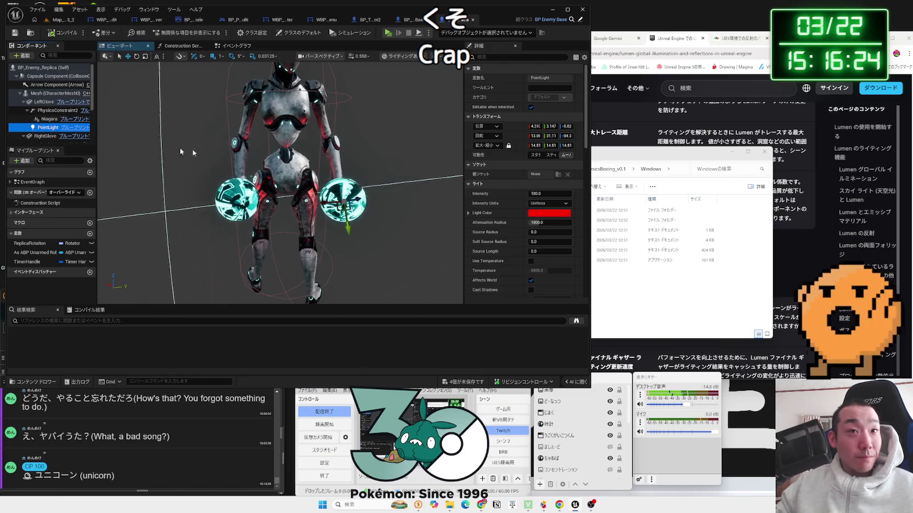
click(549, 212)
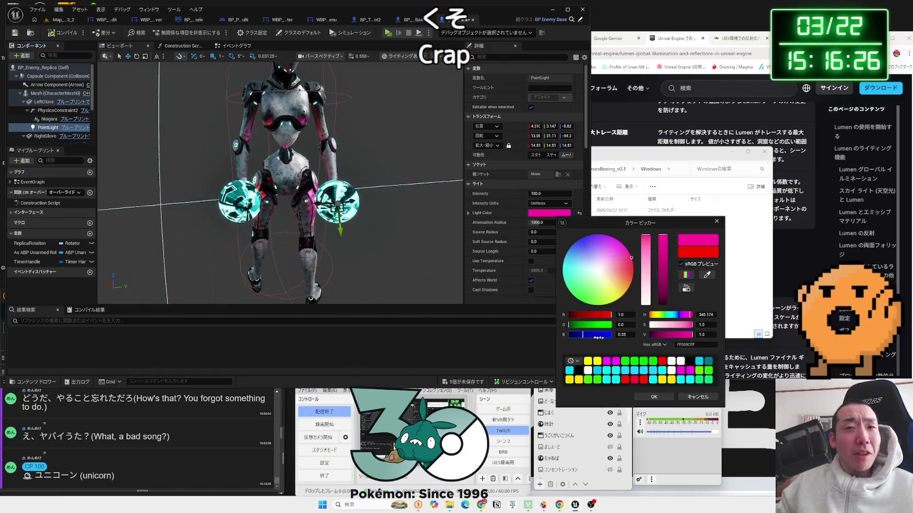
drag(606, 315, 569, 316)
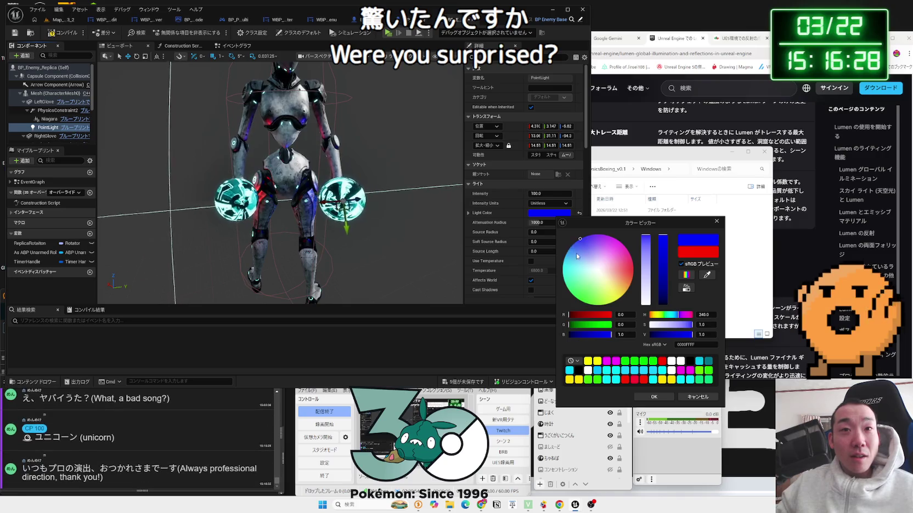
drag(569, 325, 608, 324)
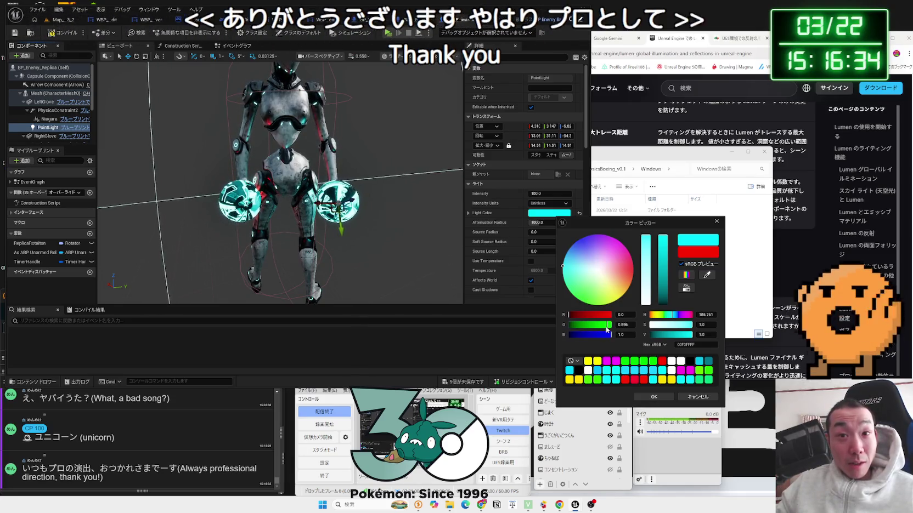
drag(609, 325, 632, 329)
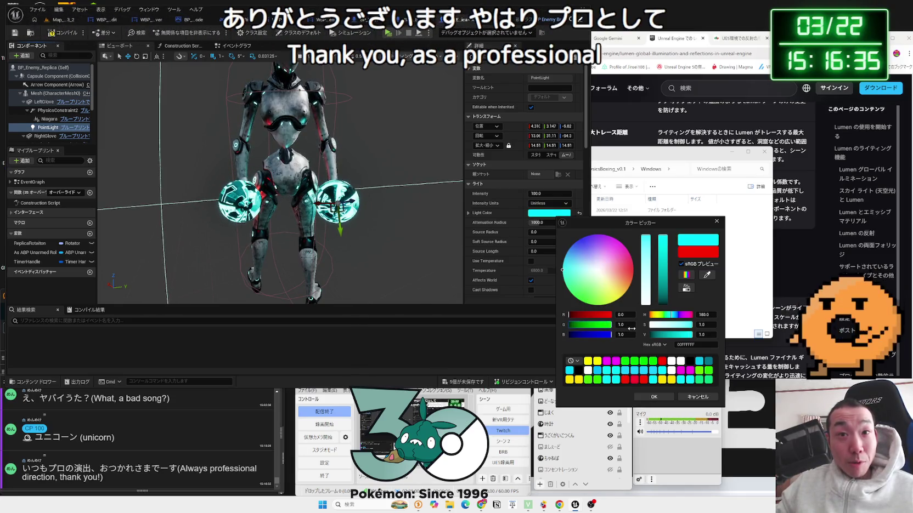
click(654, 397)
- Shift the right glove PointLight1 colour from red to cyan
scroll(42, 112, down, 2)
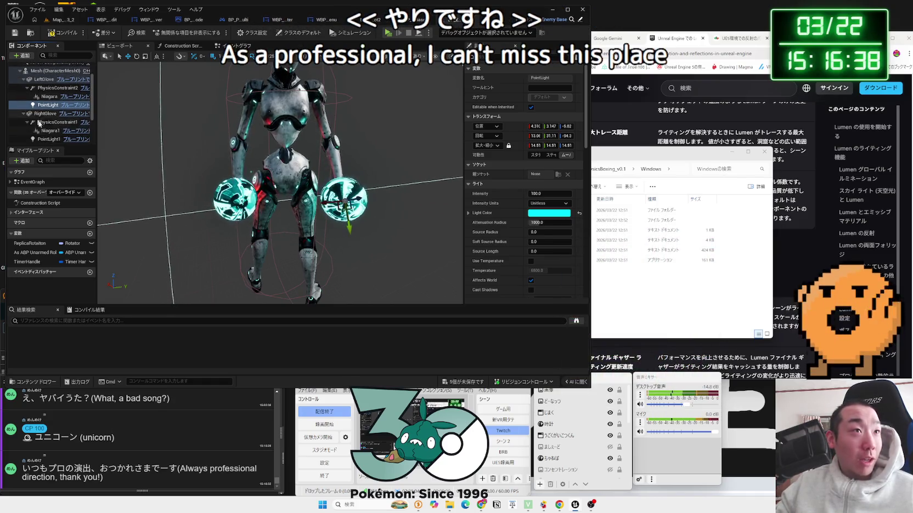
click(49, 138)
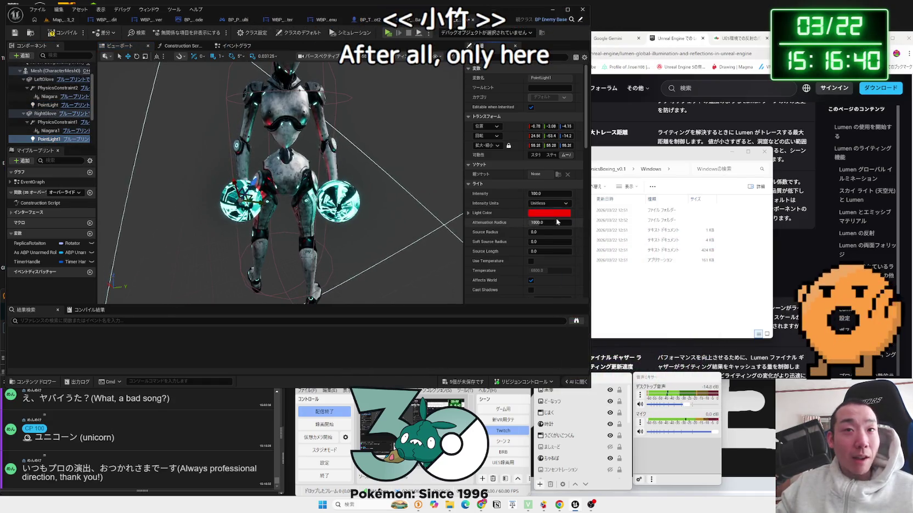
click(550, 214)
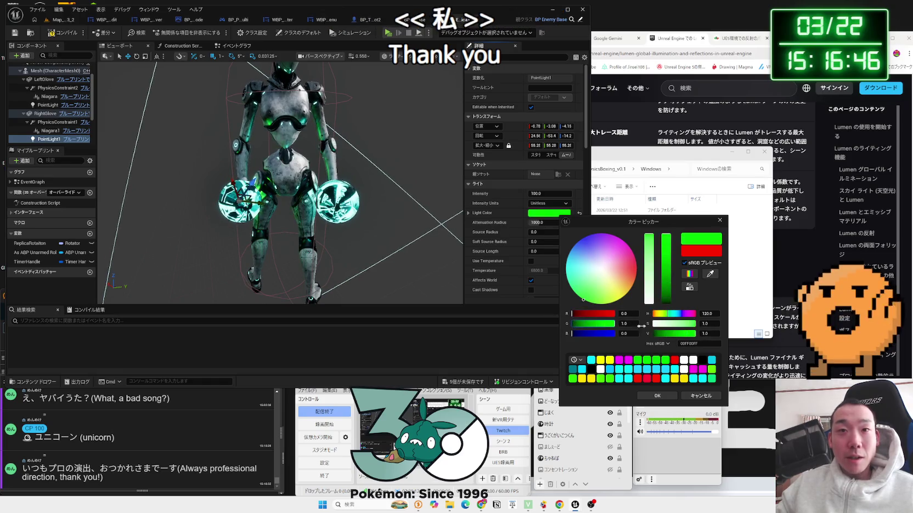
click(586, 334)
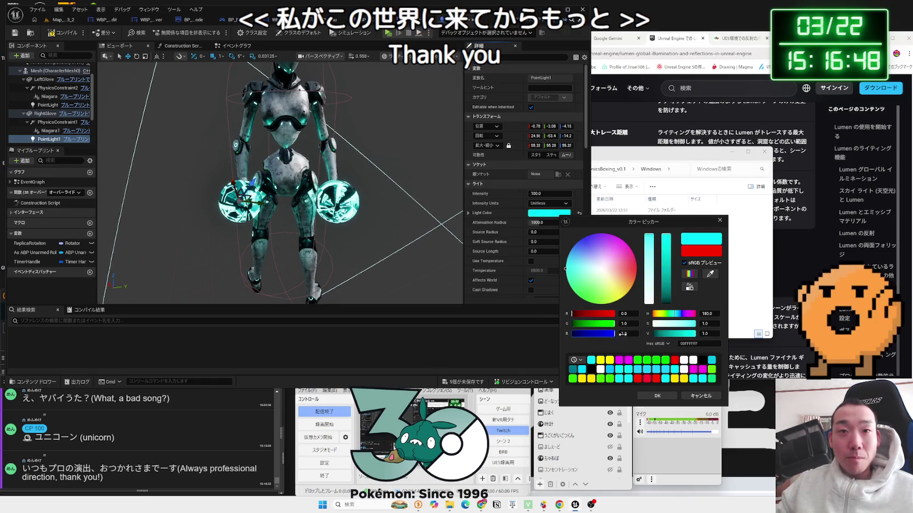
key(Return)
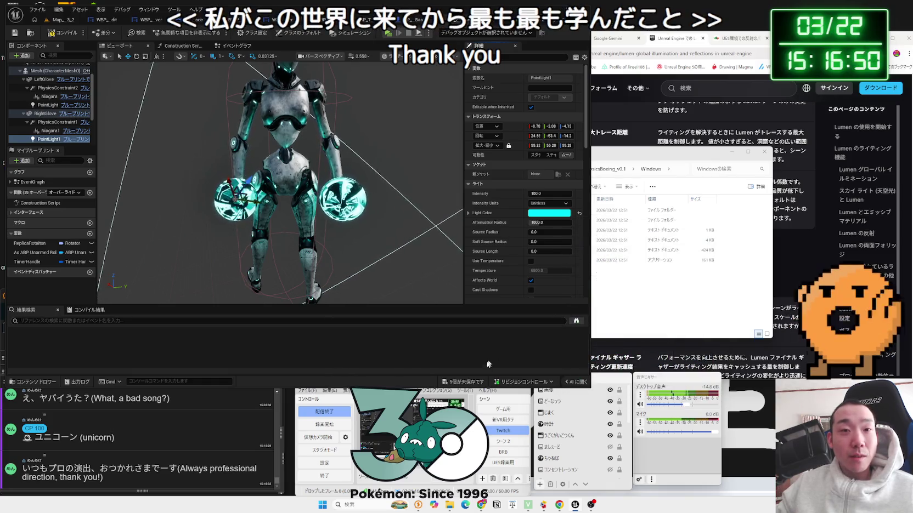
- Save all modified assets and return to the level editor
click(476, 382)
click(505, 336)
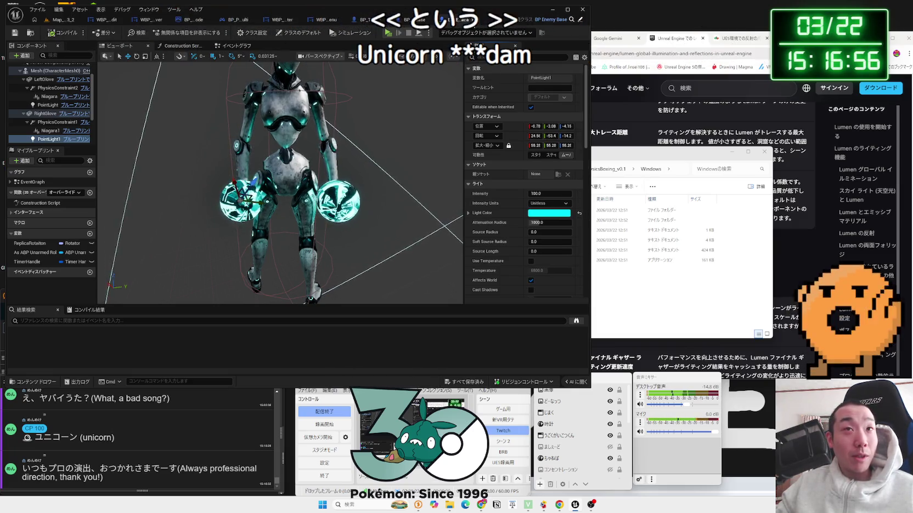
click(472, 22)
click(67, 20)
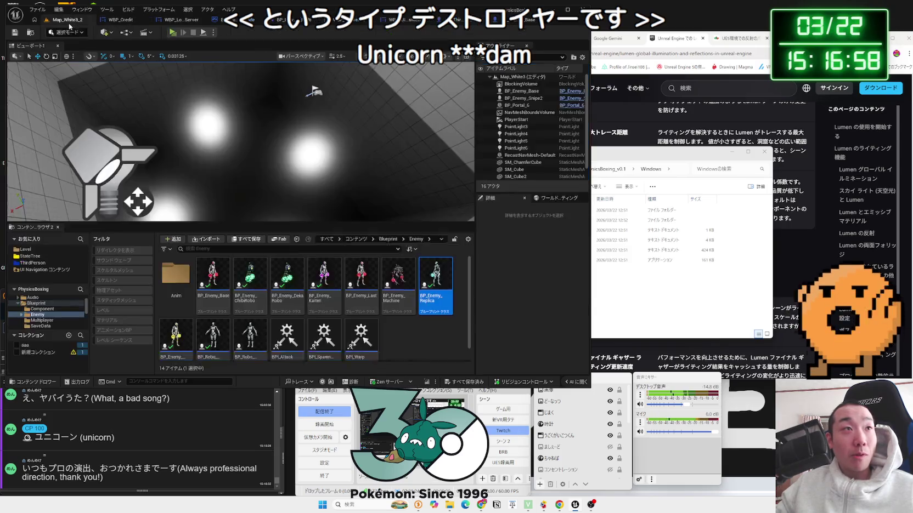
- Inspect BP_Enemy_Machine's robot and red glove light, then return to Map_White3_2
double_click(404, 312)
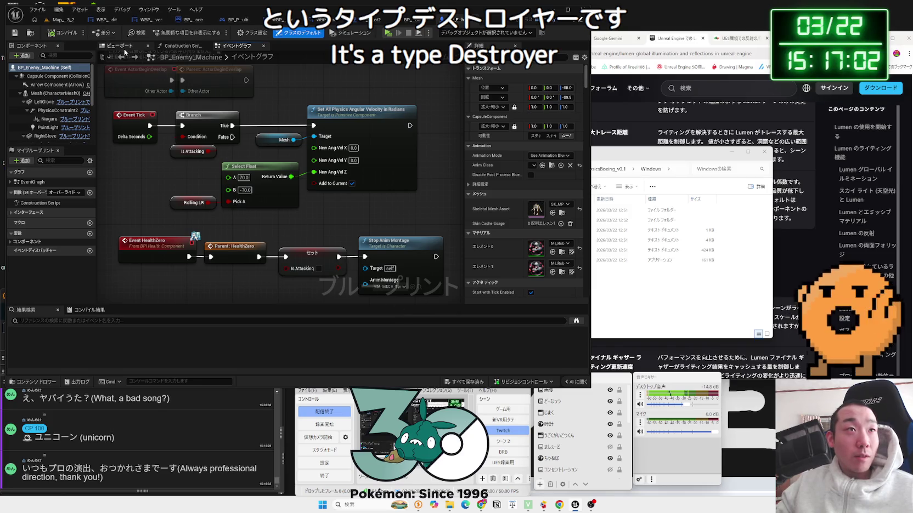
click(124, 48)
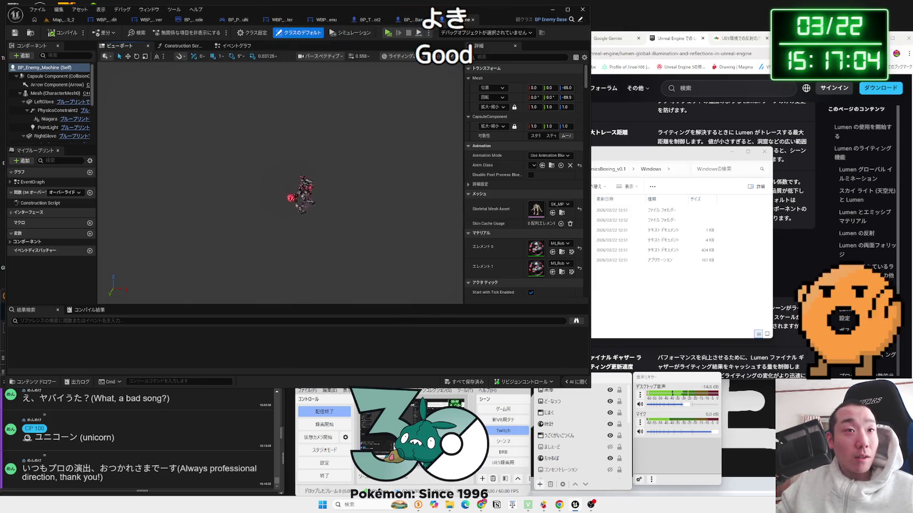
key(f)
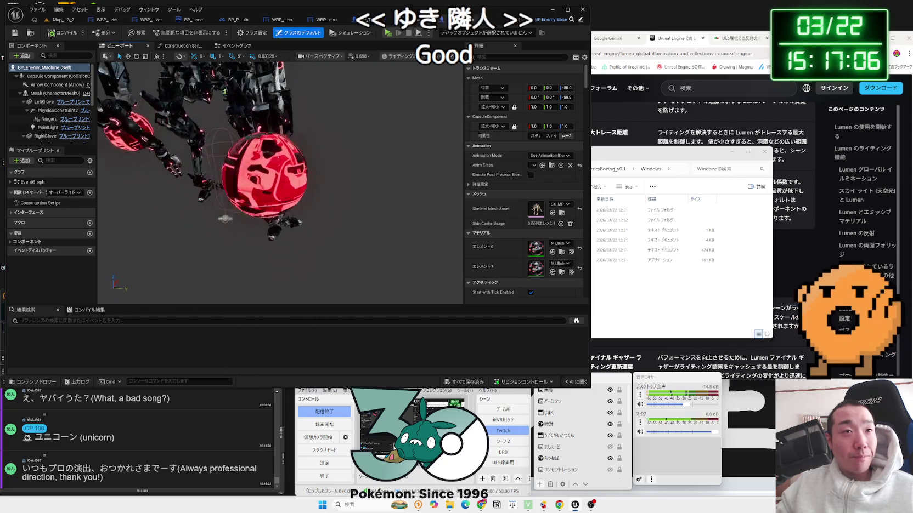
key(f)
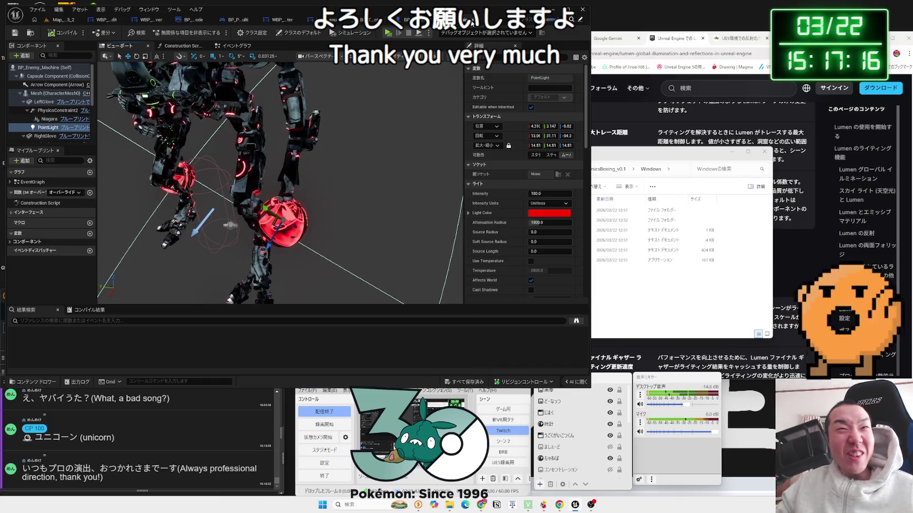
click(60, 20)
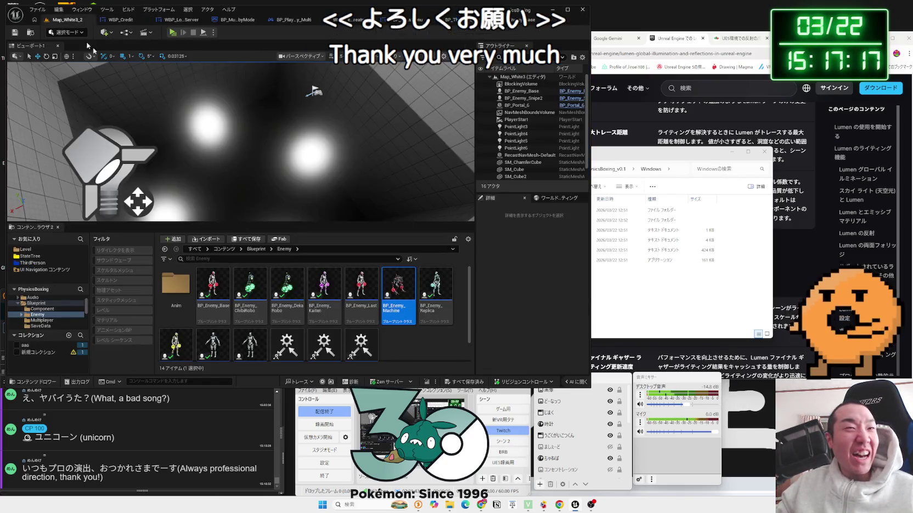
- Open BP_Enemy_Last and raise the left glove PointLight intensity to 100000
double_click(353, 299)
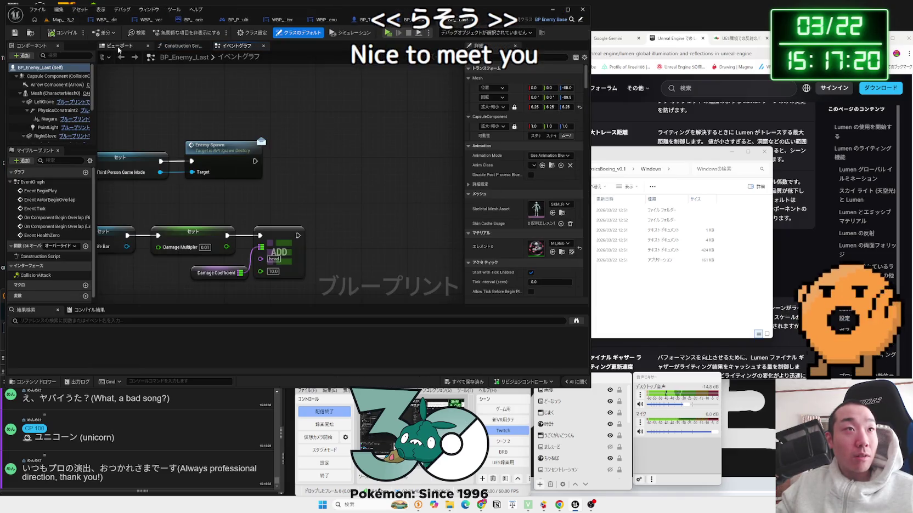
click(119, 47)
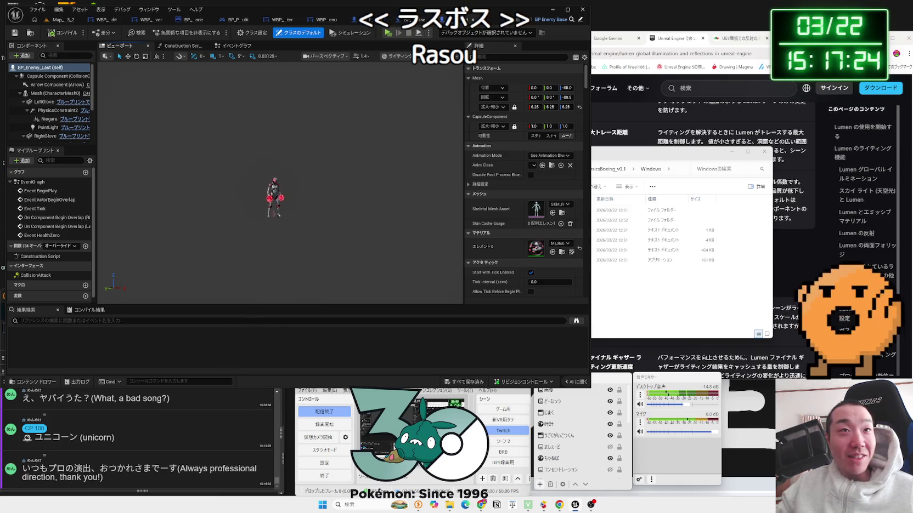
key(f)
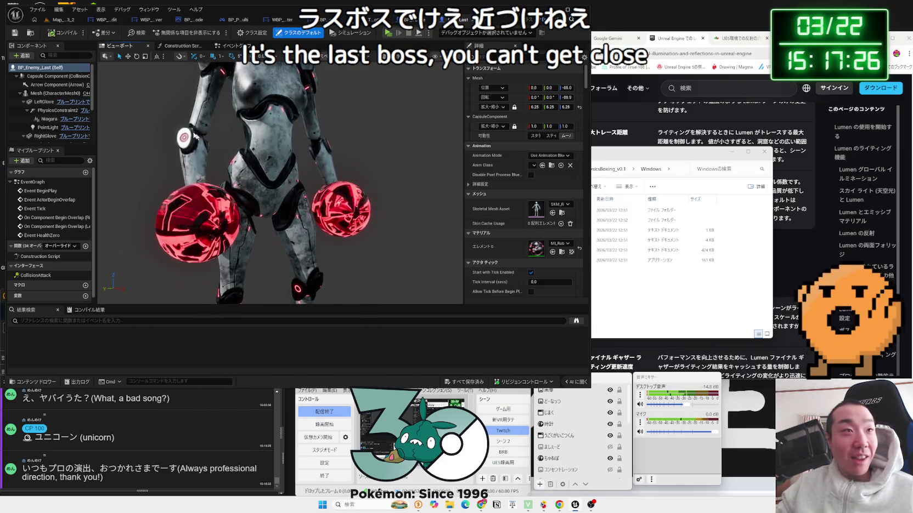
click(47, 127)
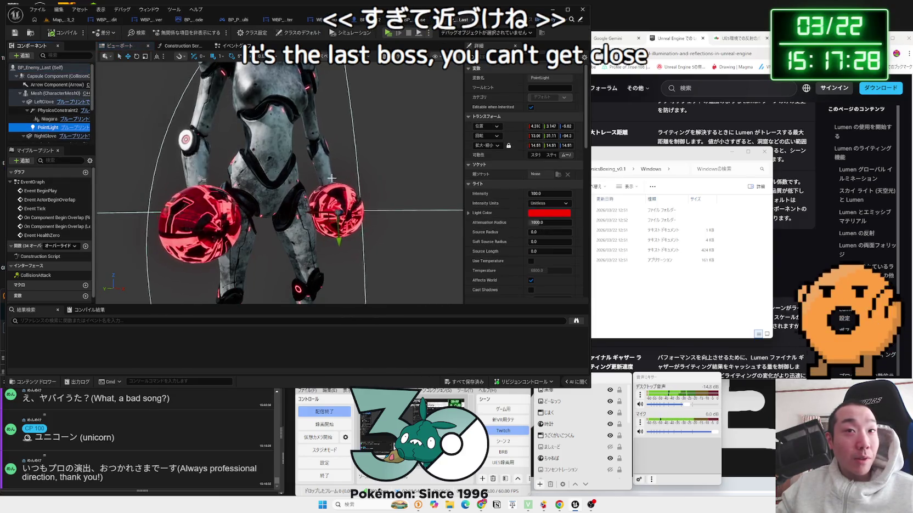
drag(274, 181, 131, 145)
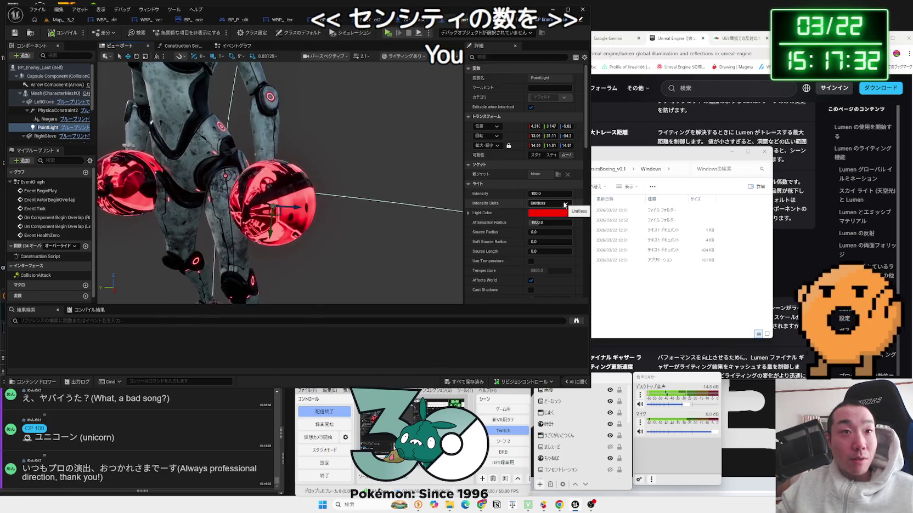
drag(395, 191, 263, 184)
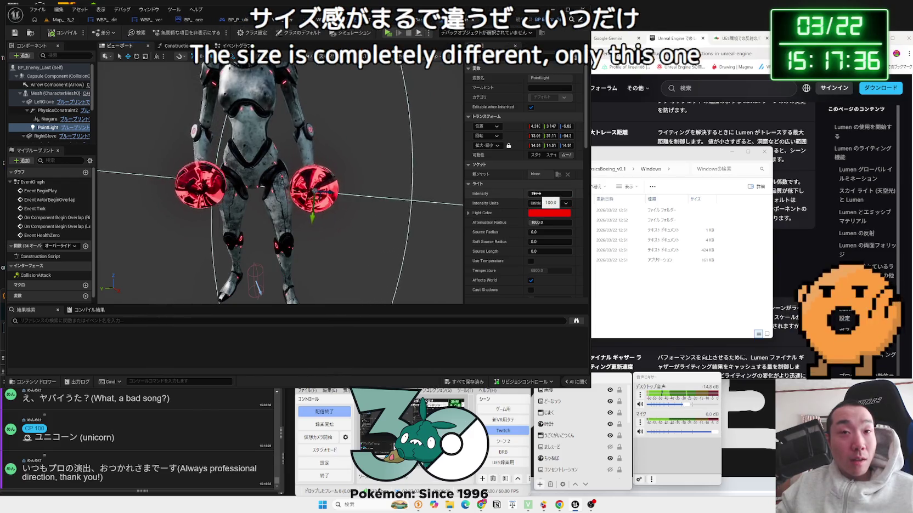
drag(545, 193, 570, 194)
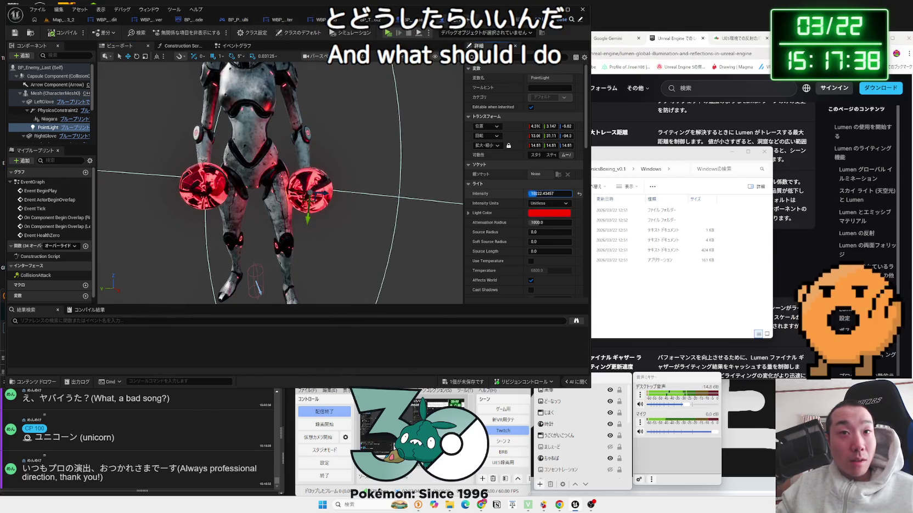
text(100000)
key(Return)
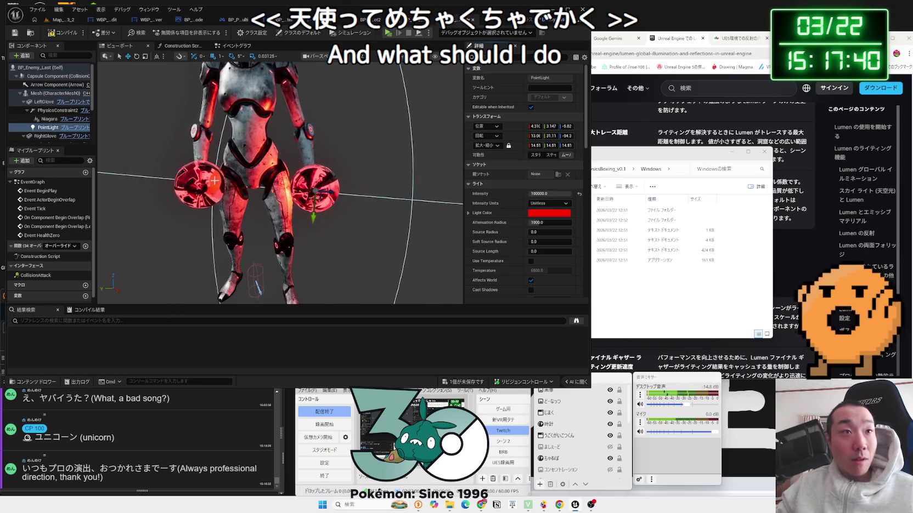
- Set the right glove point light intensity to 10000, then return to the level editor
scroll(42, 132, down, 2)
click(48, 139)
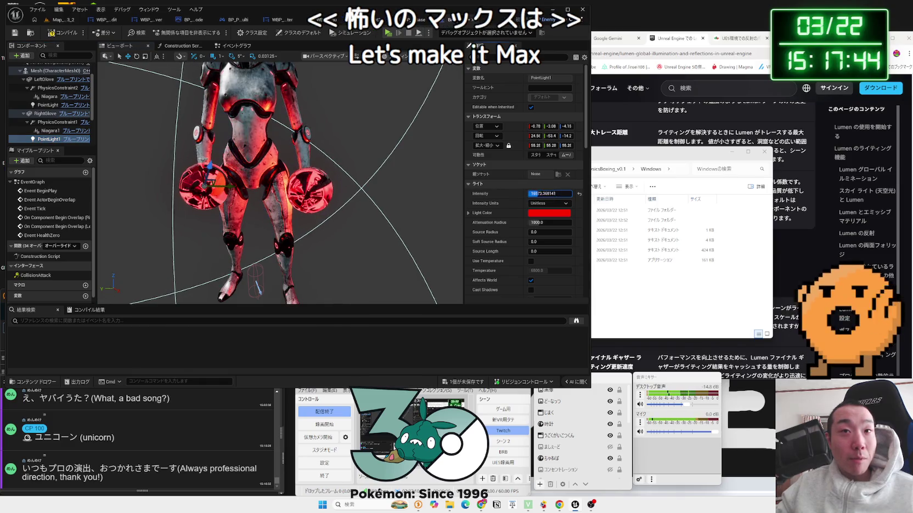
click(543, 193)
text(100)
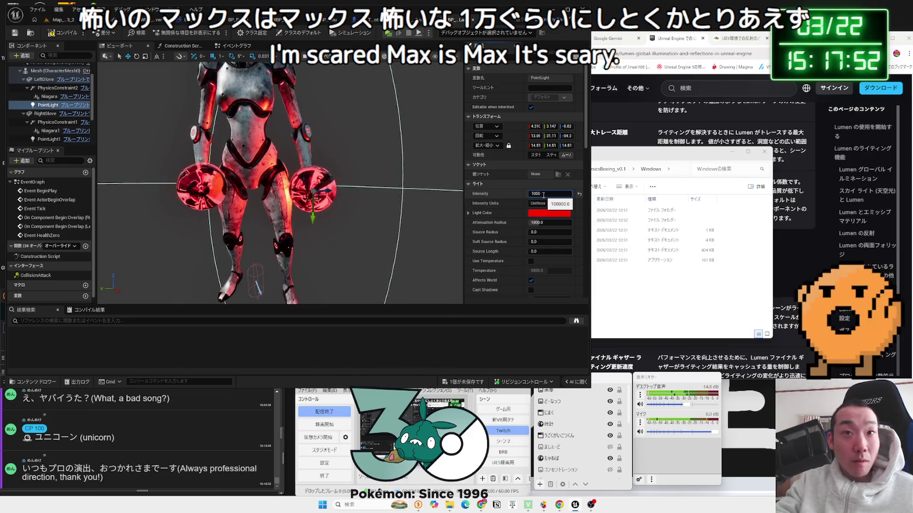
text(0)
key(Return)
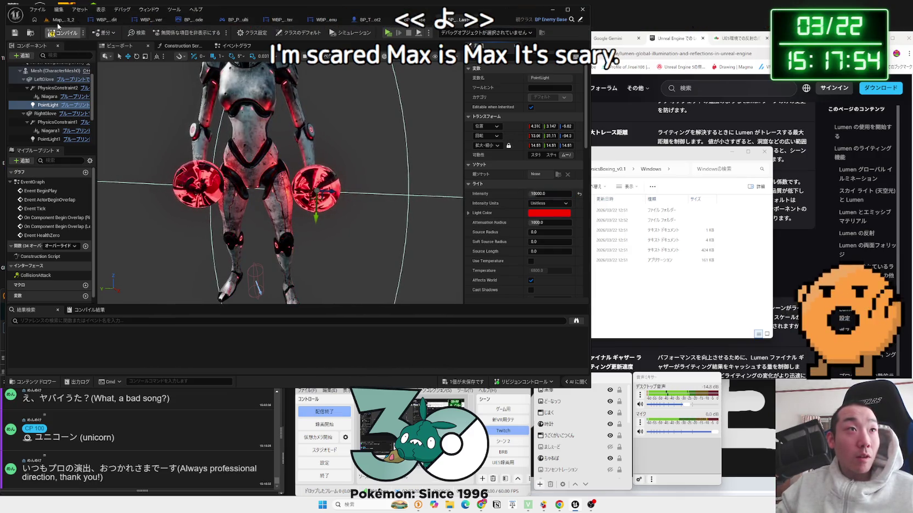
click(57, 22)
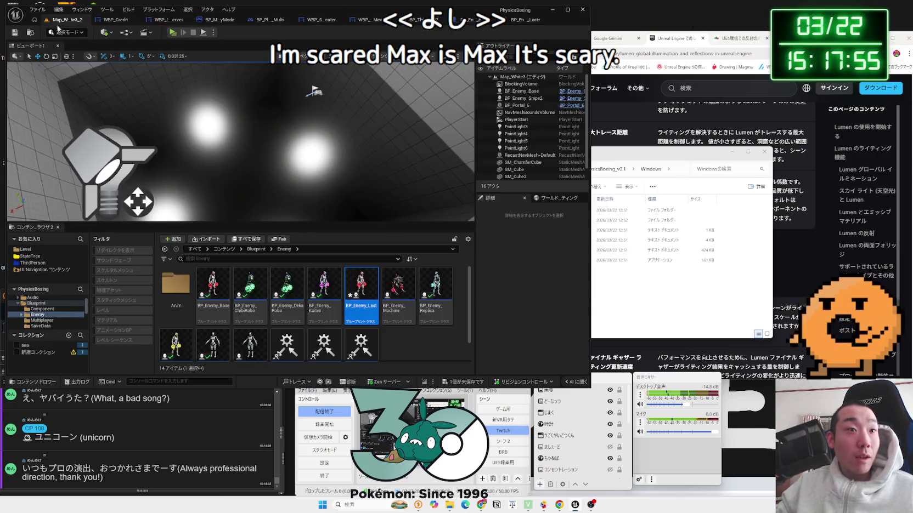
- Open Map_White4_4 from Level/White4, saving the enemy blueprint, and playtest it
click(25, 249)
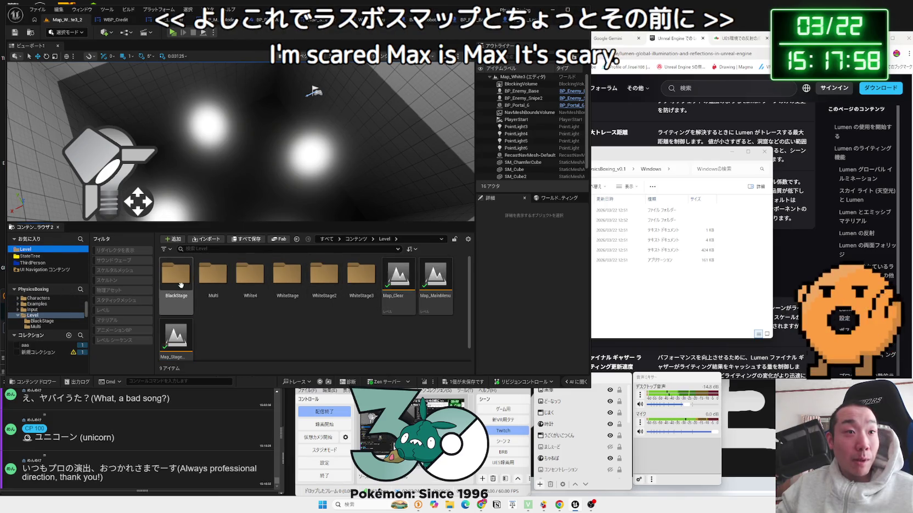
double_click(250, 274)
double_click(296, 290)
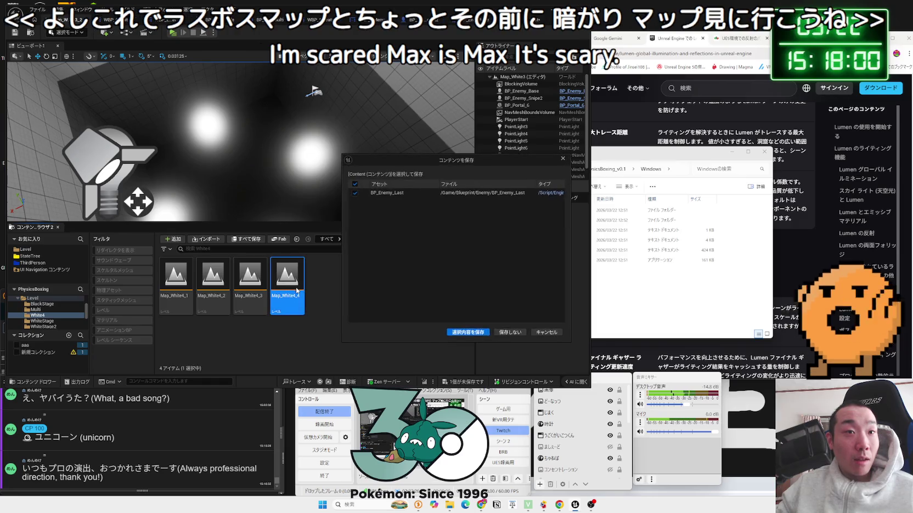
click(468, 332)
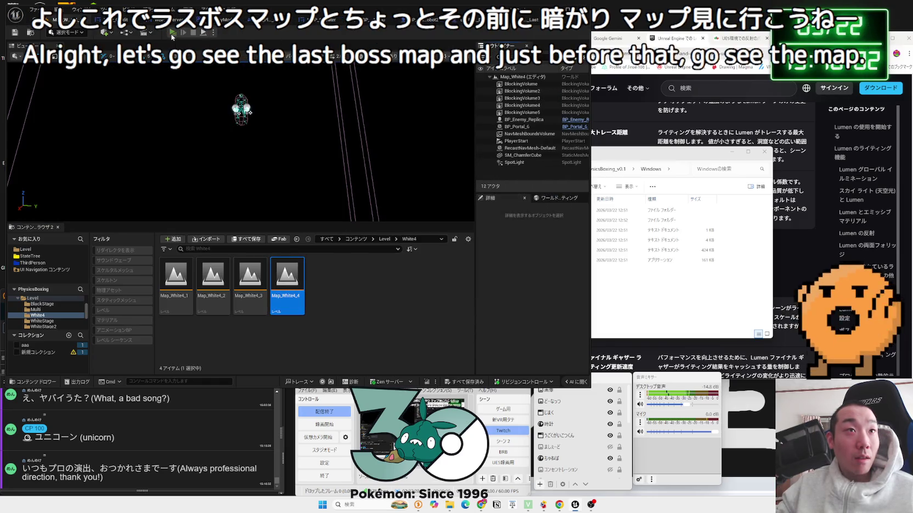
click(172, 33)
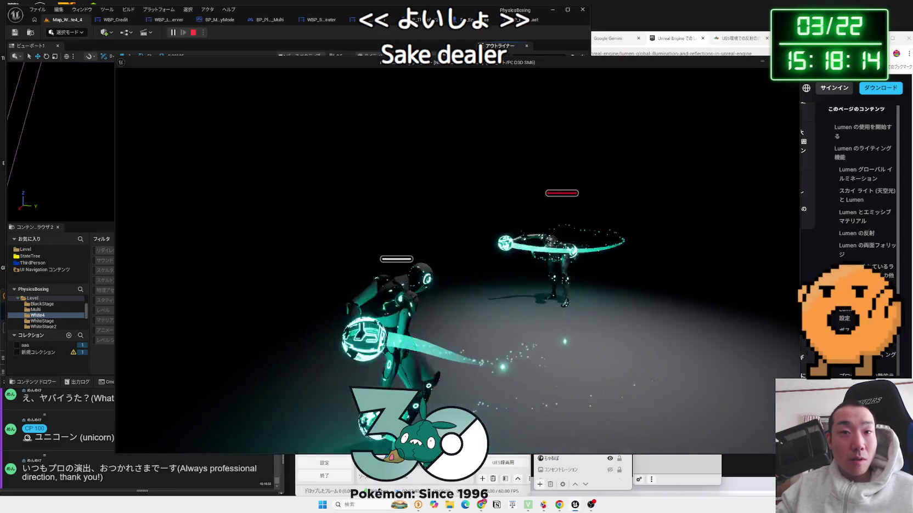
key(Escape)
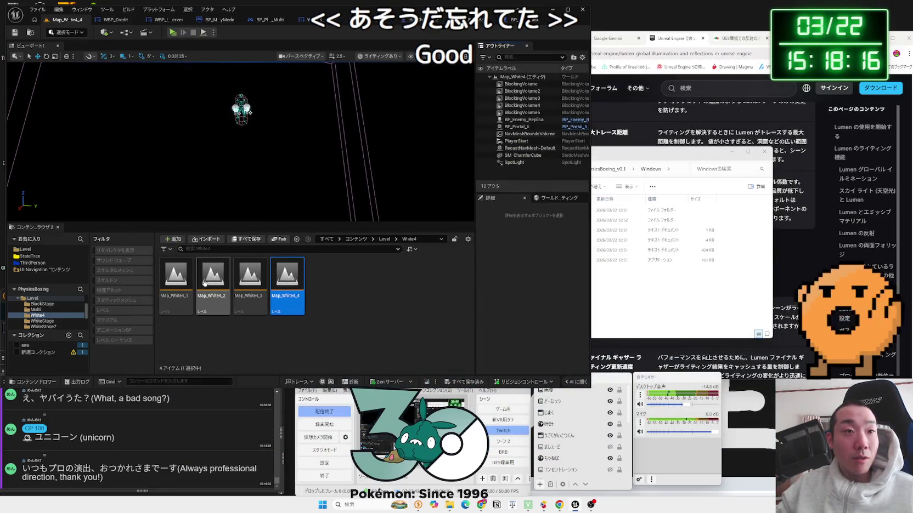
- Open Map_White4_2 and run a playtest of it
double_click(204, 283)
click(173, 32)
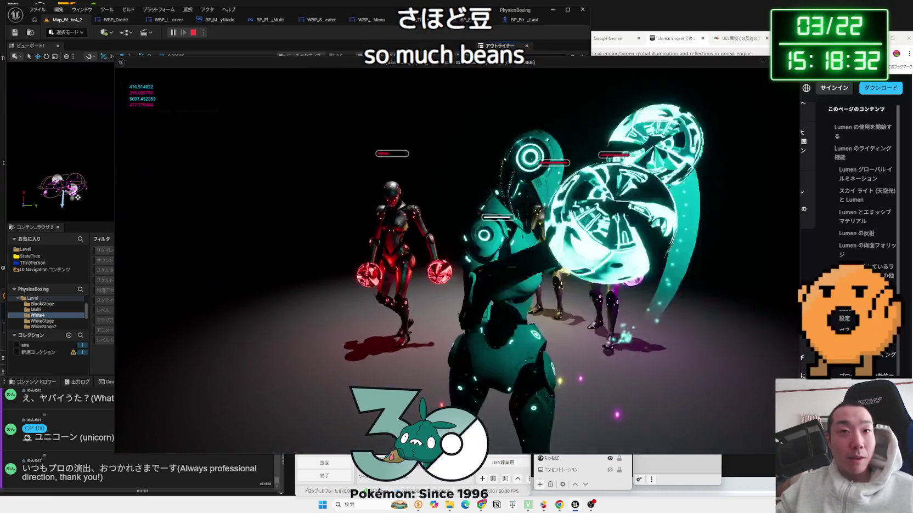
key(Escape)
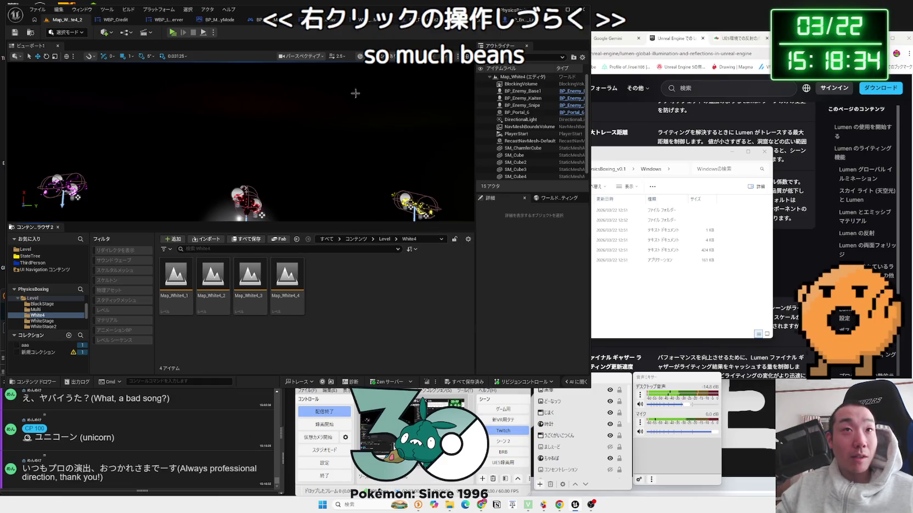
- Load Map_White3_3 from the WhiteStage3 folder and run a brief playtest
click(518, 27)
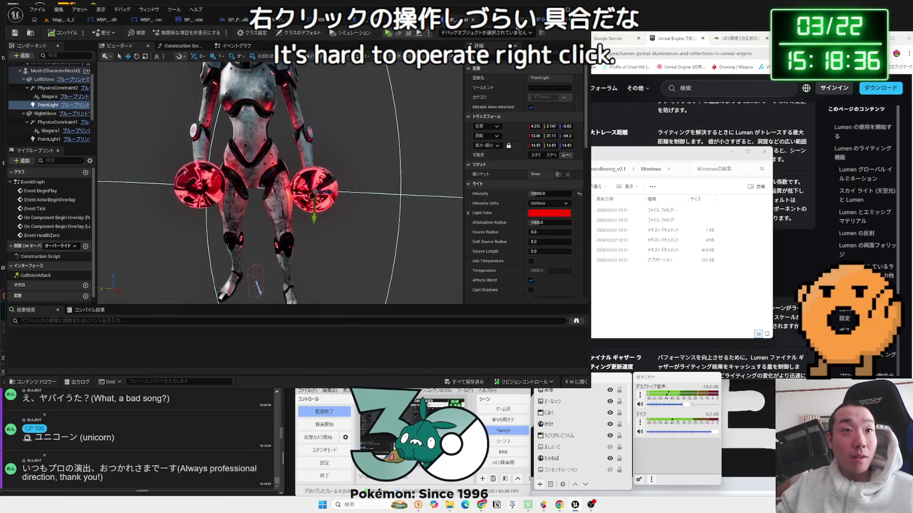
click(64, 19)
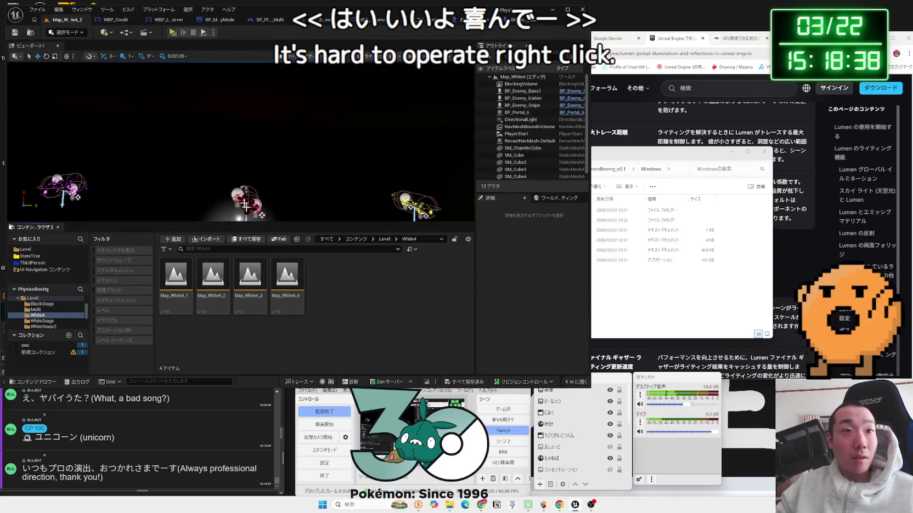
double_click(347, 279)
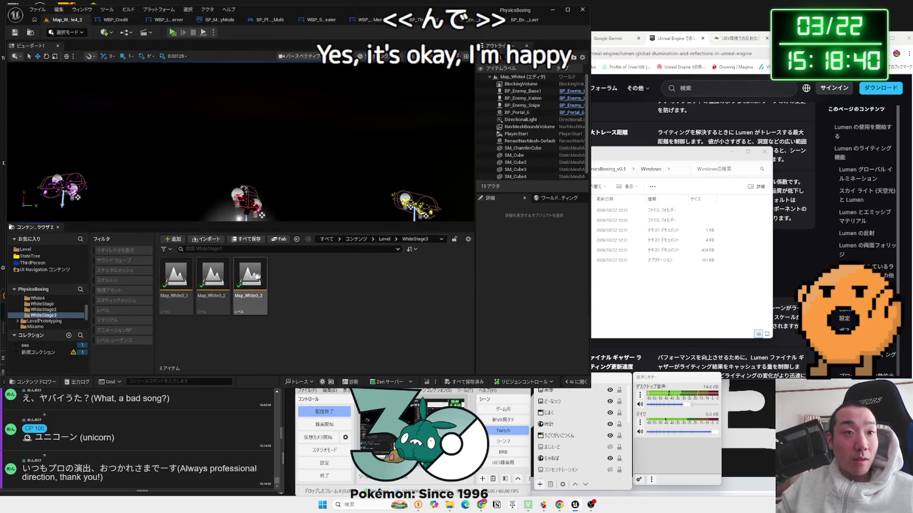
double_click(247, 274)
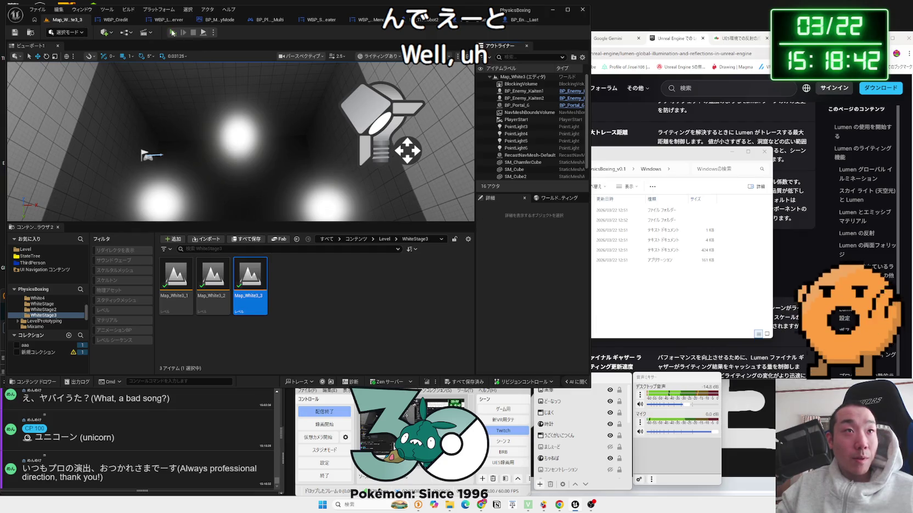
click(172, 32)
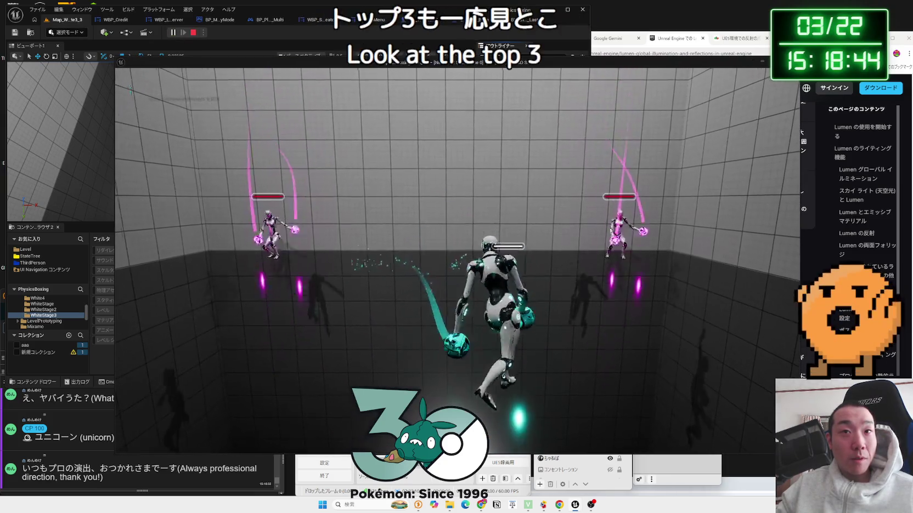
key(Escape)
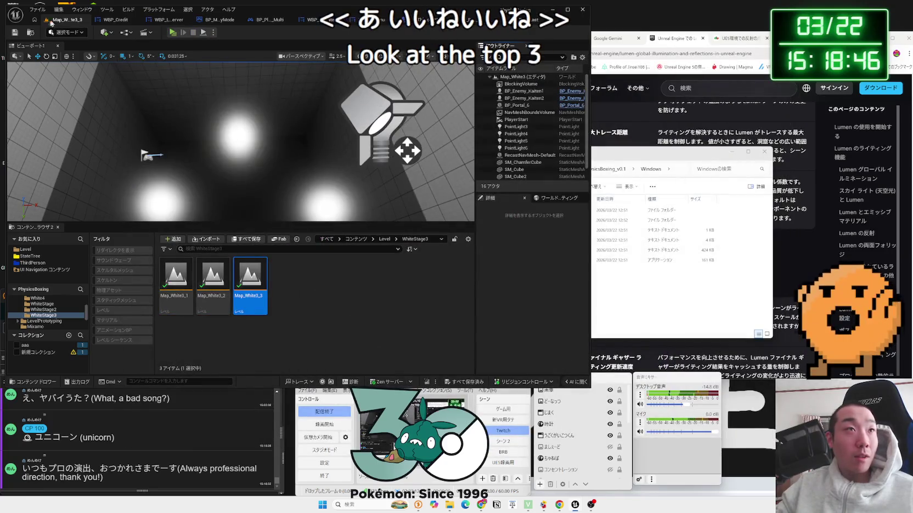
- Load Map_Black2 from the BlackStage folder and playtest it
key(alt+Left)
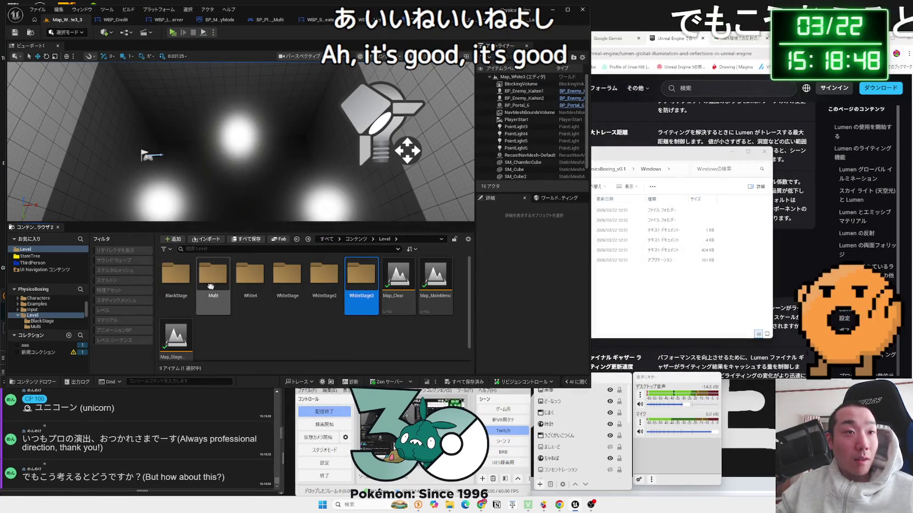
double_click(175, 275)
double_click(213, 277)
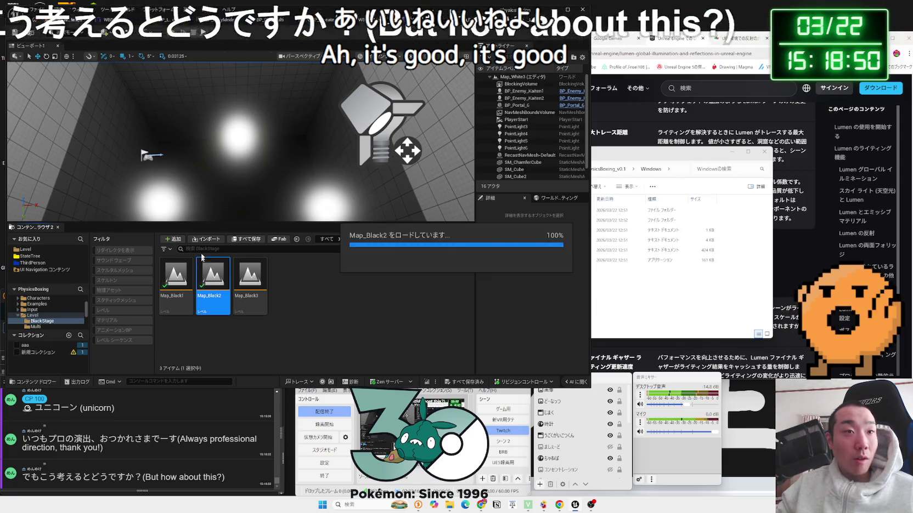
key(alt+p)
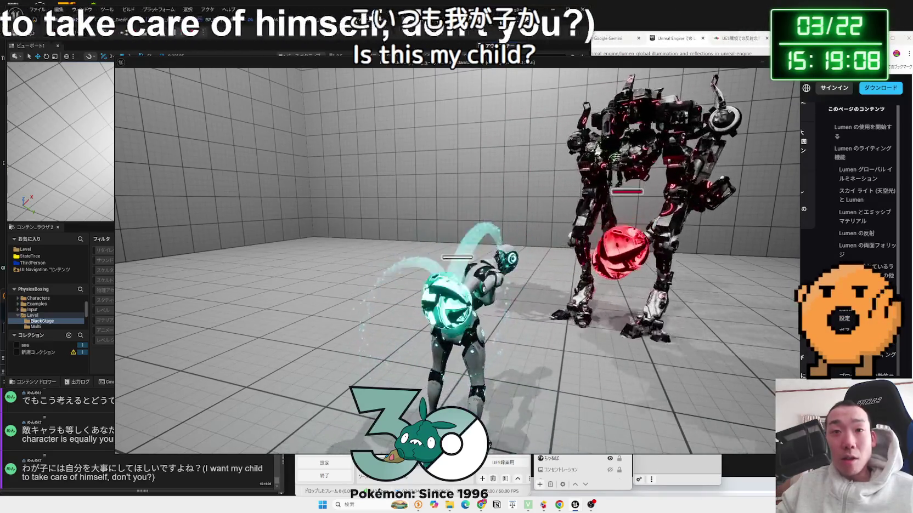
key(Escape)
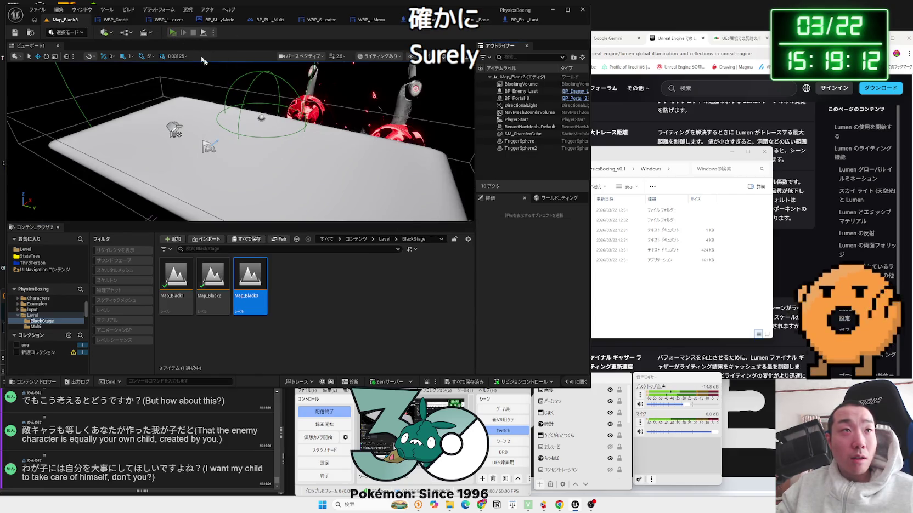
- Playtest the level once more, then bring up the BP_Enemy_Base blueprint
key(alt+p)
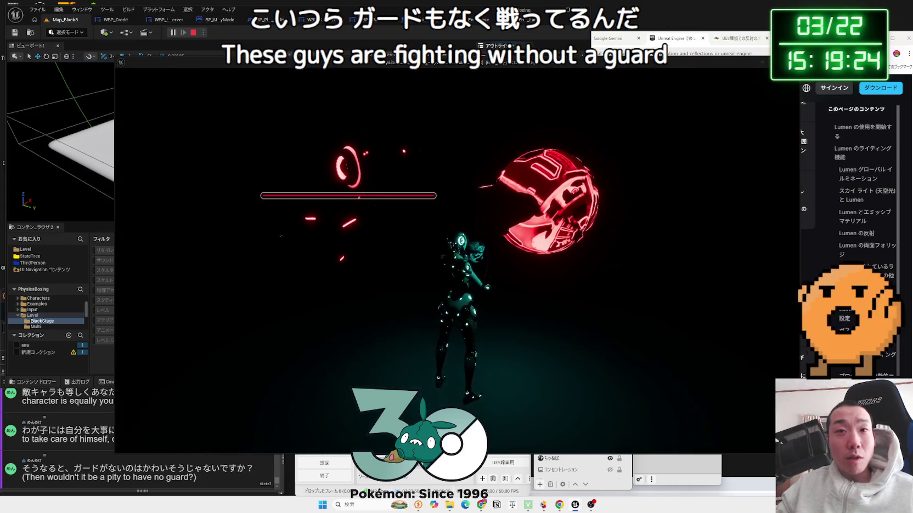
key(Escape)
click(508, 20)
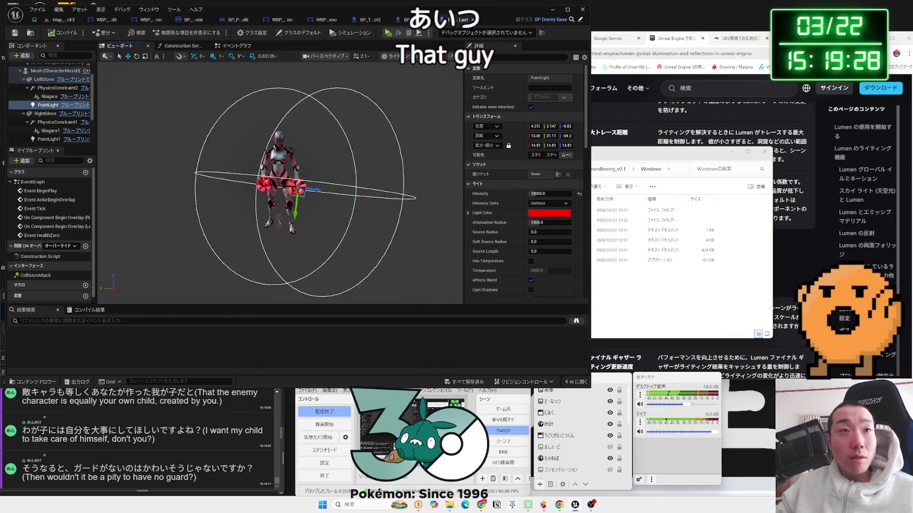
- Set the Attenuation Radius of both glove lights, PointLight and PointLight1, to 2000
drag(550, 222, 568, 222)
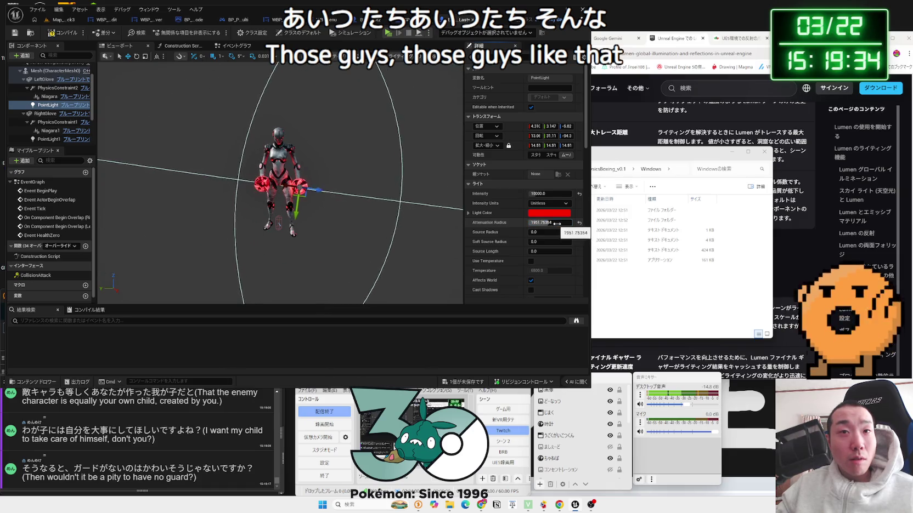
text(2000)
key(Return)
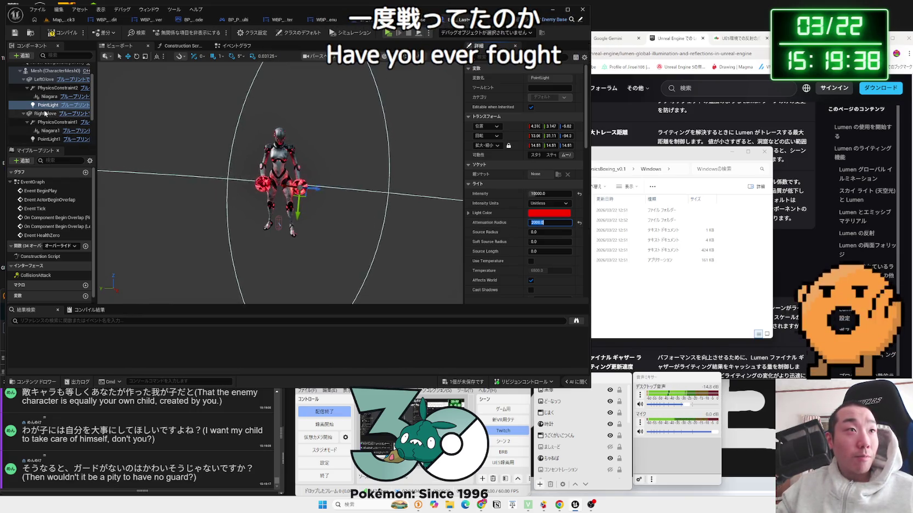
click(47, 139)
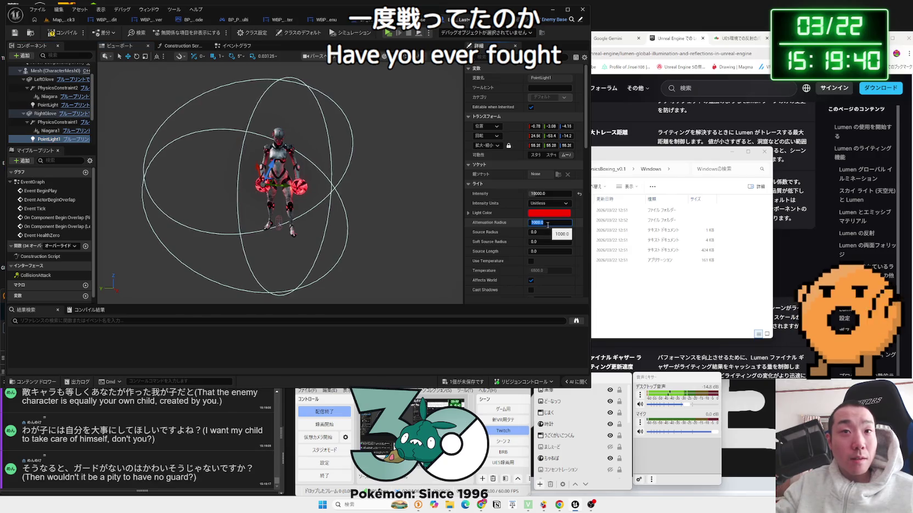
key(Return)
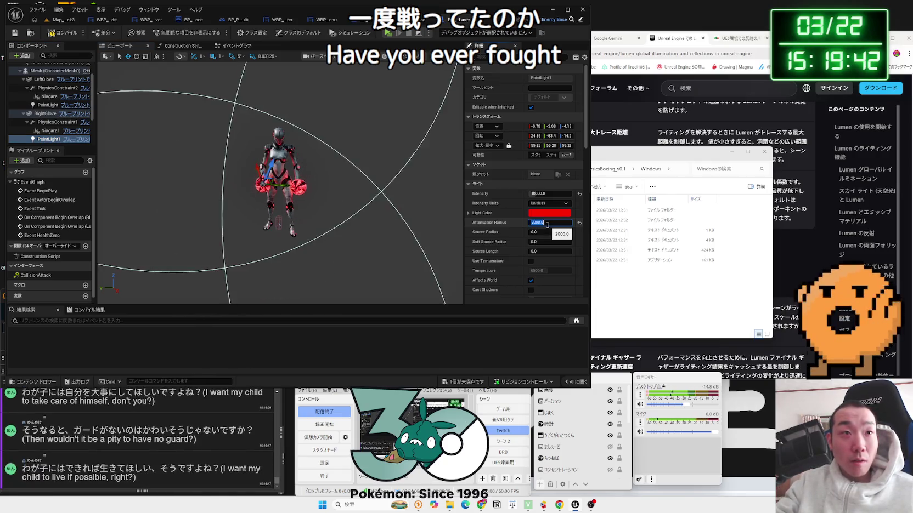
- Playtest Map_Black3, walking the player toward the boss, then stop the playtest
click(63, 19)
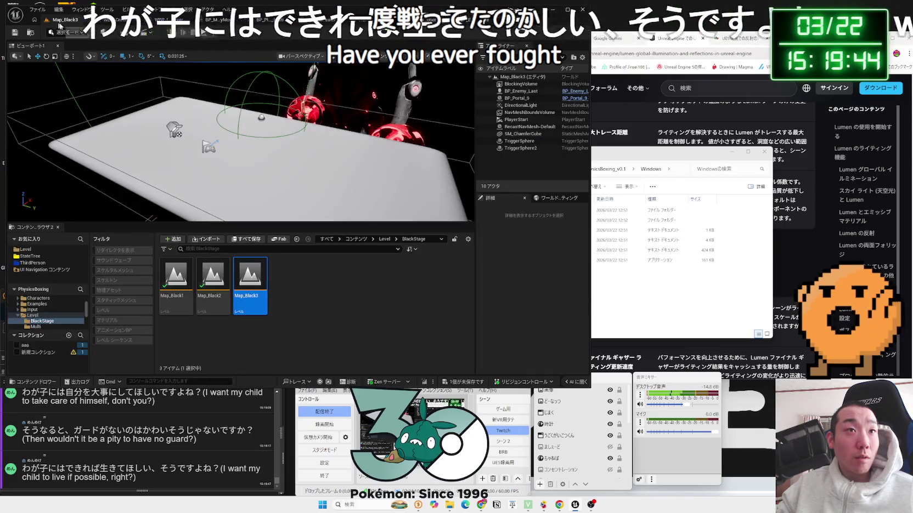
key(alt+p)
click(348, 182)
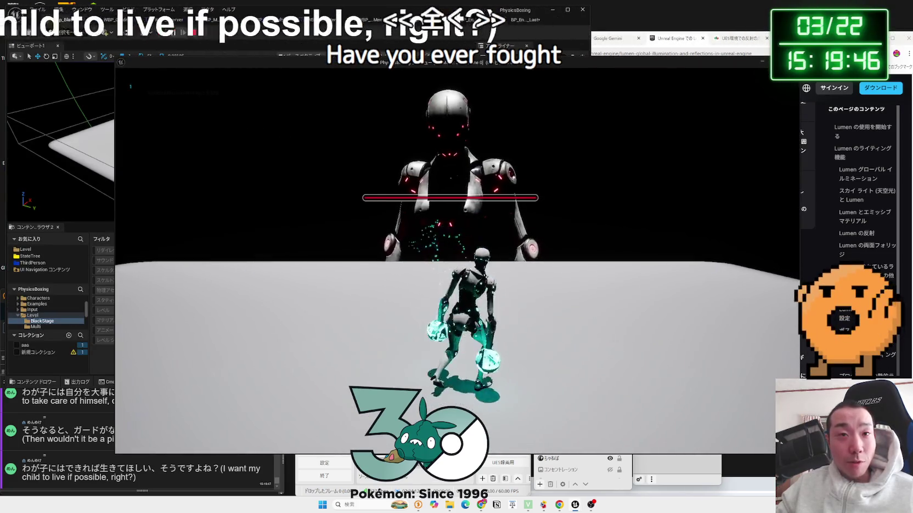
key(s)
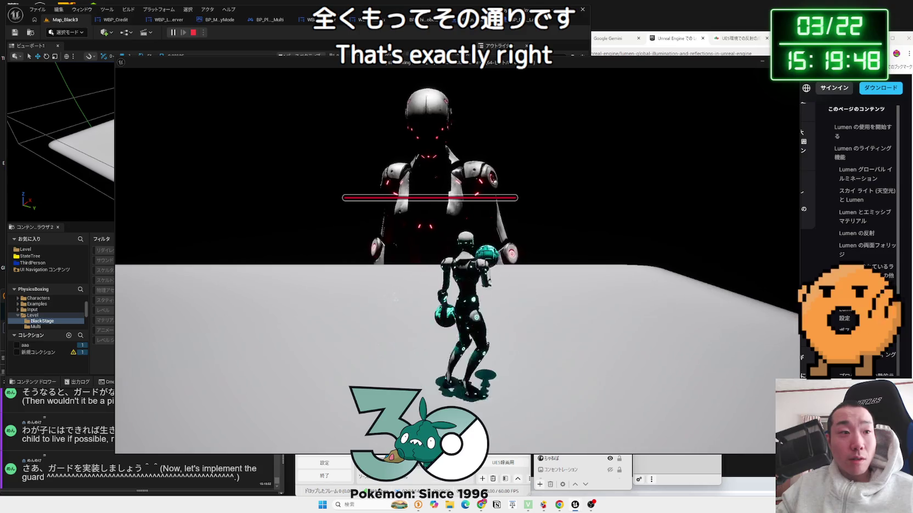
key(w)
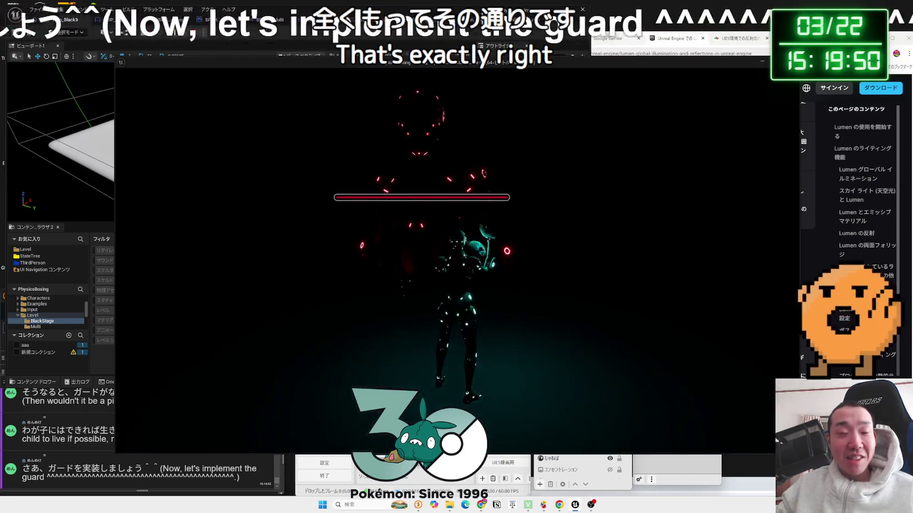
key(w)
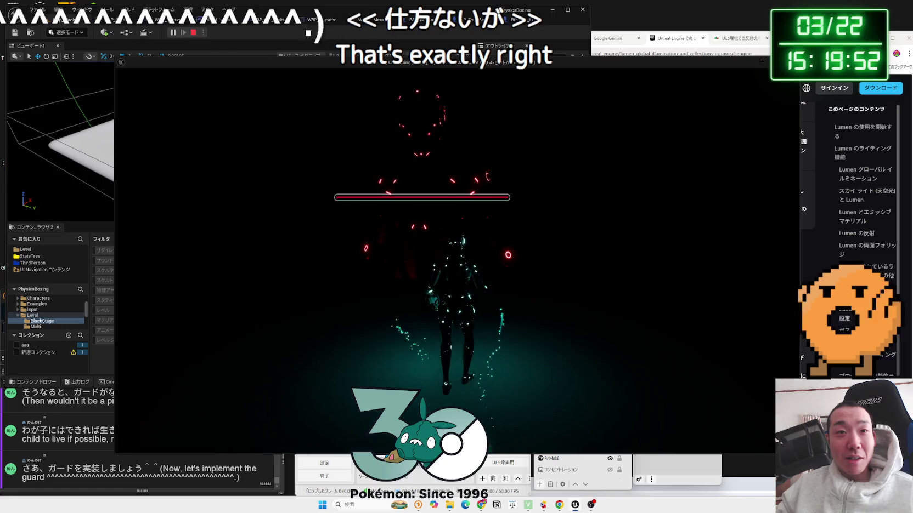
key(a)
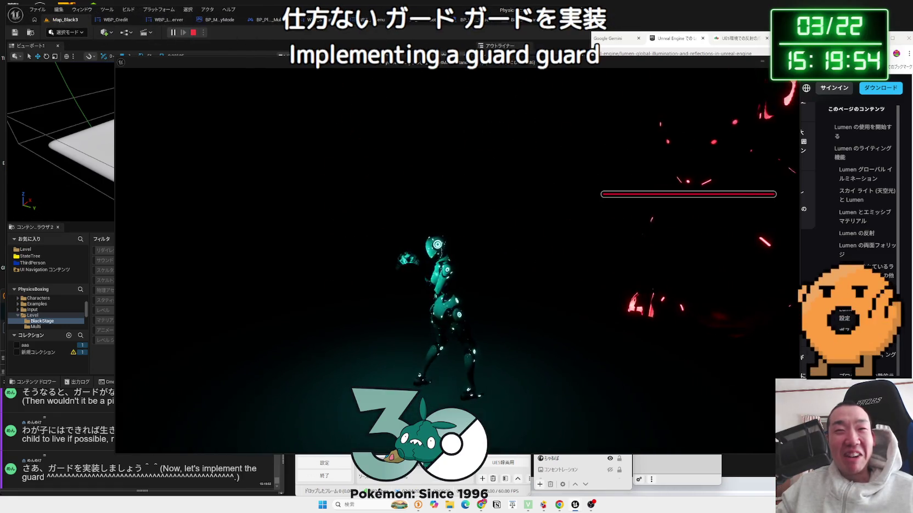
key(w)
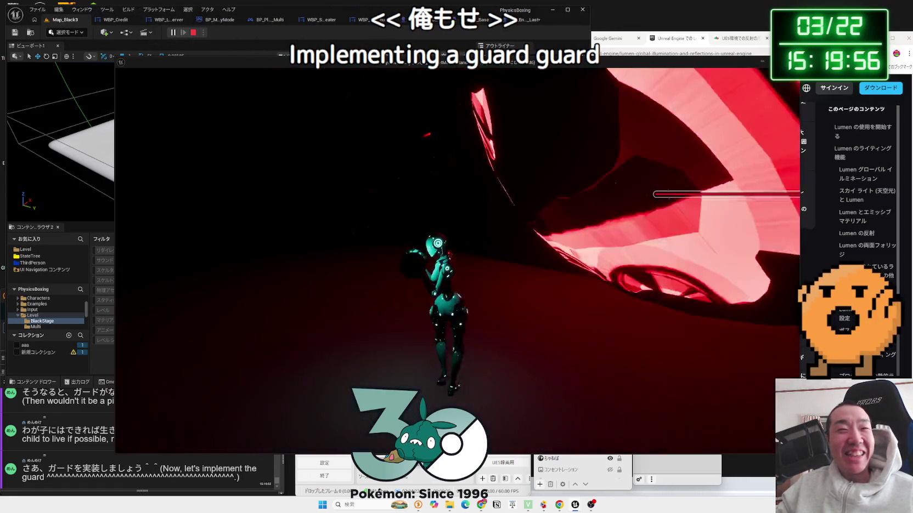
key(Escape)
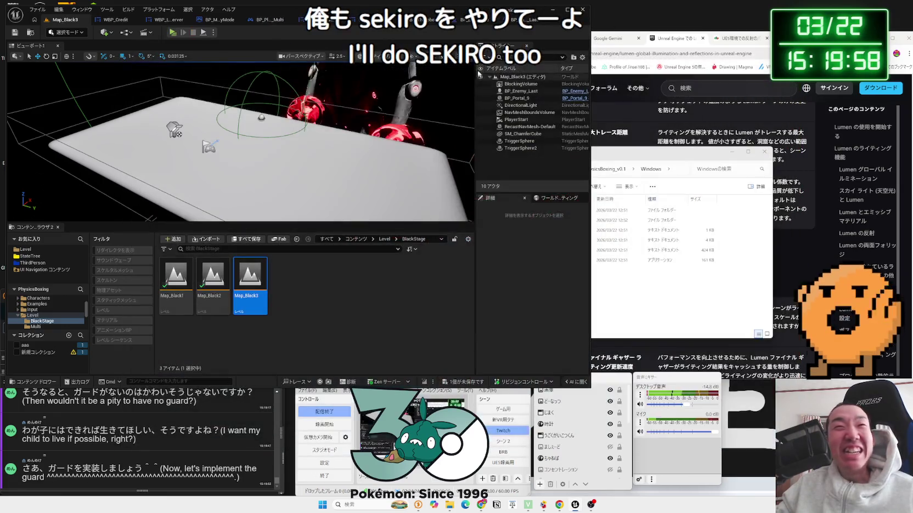
- Raise the right glove PointLight1's Intensity to 30000 in the enemy Blueprint
click(510, 26)
click(553, 194)
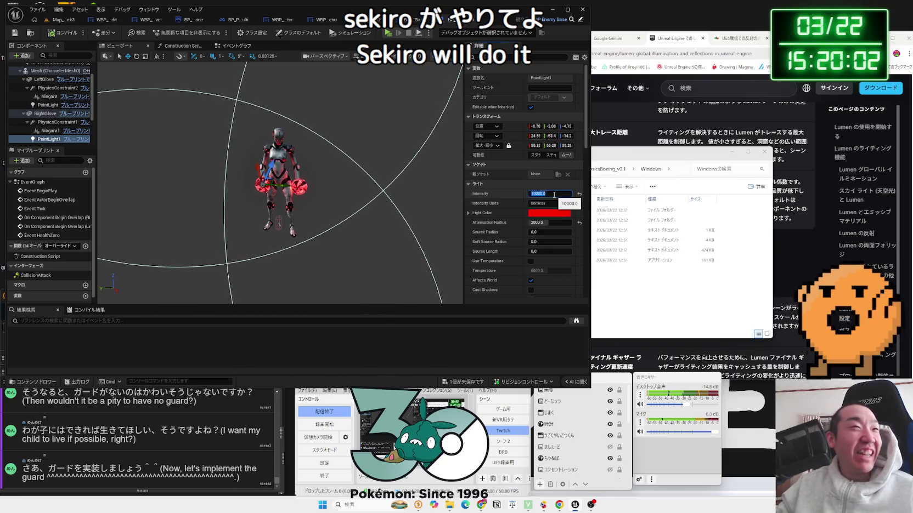
click(49, 105)
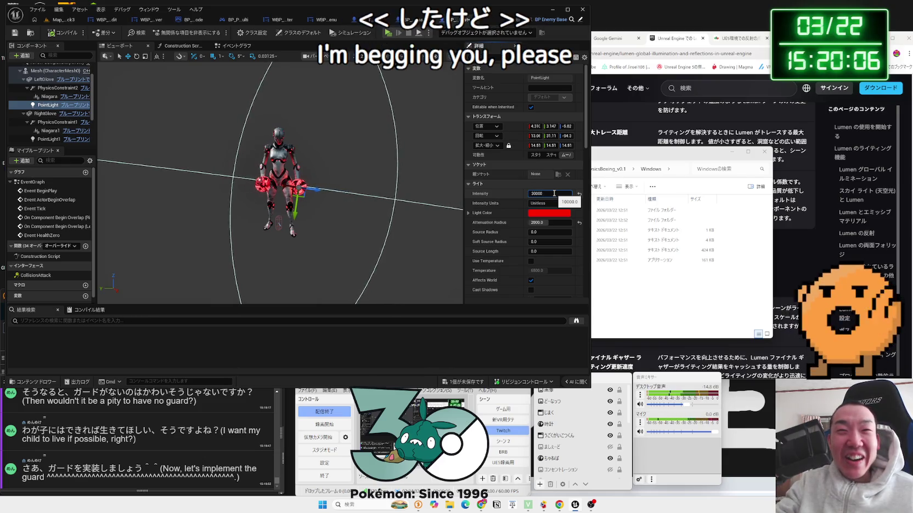
click(52, 140)
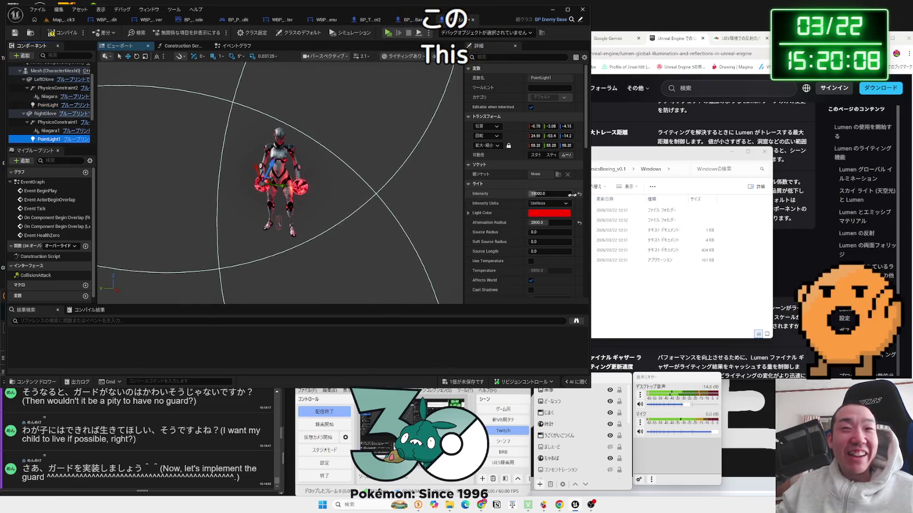
text(30000)
key(Return)
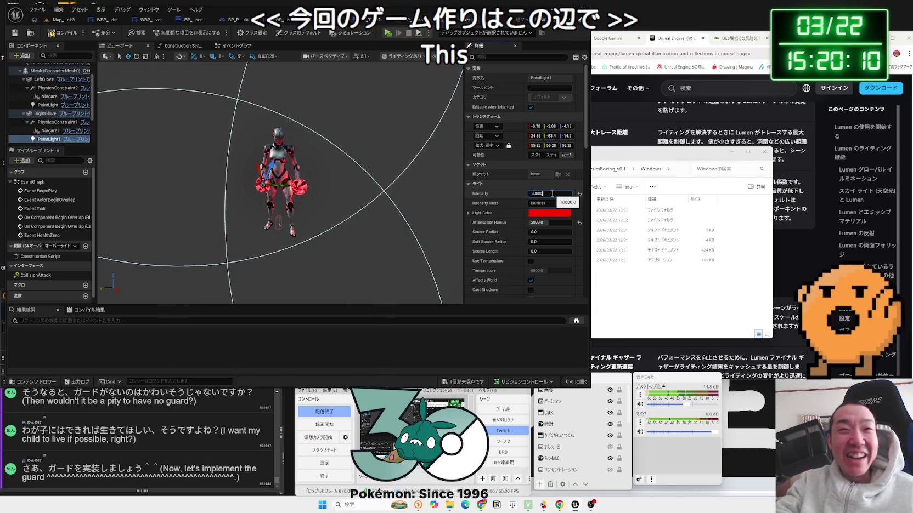
click(58, 22)
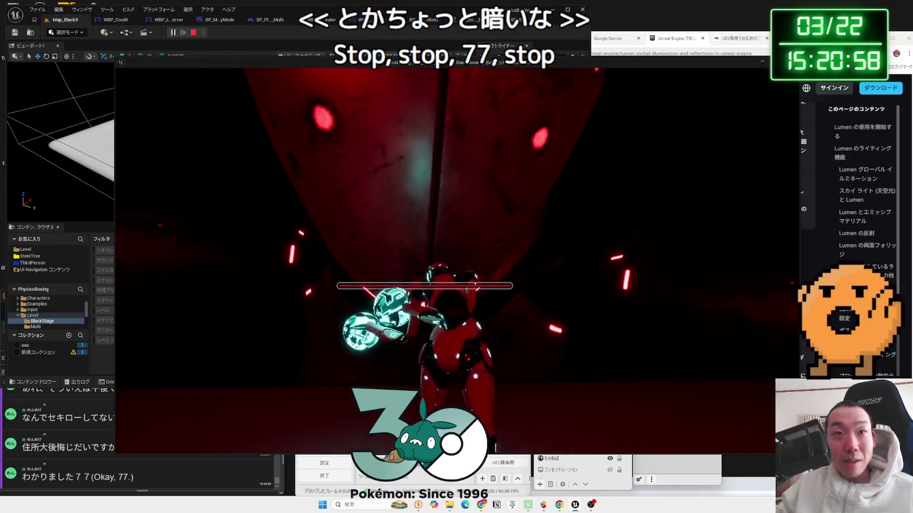
- End the Map_Black3 playtest showing the brighter red glove light
key(Escape)
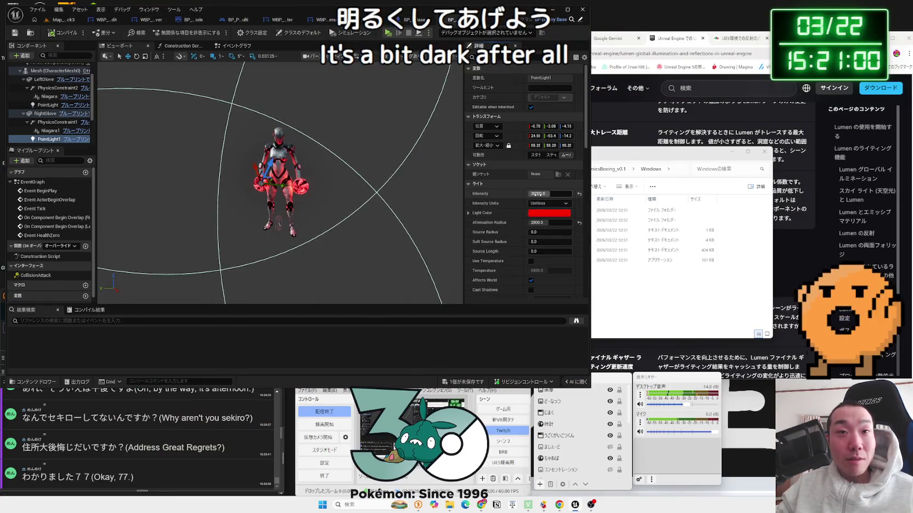
- Set the Intensity of PointLight1 and PointLight to 50000
click(554, 194)
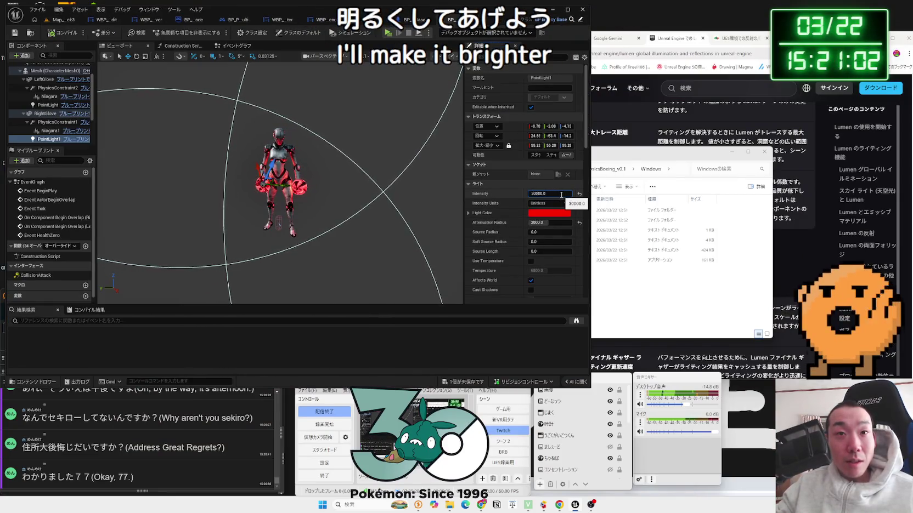
text(50000)
key(Return)
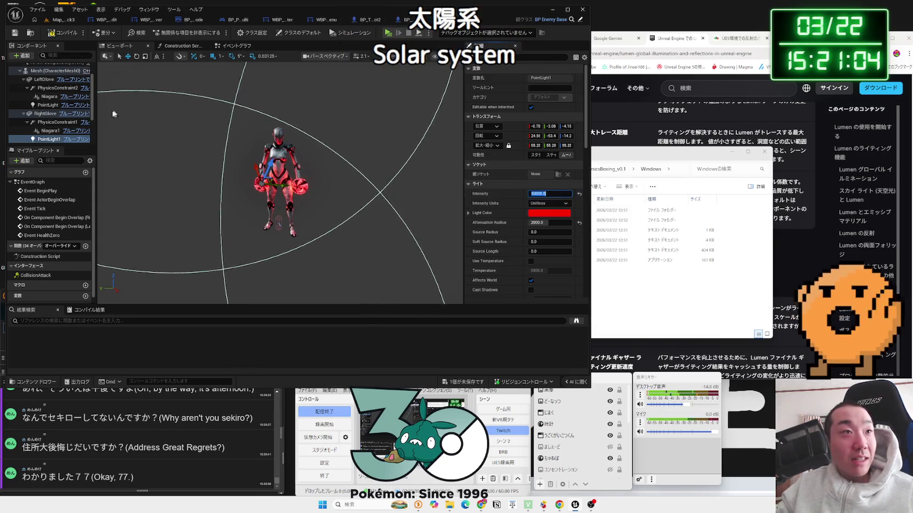
click(47, 105)
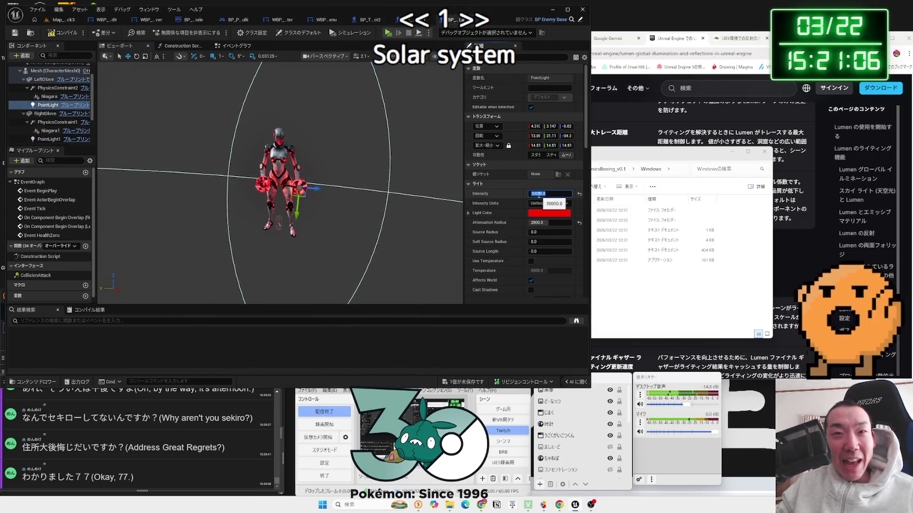
text(5)
key(Return)
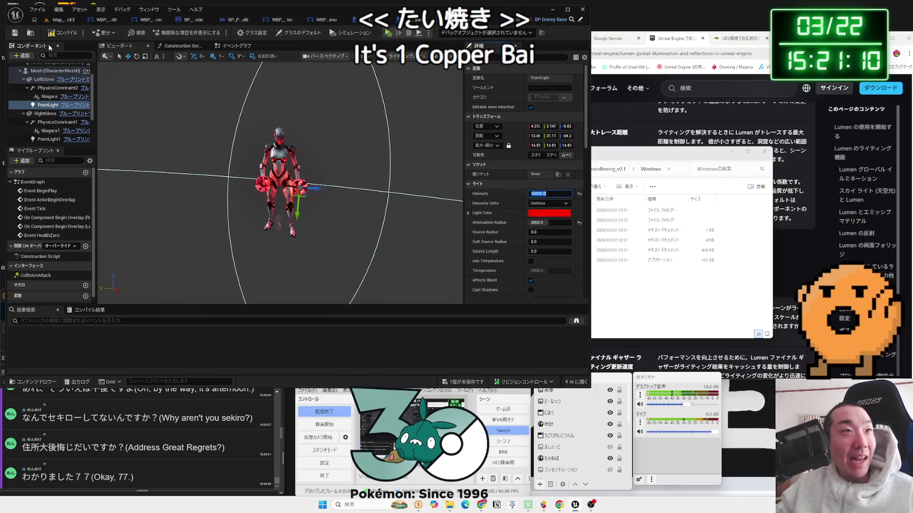
- Playtest the Map_Black3 dark stage, then stop it
click(63, 19)
click(171, 32)
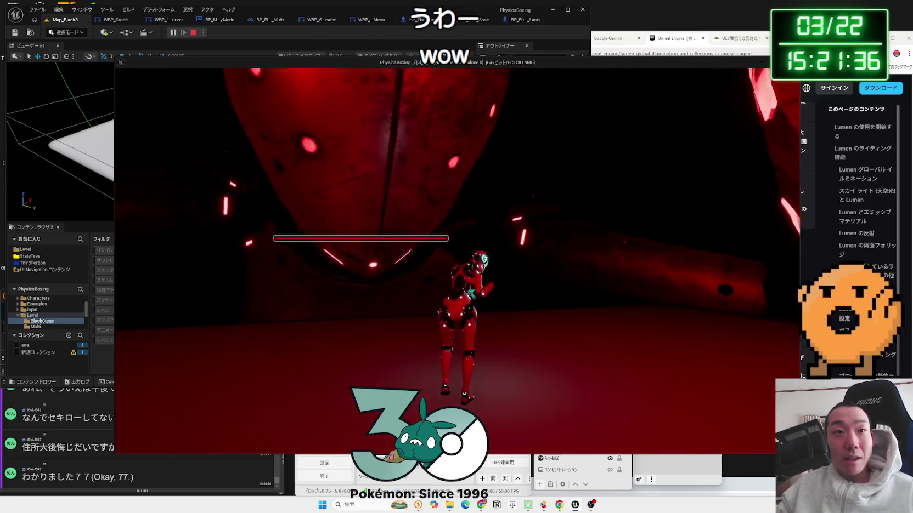
key(Escape)
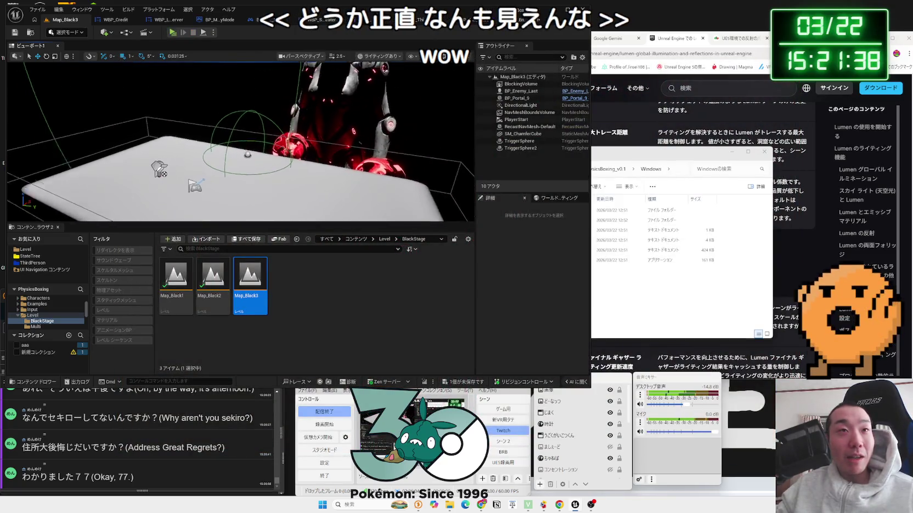
- Inspect the stage's DirectionalLight and TriggerSphere in the level
drag(234, 109, 234, 109)
click(178, 141)
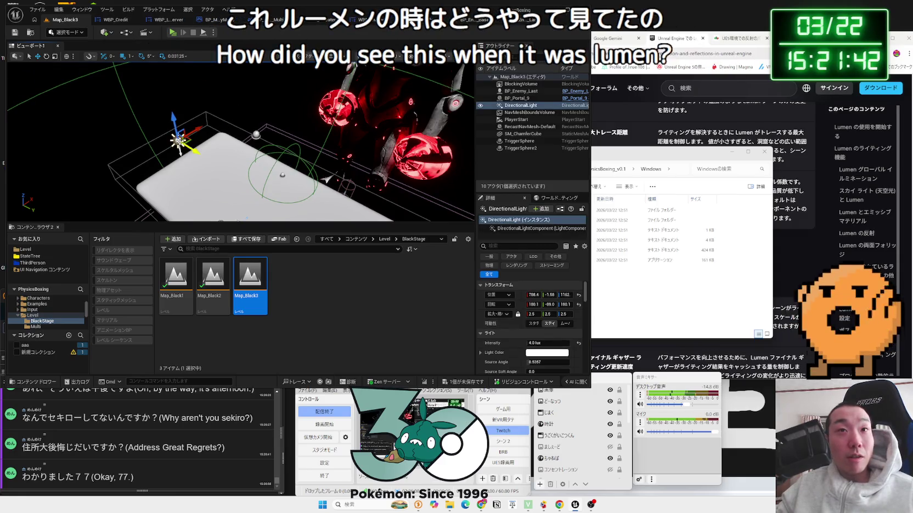
click(256, 134)
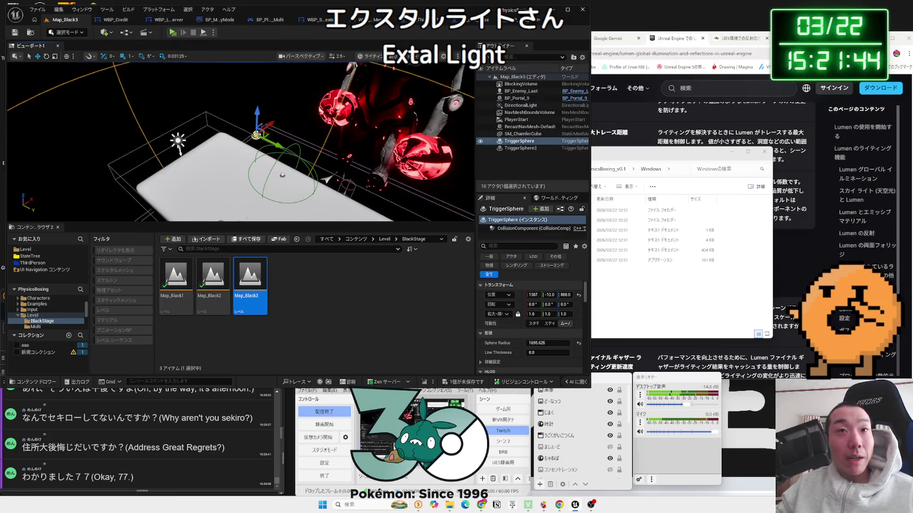
- Open the enemy robot's Blueprint and show the list of components to add
double_click(330, 134)
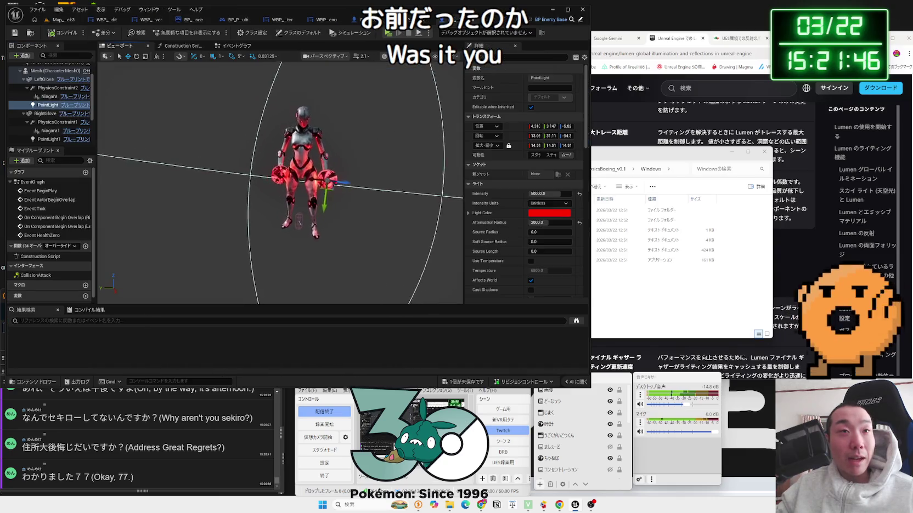
scroll(280, 181, up, 5)
click(23, 55)
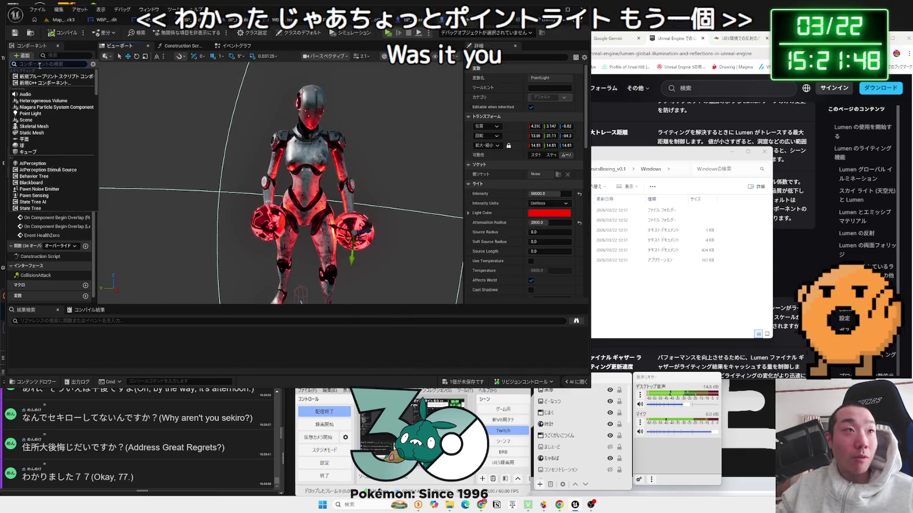
- Add PointLight2 and attach it under the robot's Mesh component
text(point)
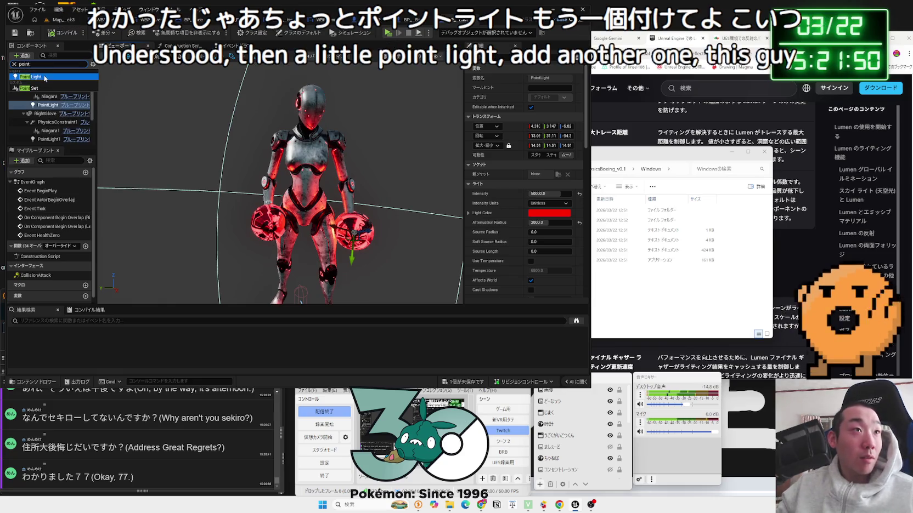
click(42, 79)
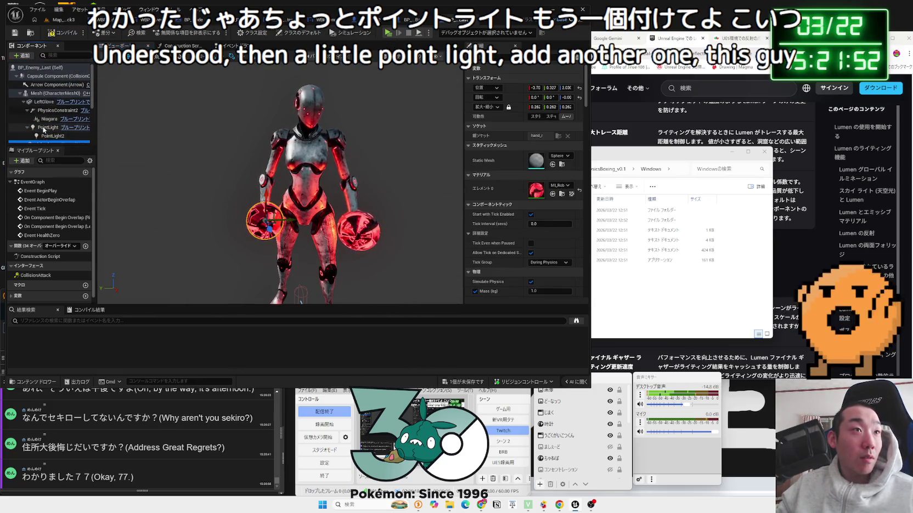
click(54, 138)
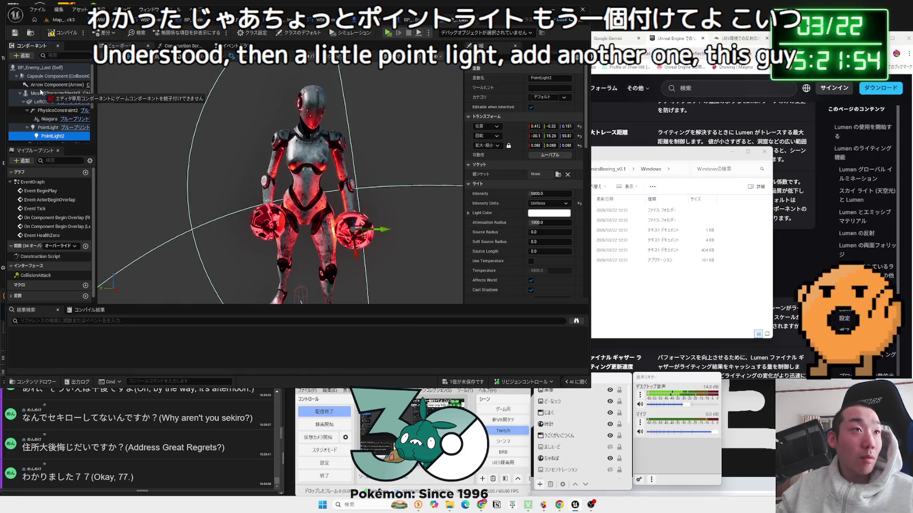
drag(40, 98, 30, 97)
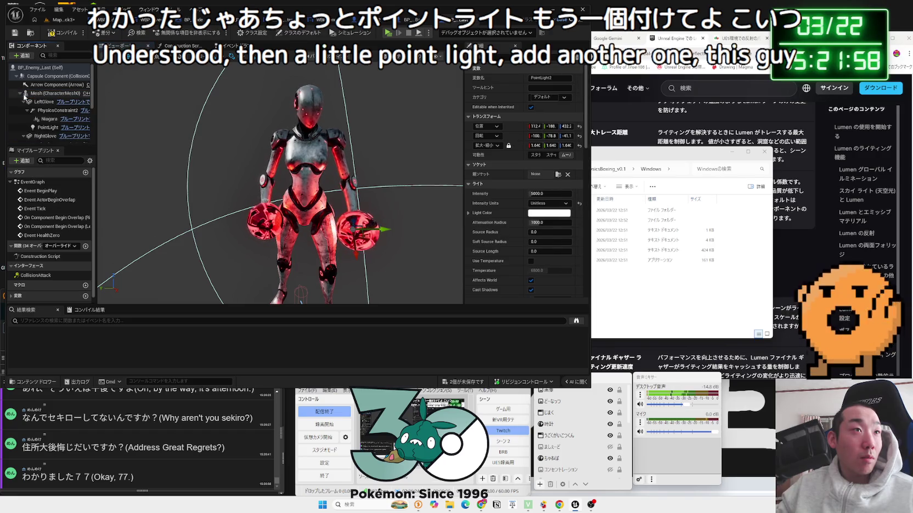
- Move PointLight2 up above the robot's head in the preview
mouse_move(308, 230)
mouse_down()
mouse_move(307, 197)
mouse_move(340, 192)
mouse_up()
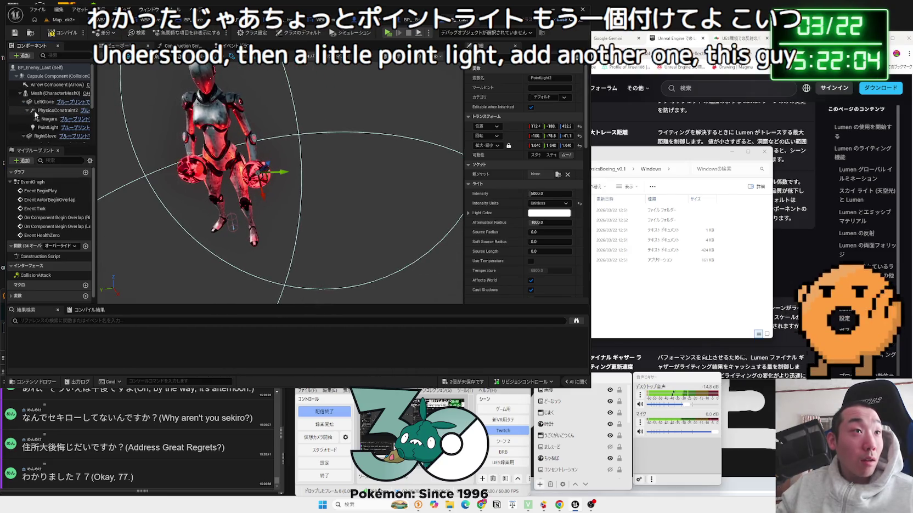
drag(257, 172, 252, 143)
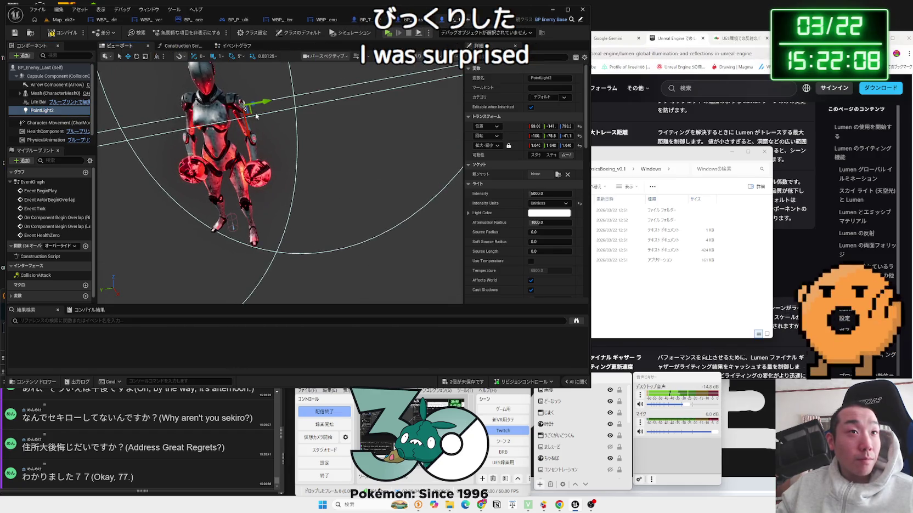
drag(258, 101, 165, 83)
key(f)
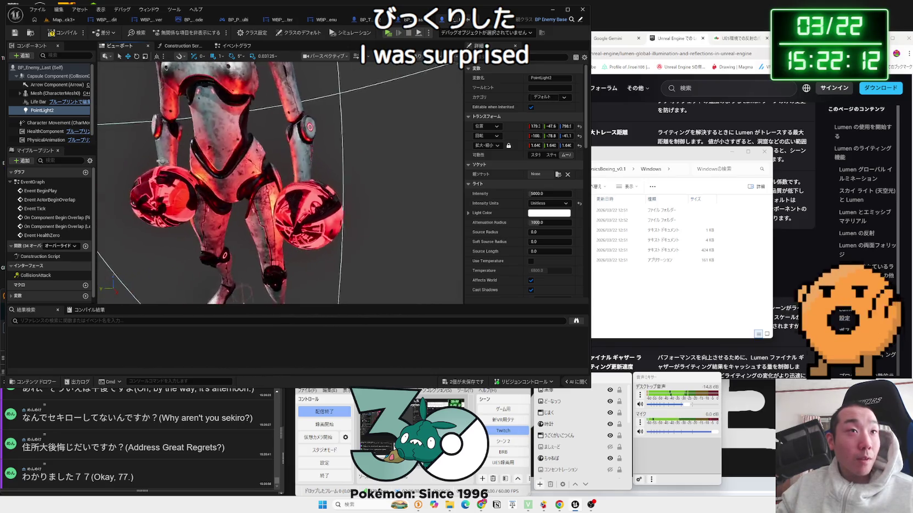
mouse_move(309, 195)
mouse_down()
mouse_move(352, 174)
mouse_move(305, 195)
mouse_move(286, 163)
mouse_move(298, 161)
mouse_up()
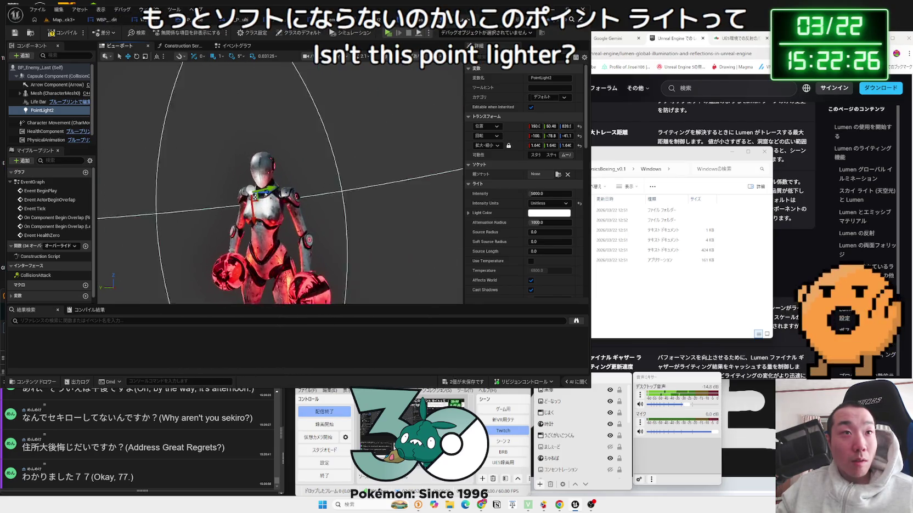
- Set PointLight2's Source Radius to 120 and compile the enemy blueprint
scroll(358, 167, down, 3)
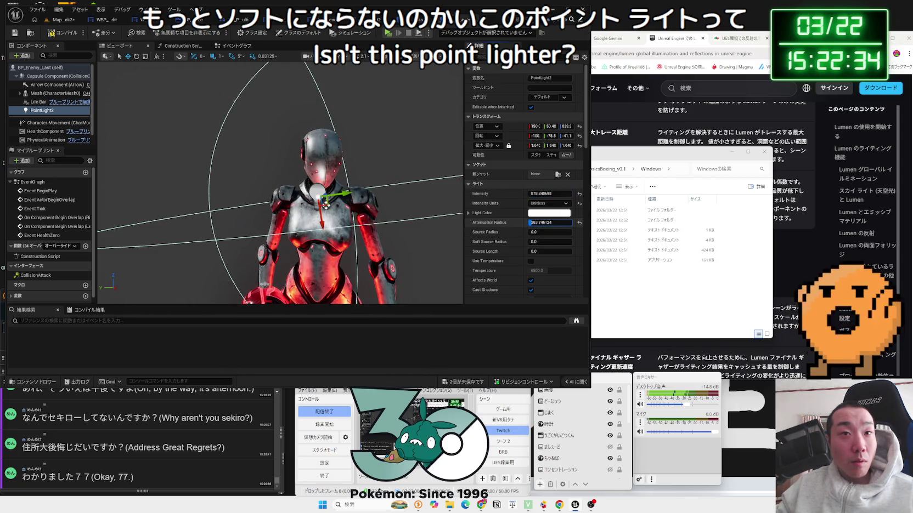
text(120)
key(Return)
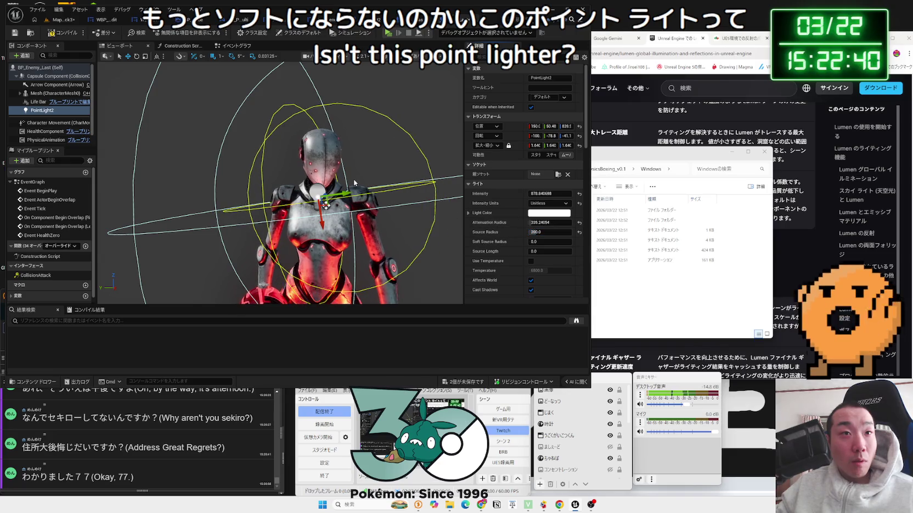
click(55, 35)
click(63, 19)
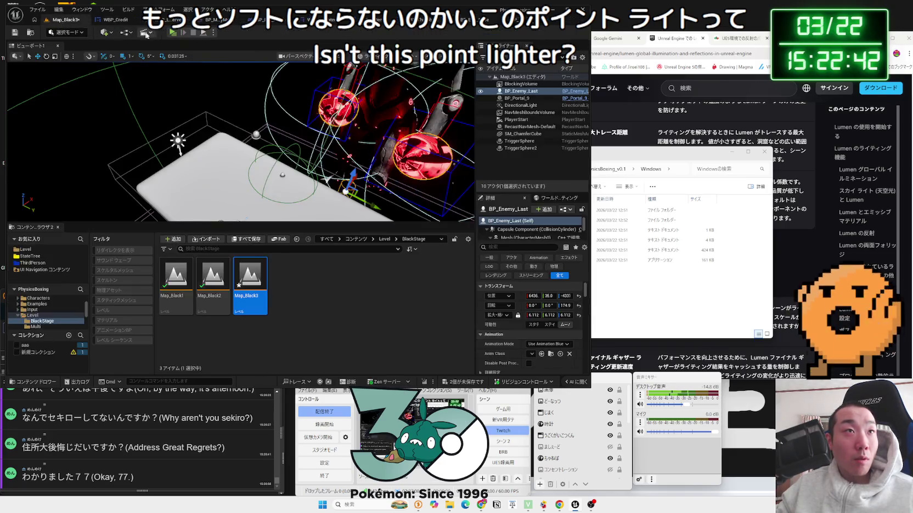
- Playtest Map_Black3, moving the player around, then stop
click(171, 32)
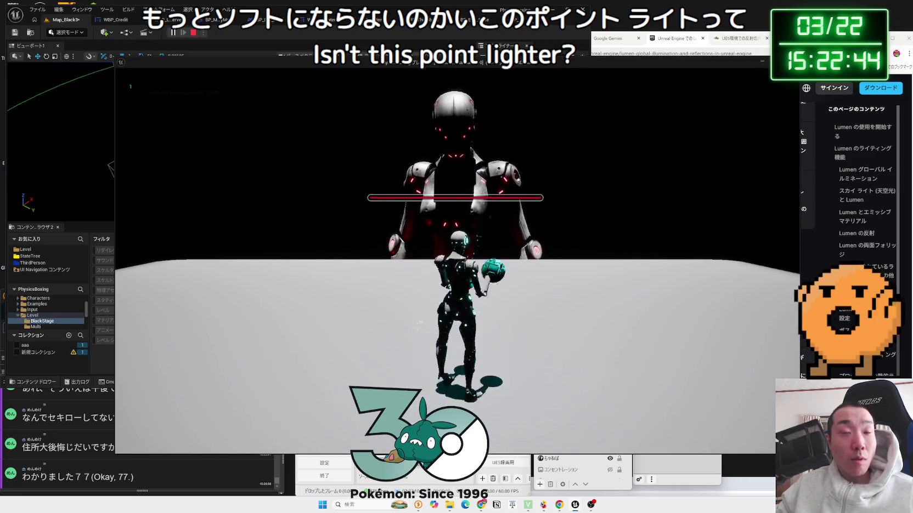
key(a)
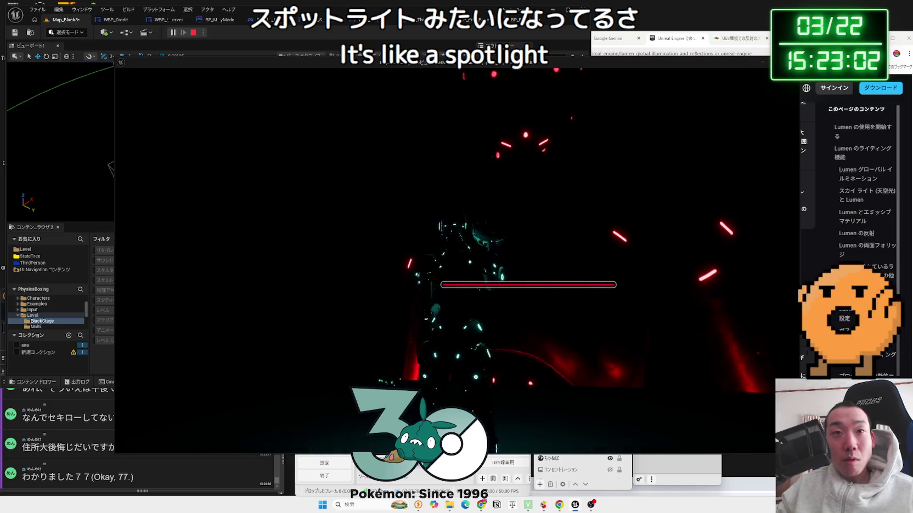
key(Escape)
- Open the enemy robot's blueprint and run a brief Map_Black3 playtest
key(f)
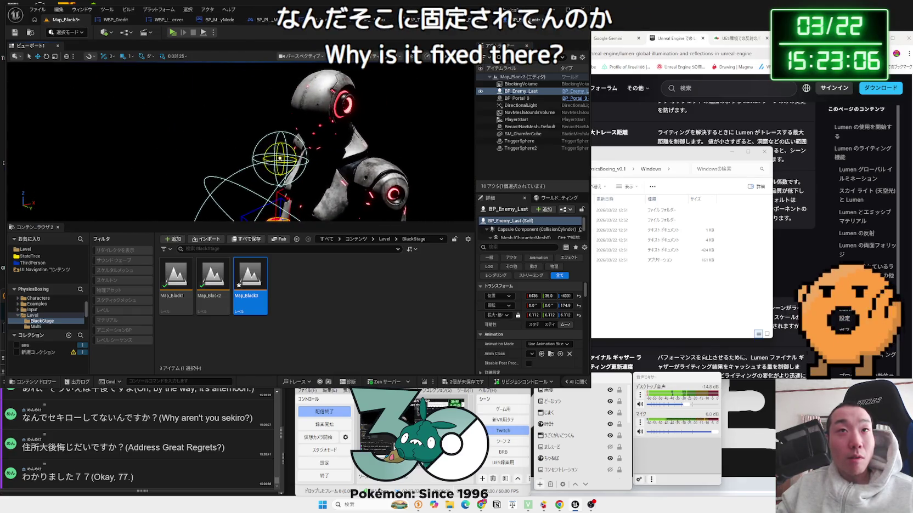
key(ctrl+e)
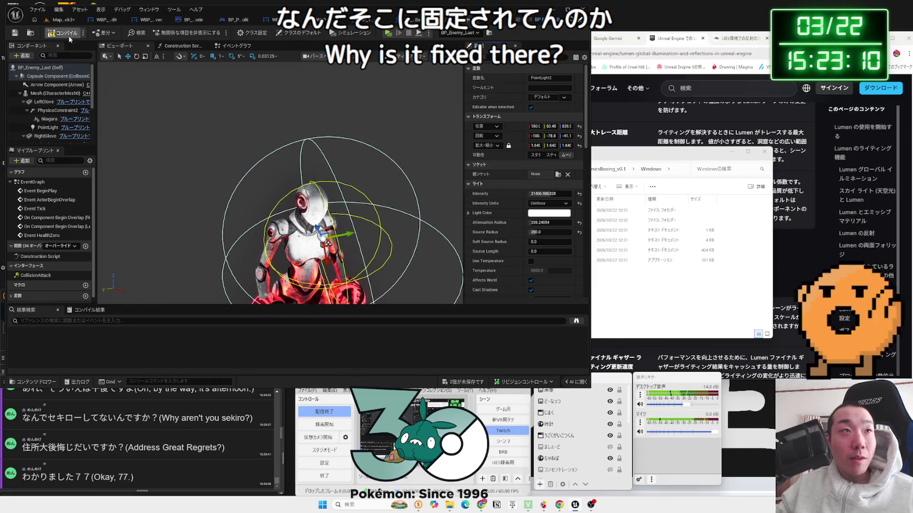
click(63, 19)
click(173, 32)
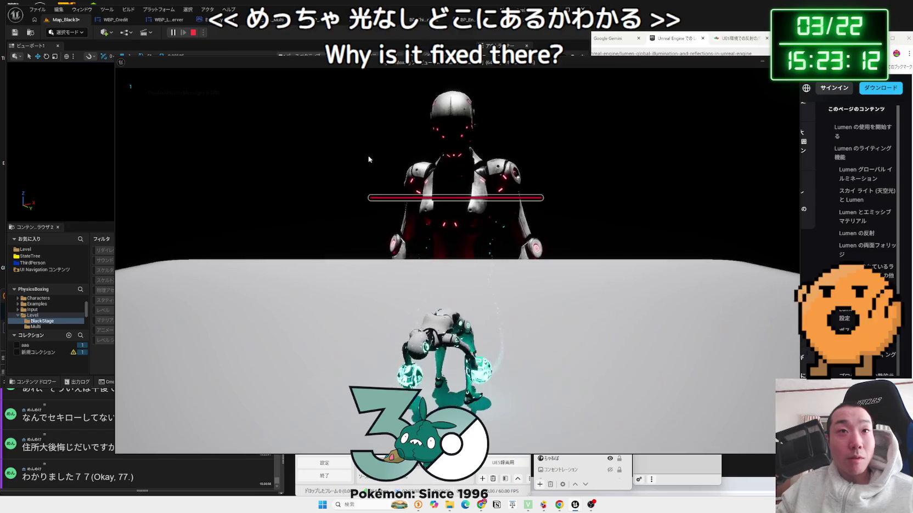
key(Escape)
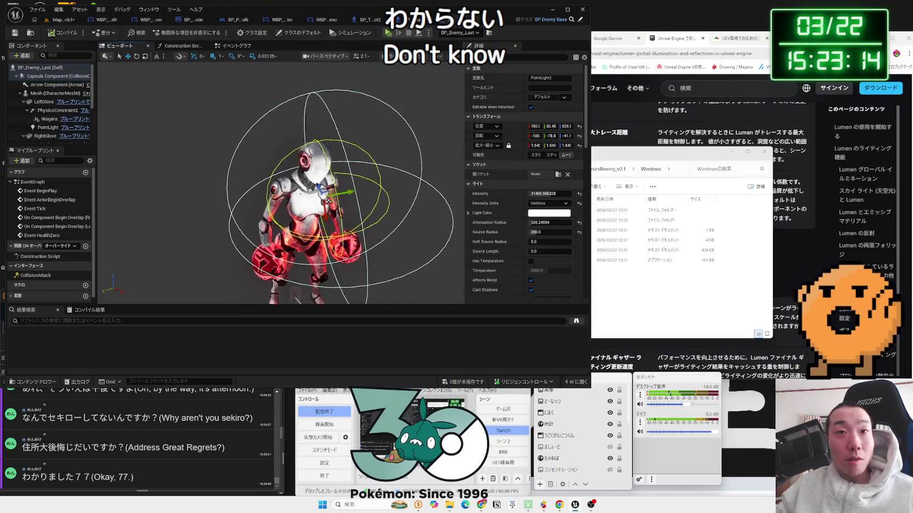
- Attach PointLight2 under the Mesh with its Parent Socket set to the head bone
scroll(328, 202, up, 5)
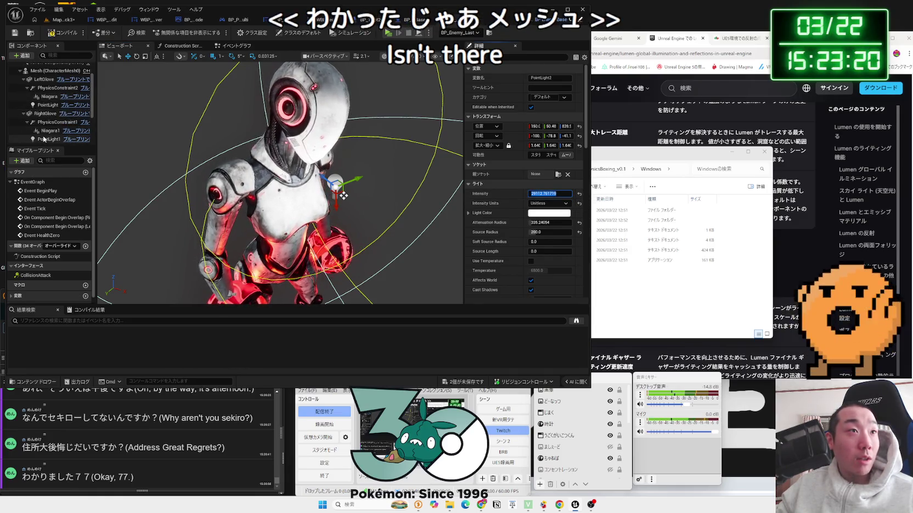
click(19, 94)
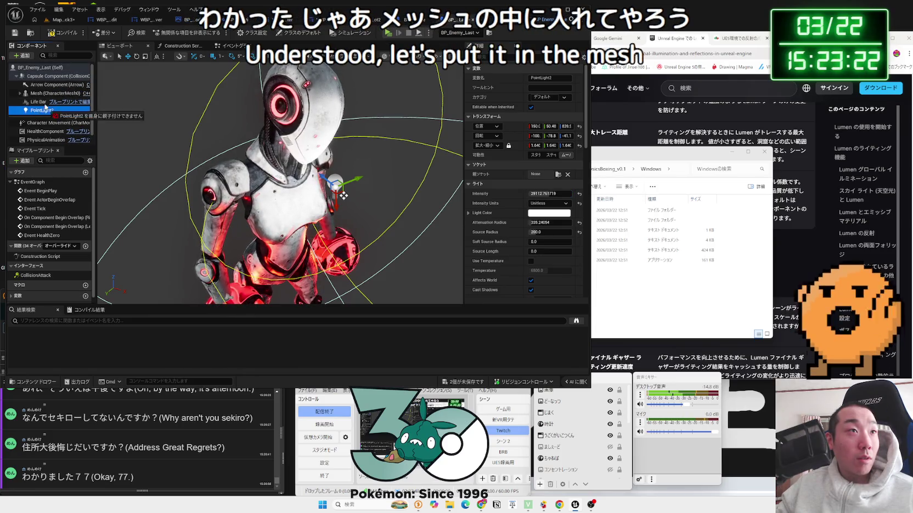
drag(40, 96, 39, 94)
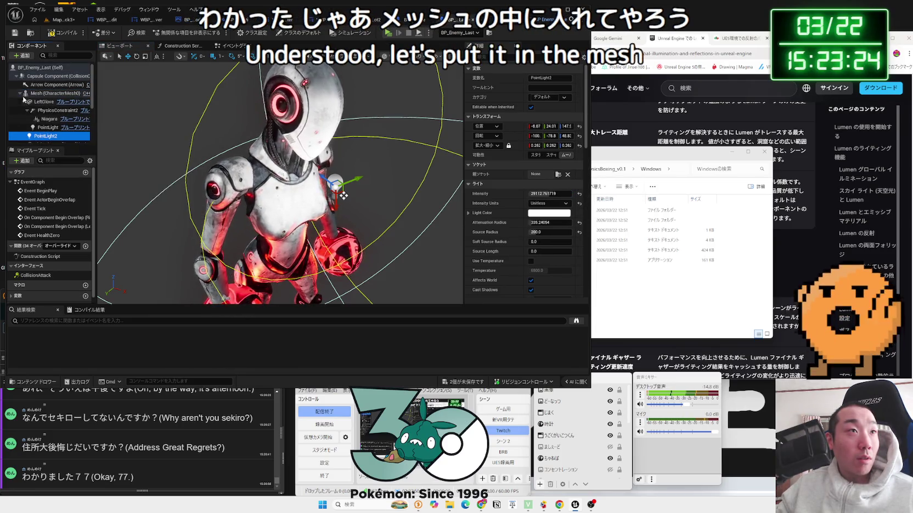
click(21, 95)
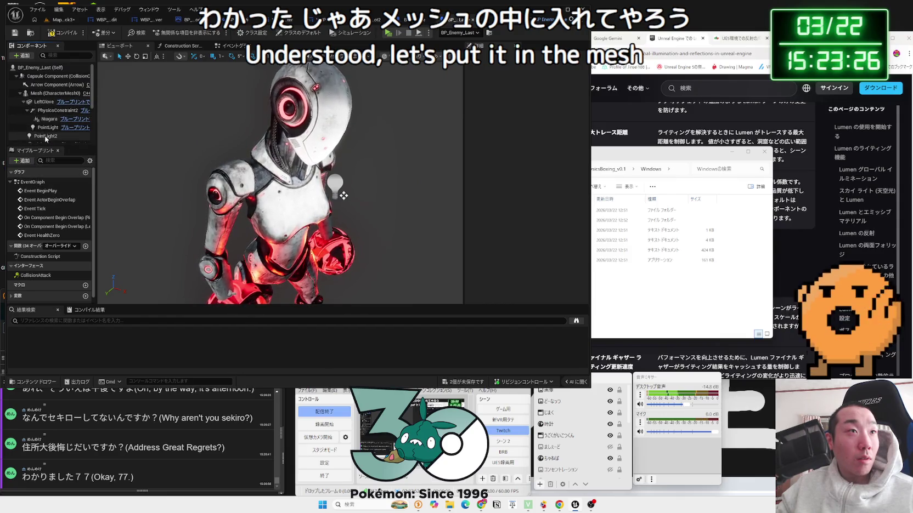
click(49, 136)
click(557, 175)
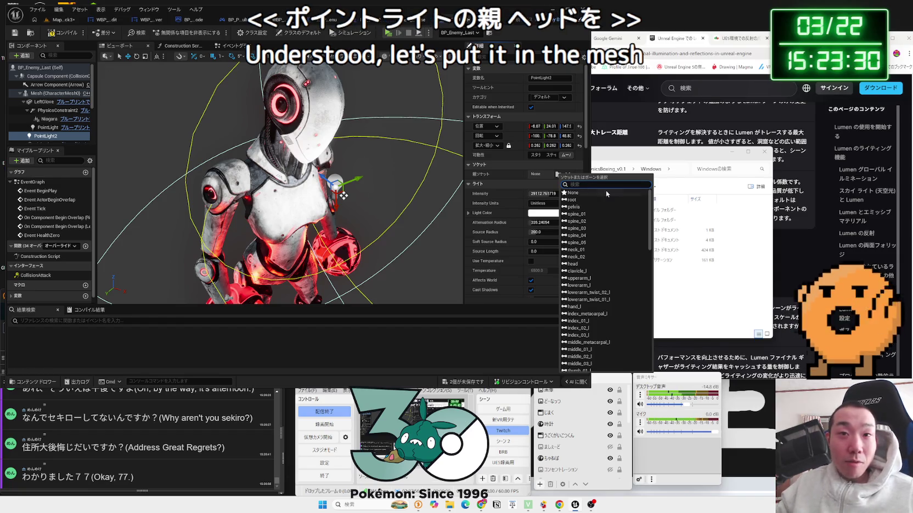
click(578, 265)
key(f)
key(f)
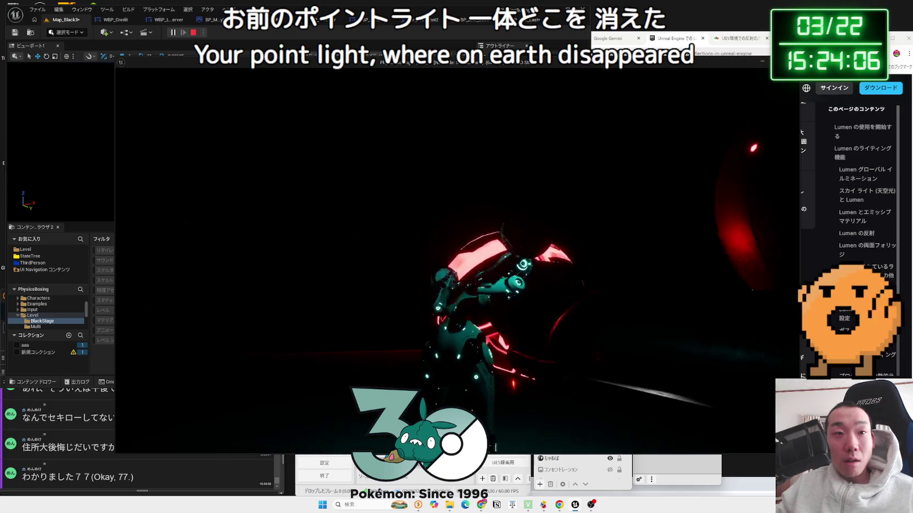
- Stop the playtest and move PointLight2 closer to the robot's head
key(Escape)
mouse_move(310, 188)
mouse_down()
mouse_move(299, 165)
mouse_move(335, 143)
mouse_up()
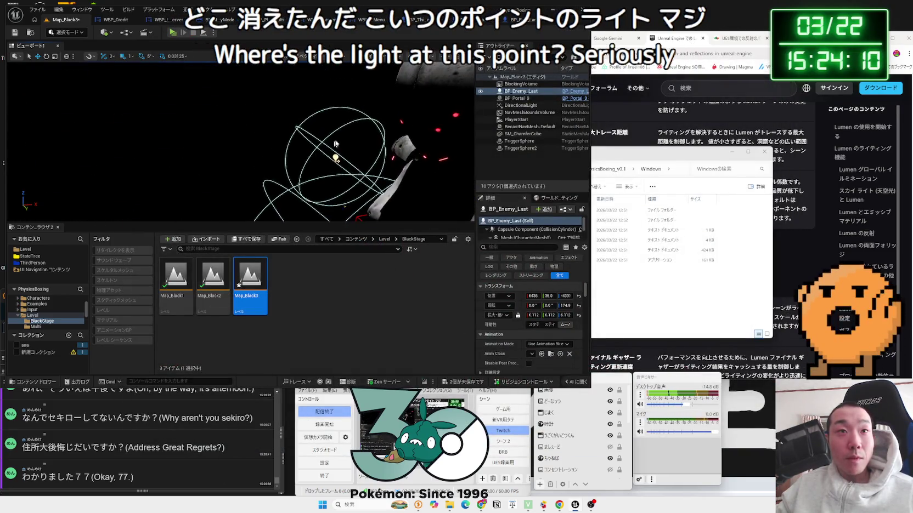
click(503, 23)
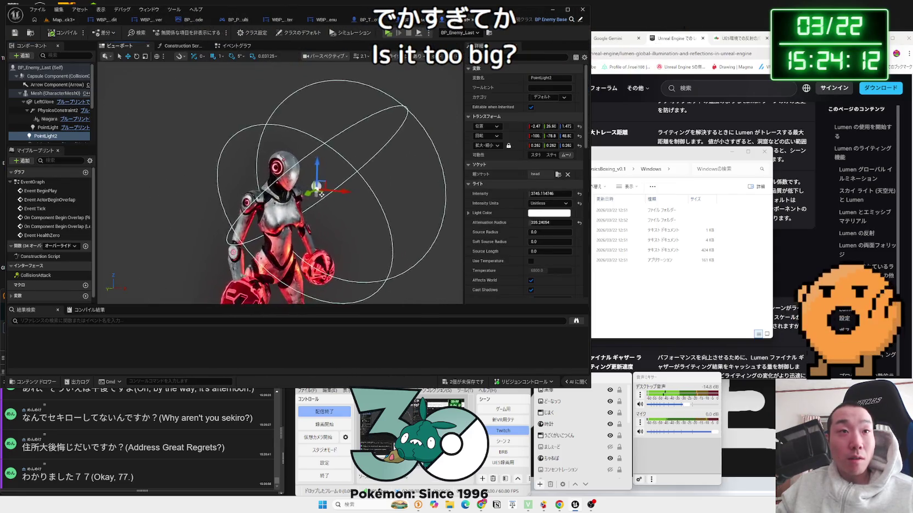
mouse_move(318, 216)
mouse_down()
mouse_move(313, 258)
mouse_move(291, 252)
mouse_move(276, 220)
mouse_up()
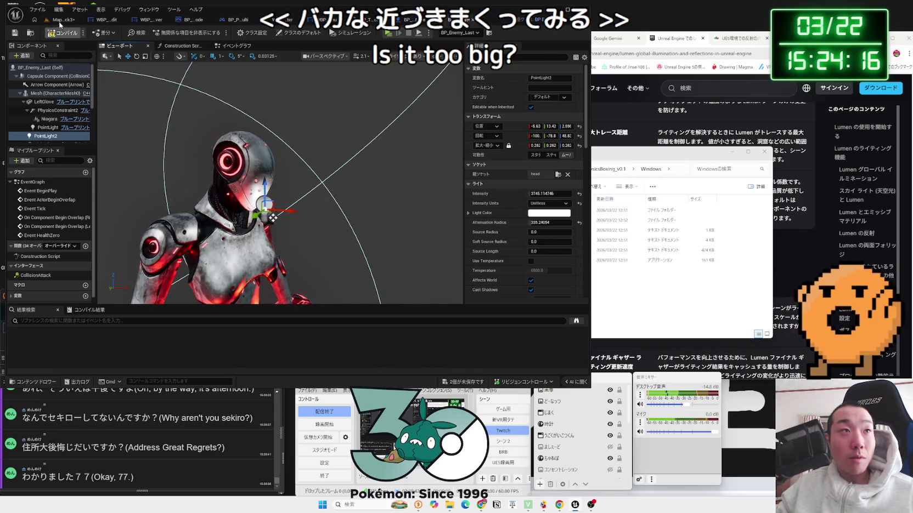
- Run two quick Map_Black3 playtests facing the robot
click(61, 20)
drag(215, 57, 215, 56)
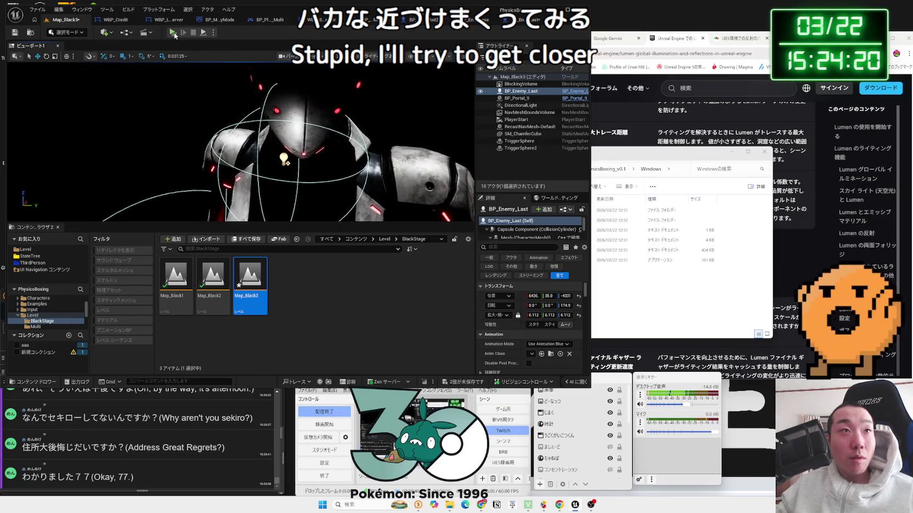
click(172, 33)
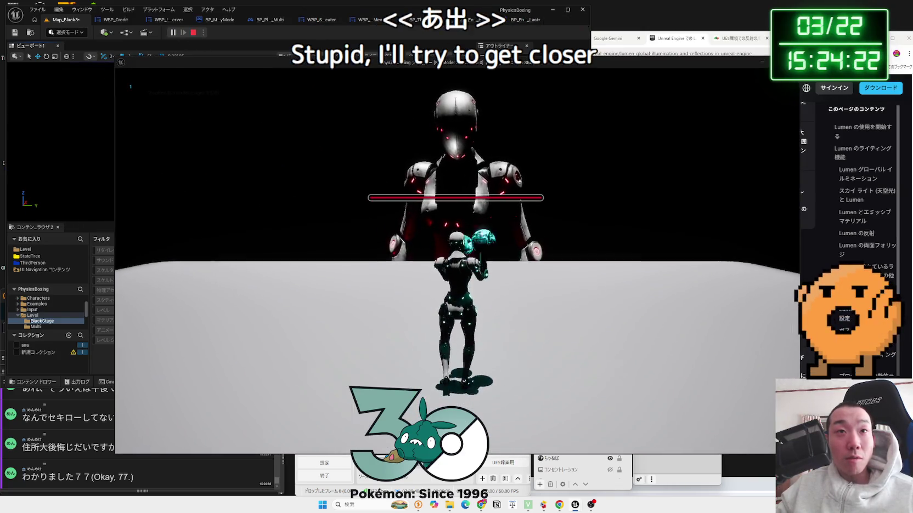
key(Escape)
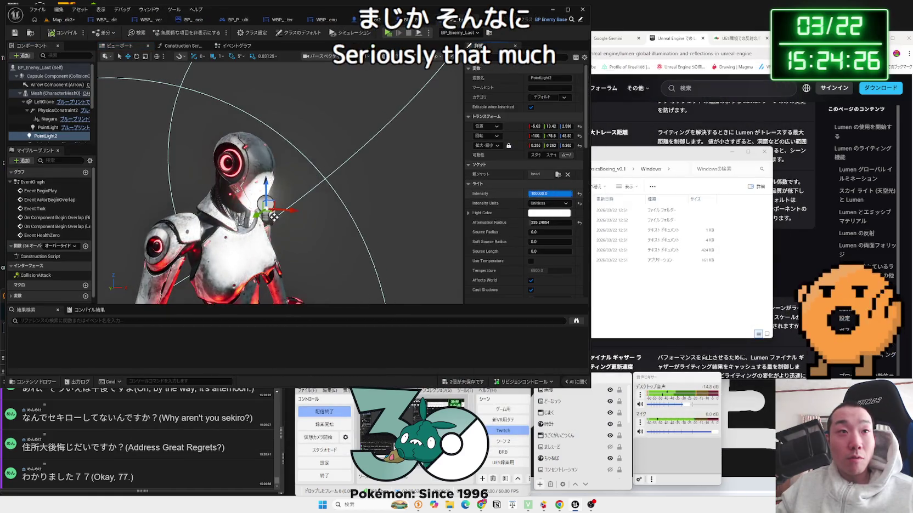
click(63, 19)
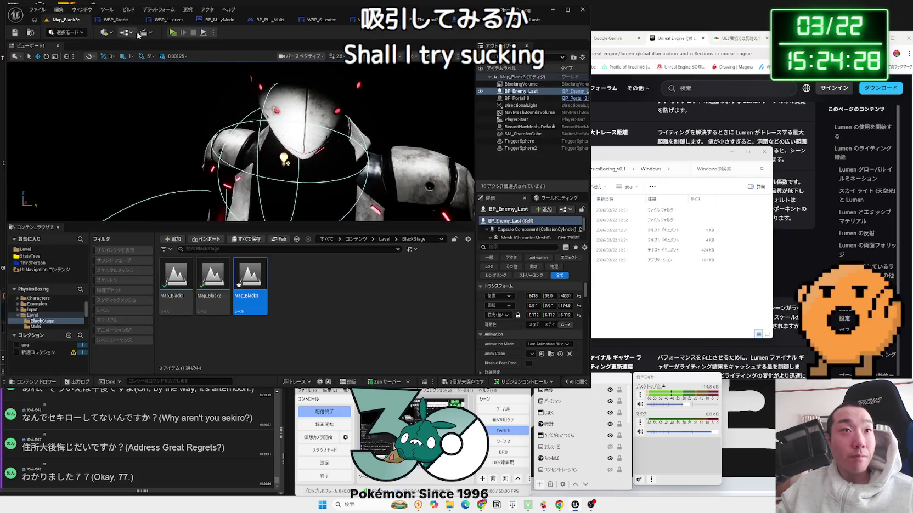
click(172, 33)
key(Escape)
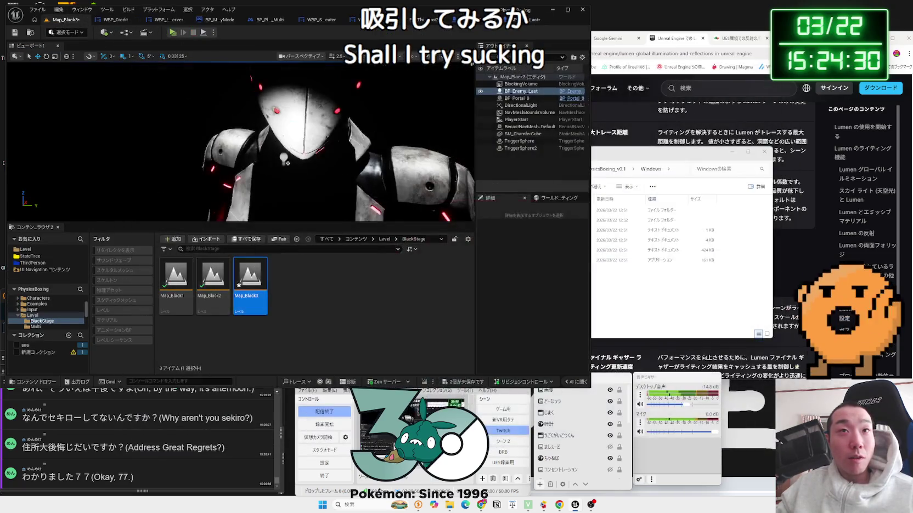
- Raise PointLight2's Attenuation Radius to about 10149 and start a Map_Black3 playtest
scroll(274, 217, down, 5)
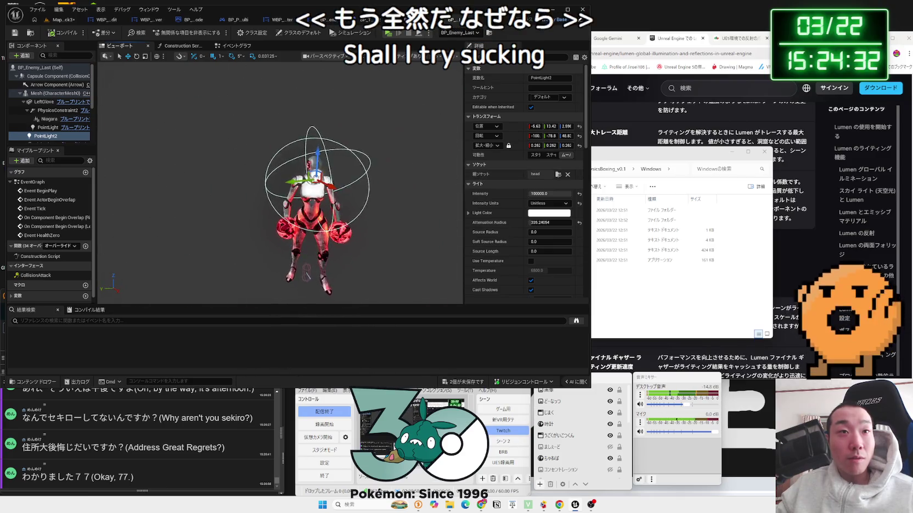
drag(563, 218, 614, 218)
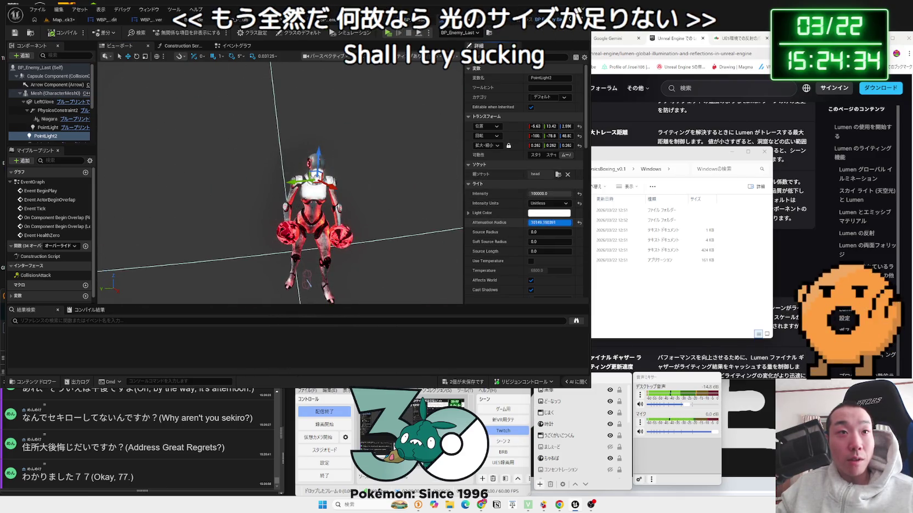
click(63, 20)
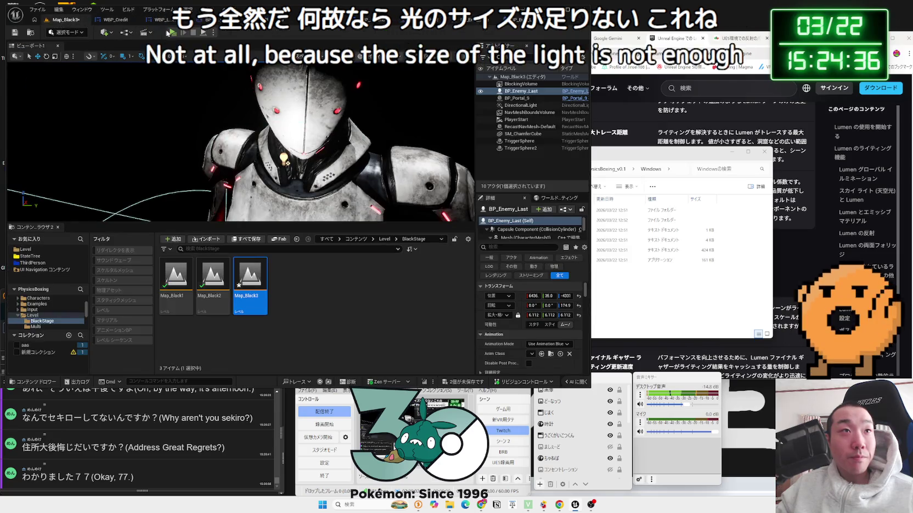
click(171, 33)
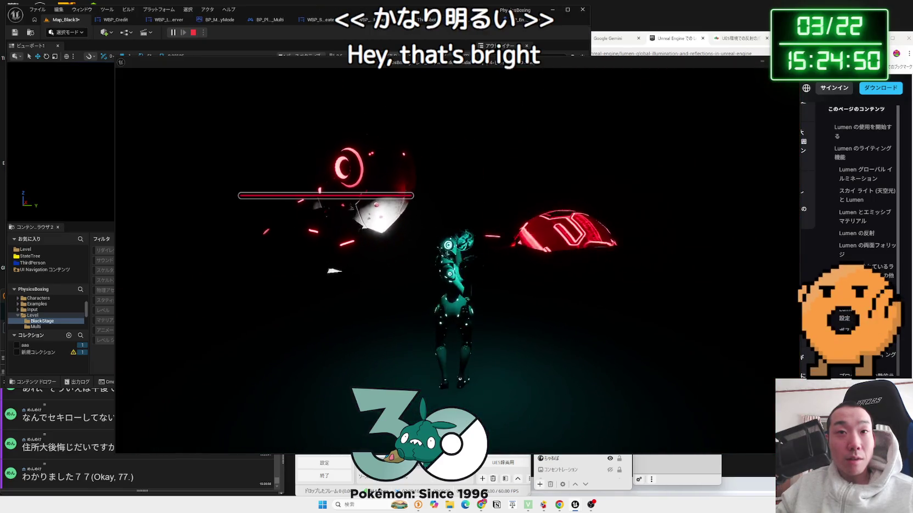
- Stop the playtest and lower PointLight2's Intensity to 3000
key(Escape)
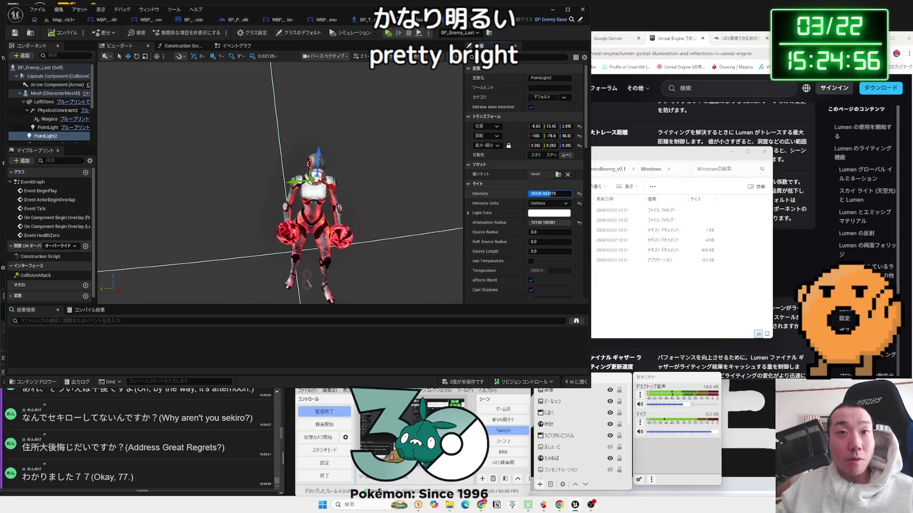
key(Return)
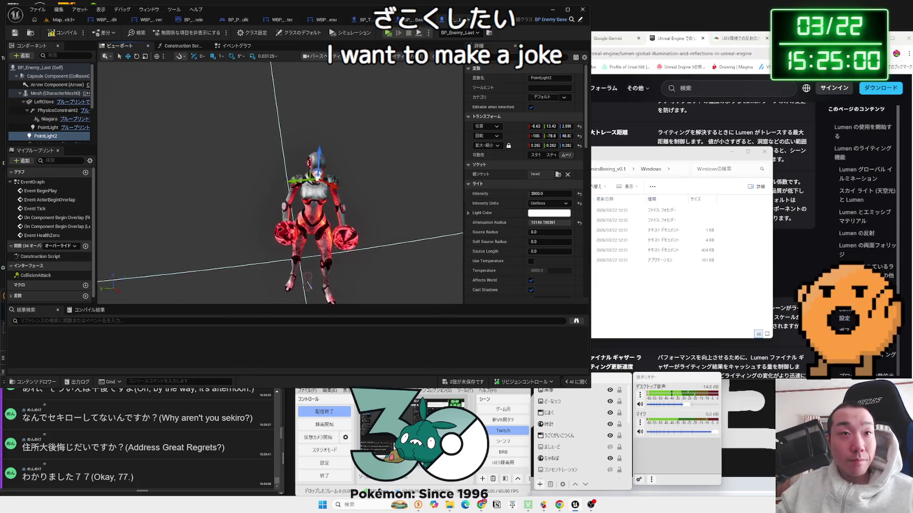
scroll(373, 179, up, 5)
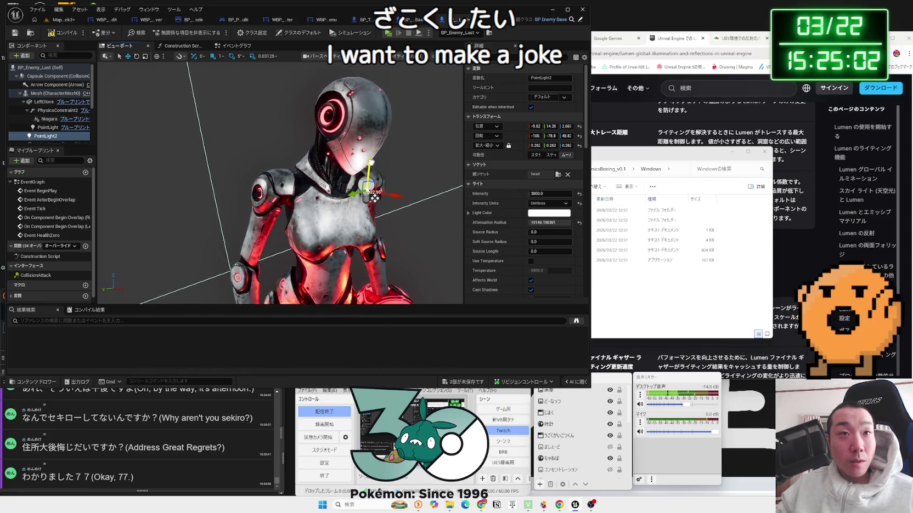
- Compile the enemy blueprint and playtest the Map_Black3 level
click(65, 35)
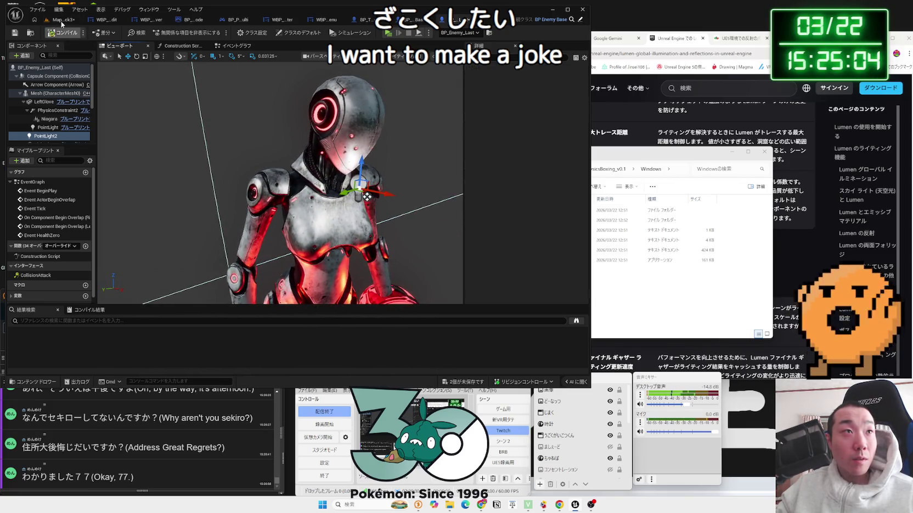
click(62, 19)
click(173, 33)
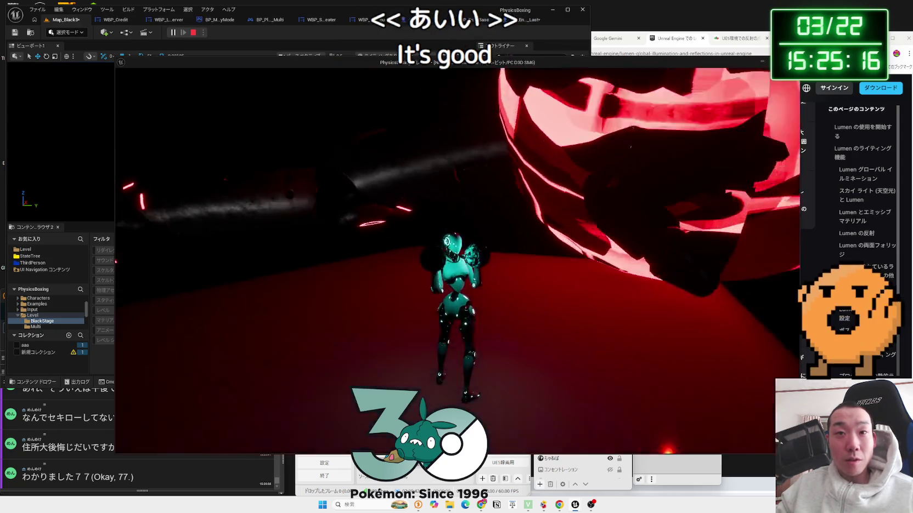
- Stop the playtest and set the LeftGlove PointLight's Intensity to 50000
key(Escape)
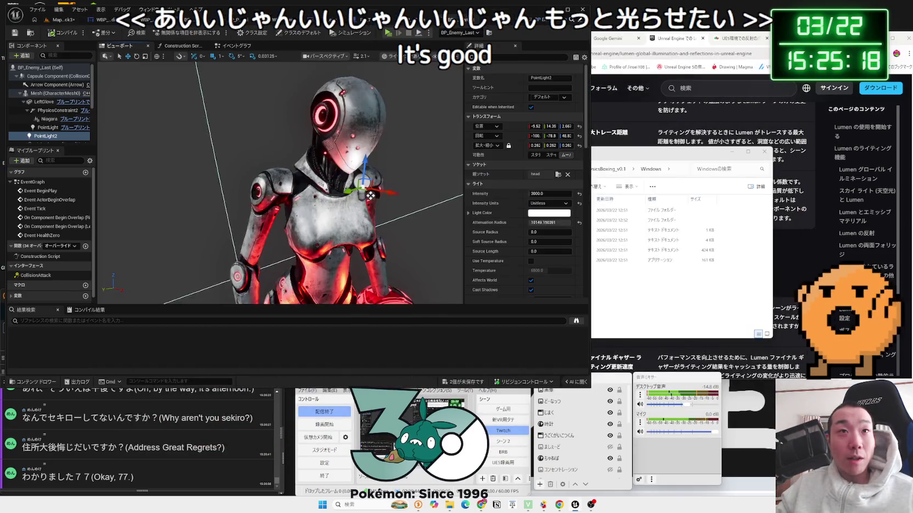
click(421, 214)
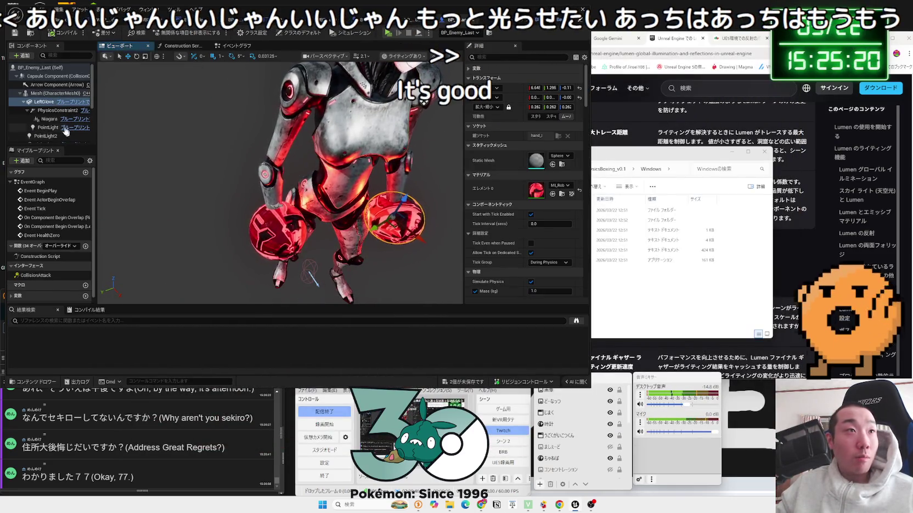
click(49, 118)
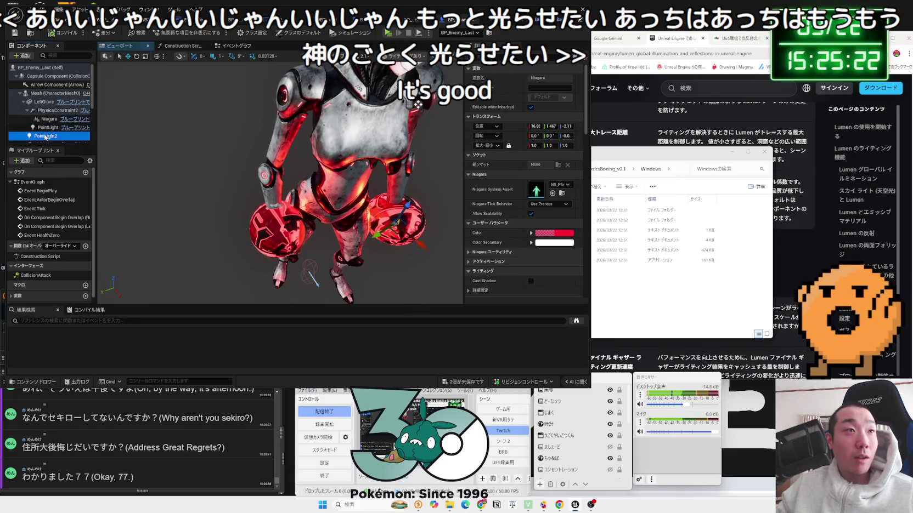
click(47, 127)
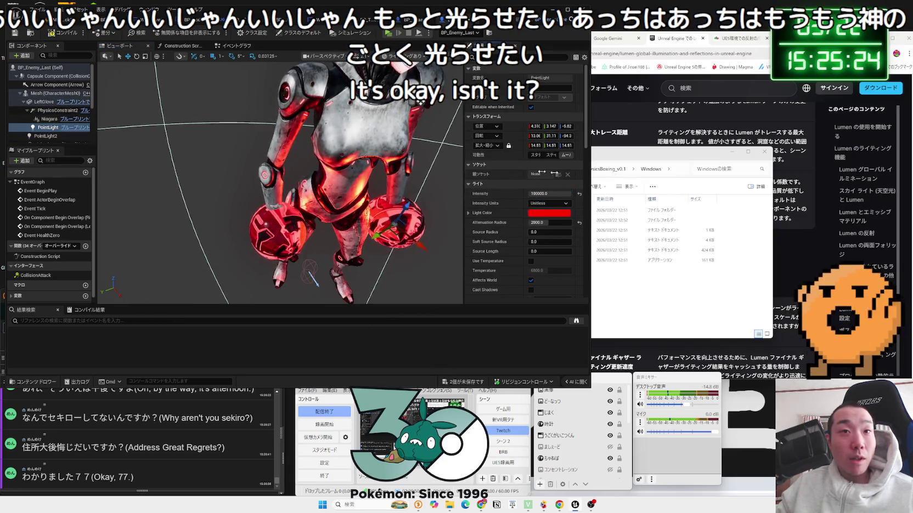
scroll(53, 129, down, 2)
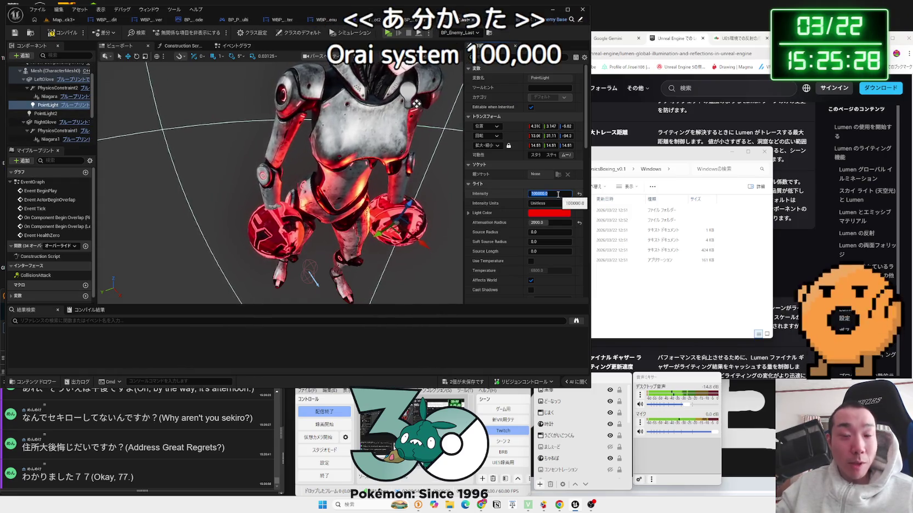
text(5)
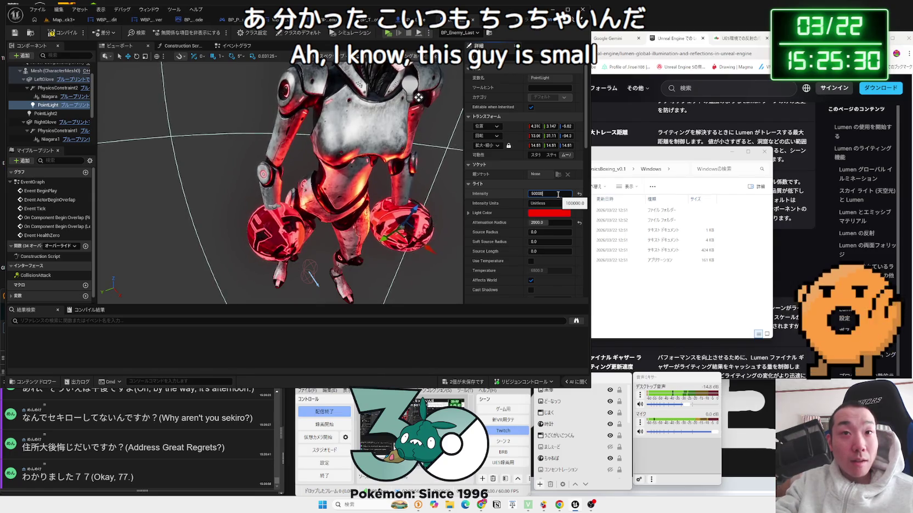
key(Return)
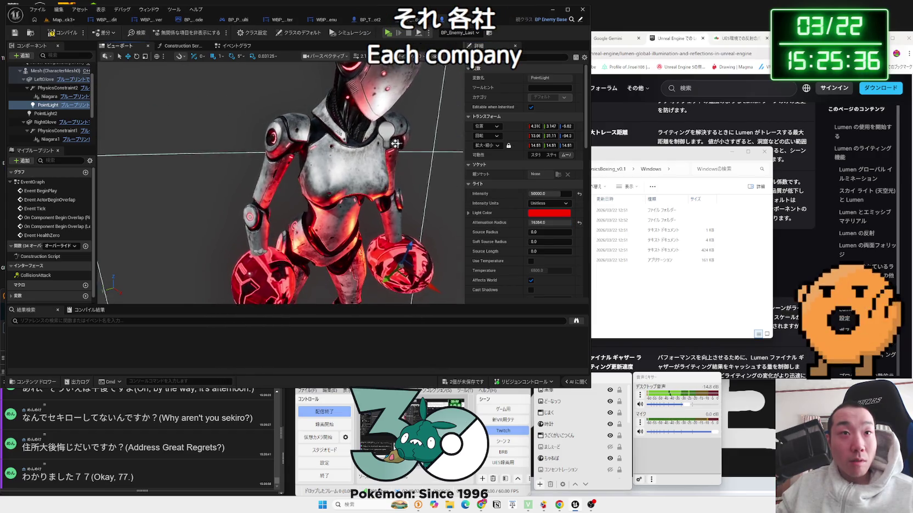
- Compare with PointLight2, then paste a copy of the glove light under RightGlove
click(395, 145)
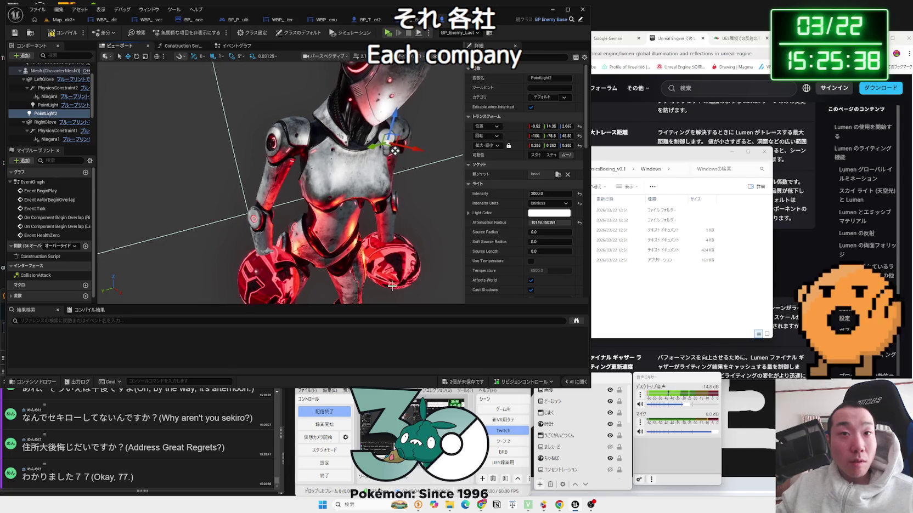
click(43, 114)
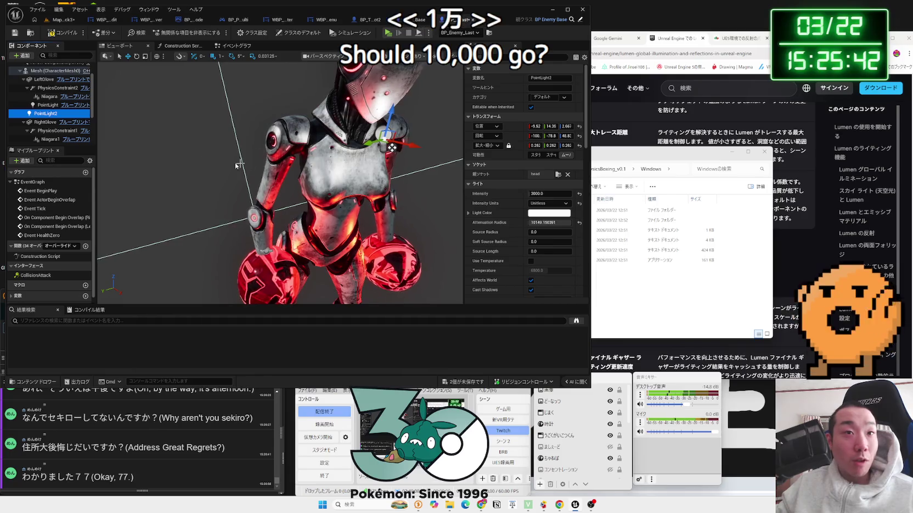
click(48, 105)
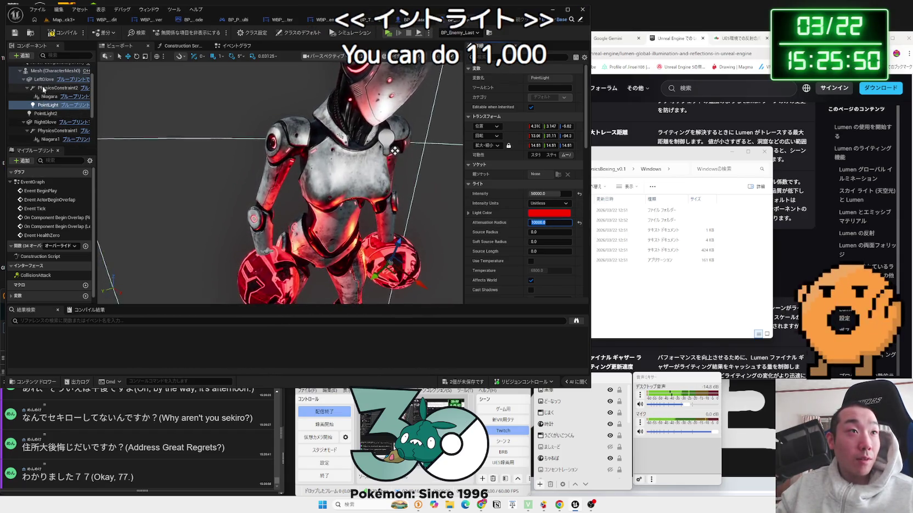
click(46, 121)
key(ctrl+v)
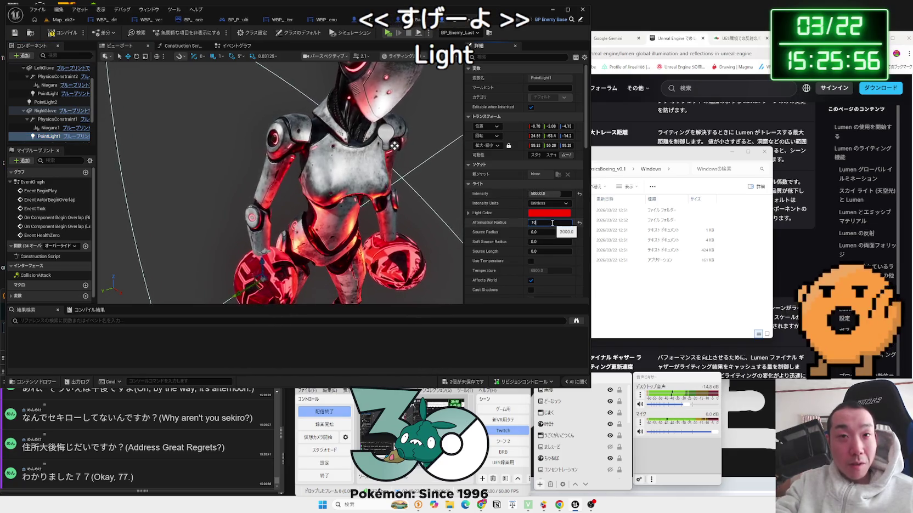
- Save all modified assets and return to the Map_Black3 level
click(465, 383)
click(491, 332)
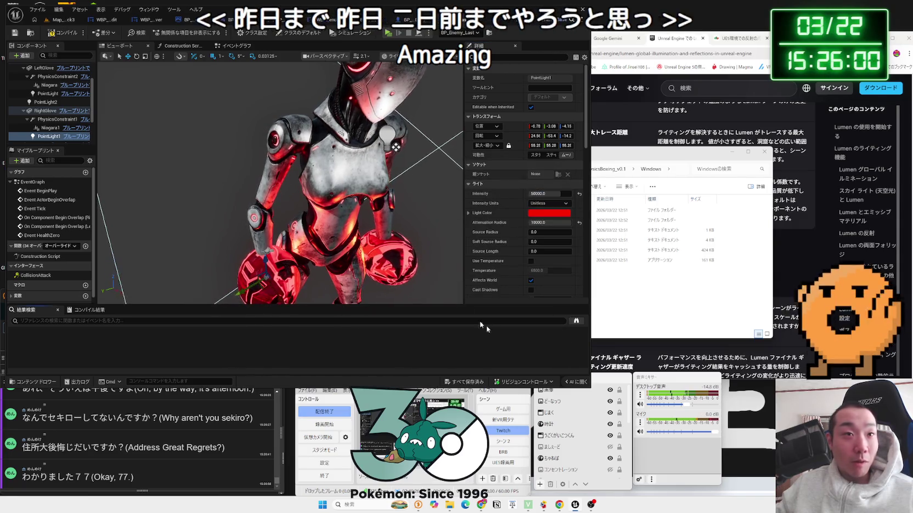
click(63, 19)
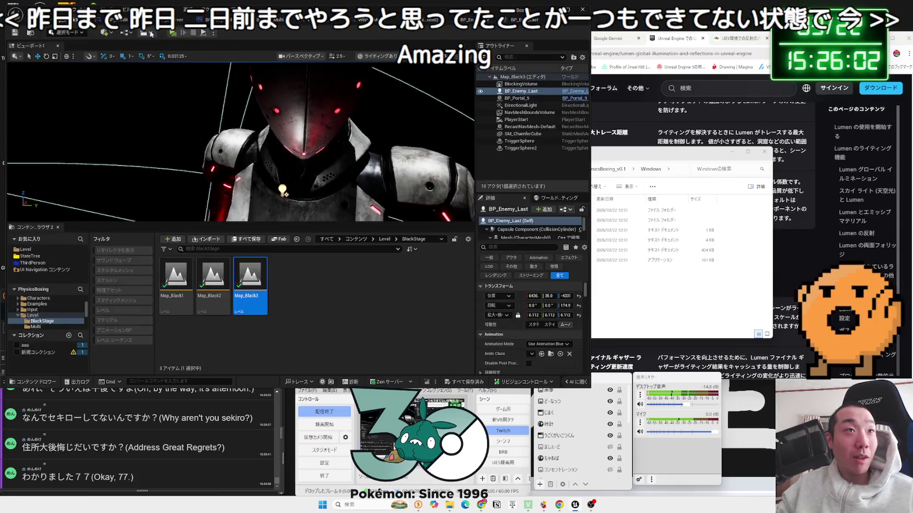
- Playtest Map_Black3 against the red-lit boss, then pause and open the game's options
click(171, 33)
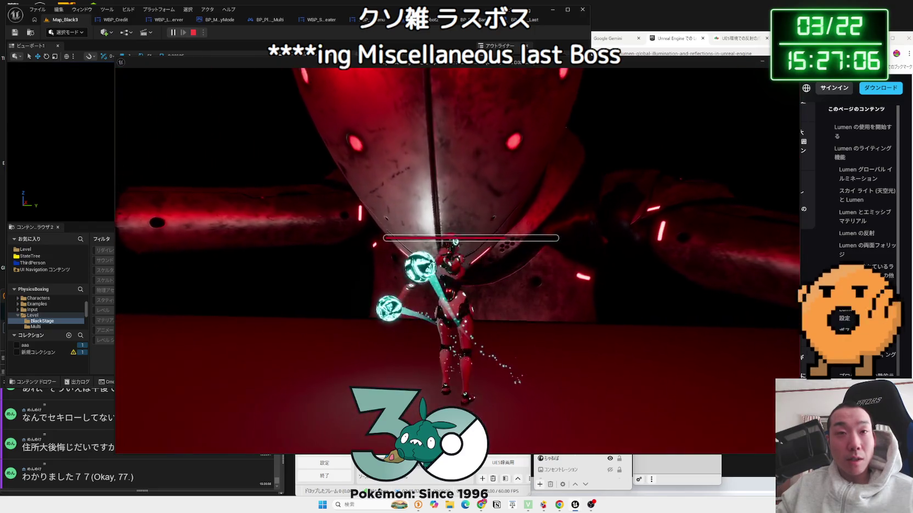
key(Escape)
click(249, 260)
- Review Scalability in the game's Video settings, then close the menus and resume play
click(449, 125)
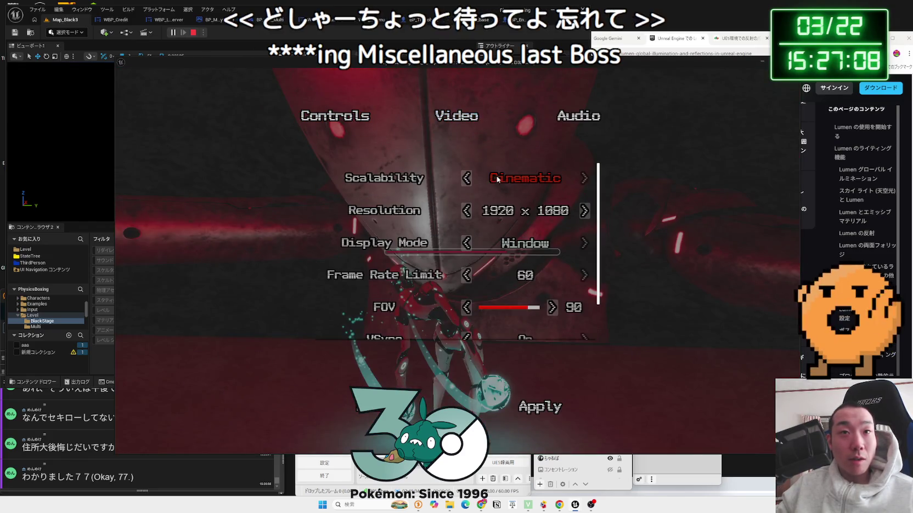
scroll(494, 263, down, 1)
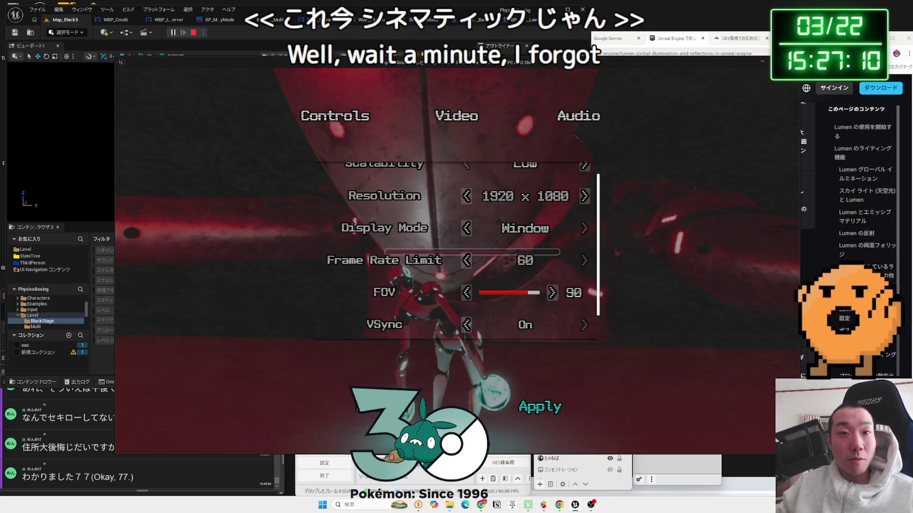
scroll(493, 357, down, 2)
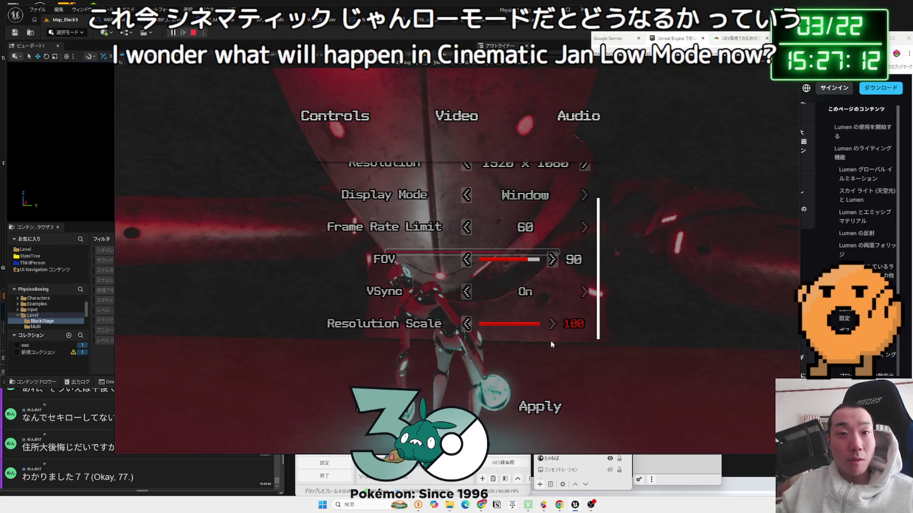
key(Escape)
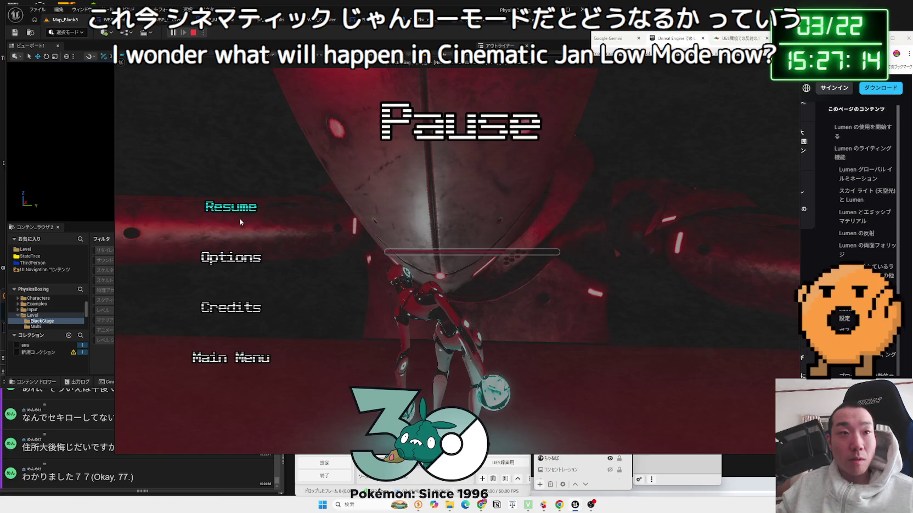
click(248, 211)
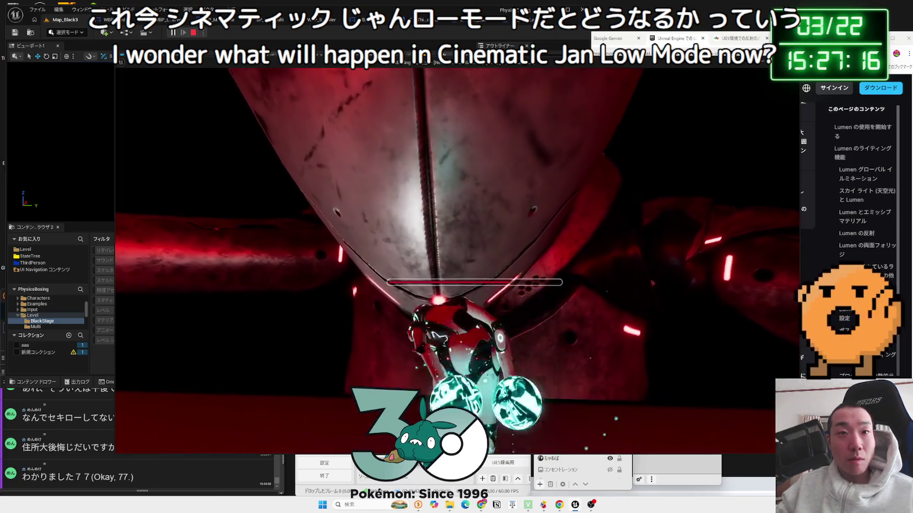
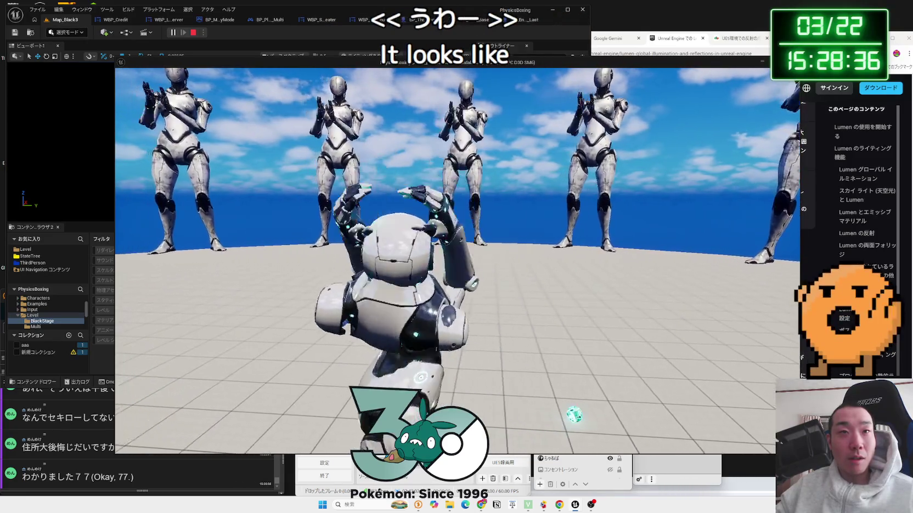
- Pause the game, set video Scalability to Middle, and resume play
key(p)
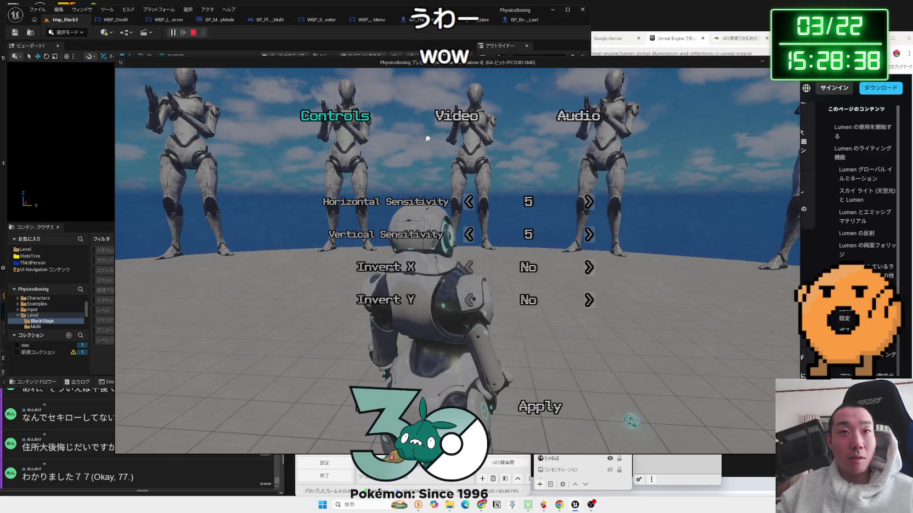
click(584, 179)
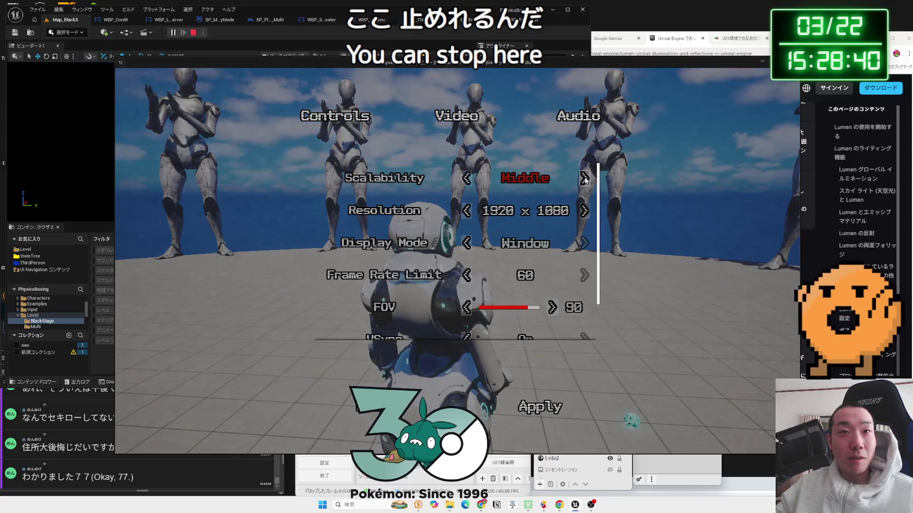
click(465, 177)
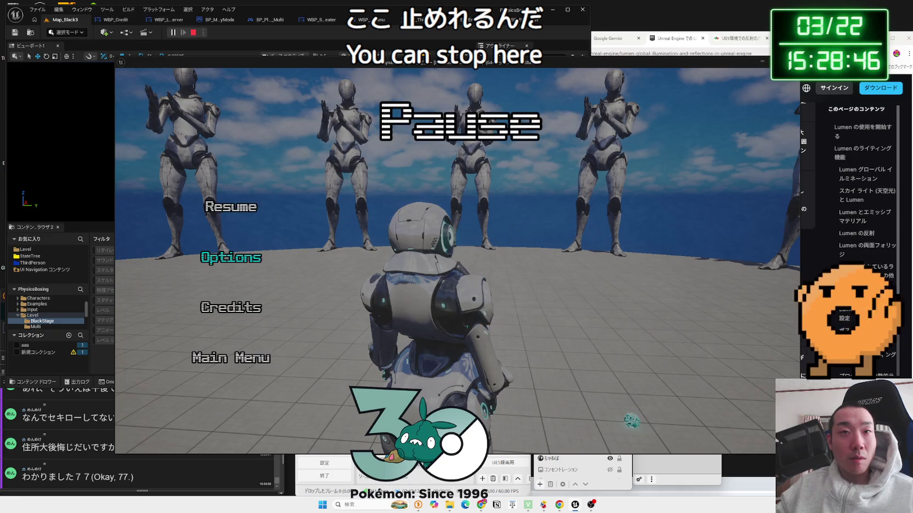
click(228, 203)
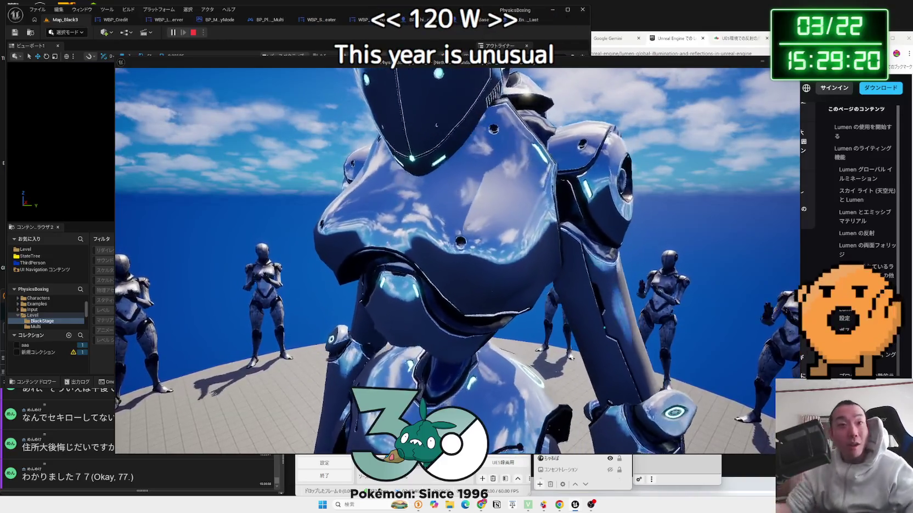
- In Options > Video, set Scalability to Epic and Resolution Scale to 100, then apply
key(Escape)
click(226, 260)
click(457, 116)
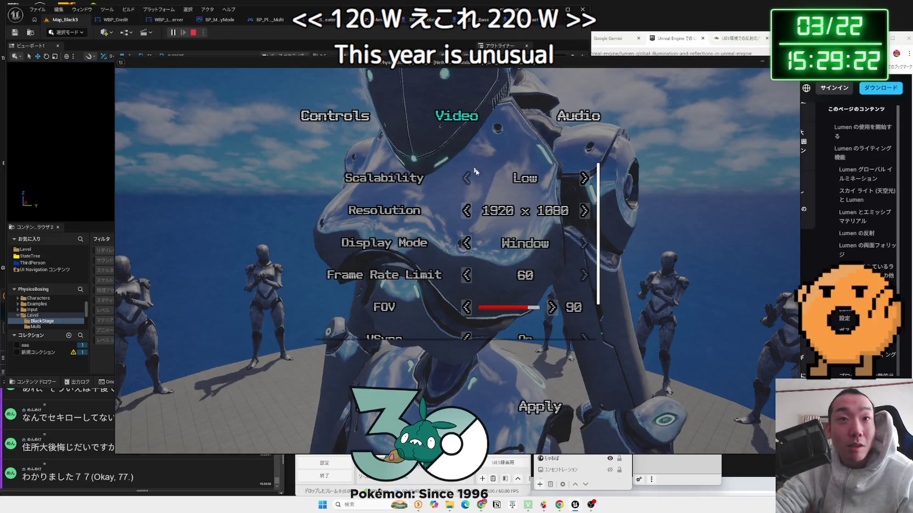
click(585, 178)
click(585, 178)
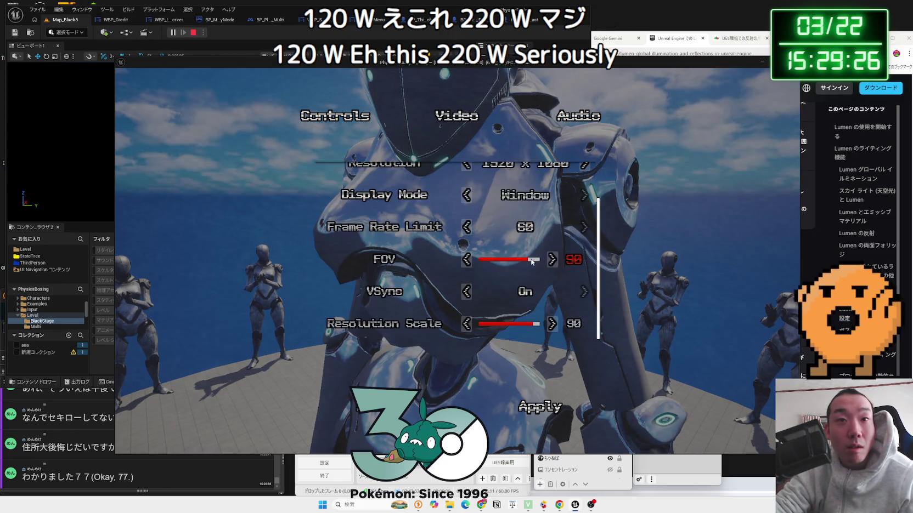
scroll(522, 270, up, 2)
scroll(538, 296, down, 2)
click(553, 325)
click(552, 324)
click(553, 325)
click(540, 407)
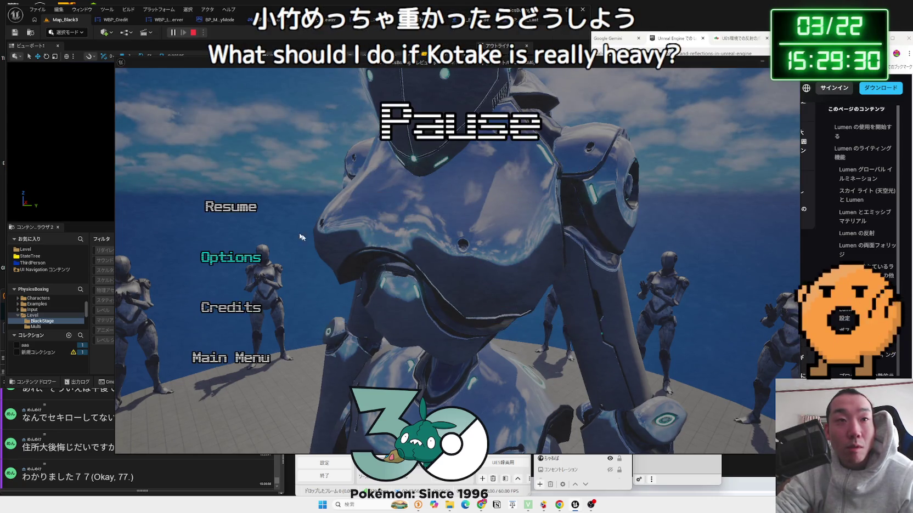
- Go to the title menu, choose Exit, and confirm quitting the game preview
key(Escape)
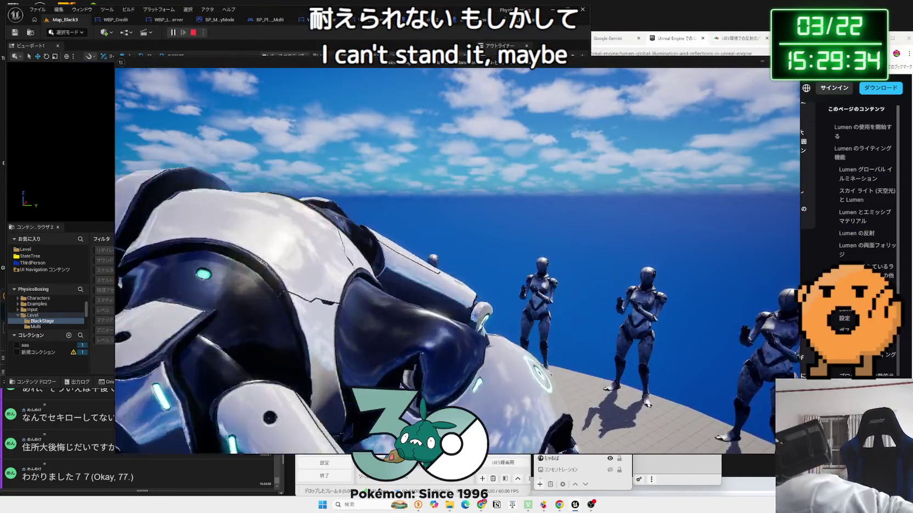
key(Escape)
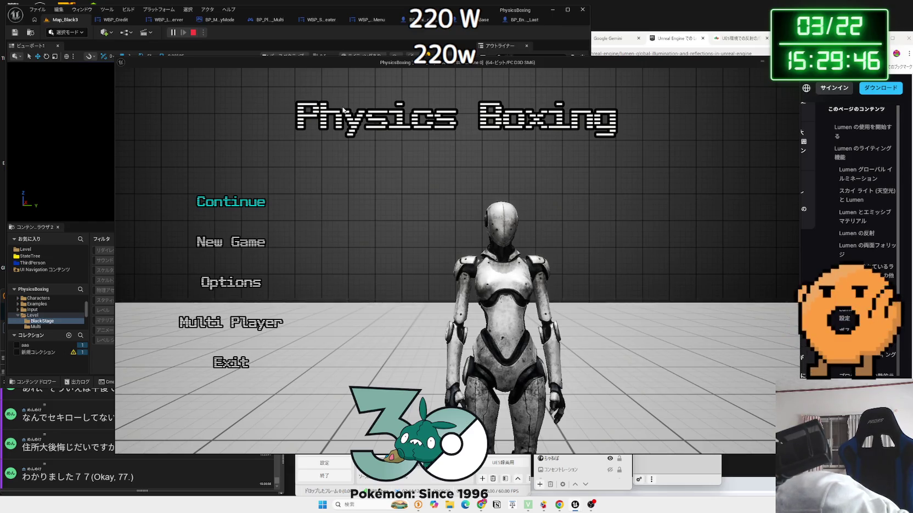
key(Down)
key(Down)
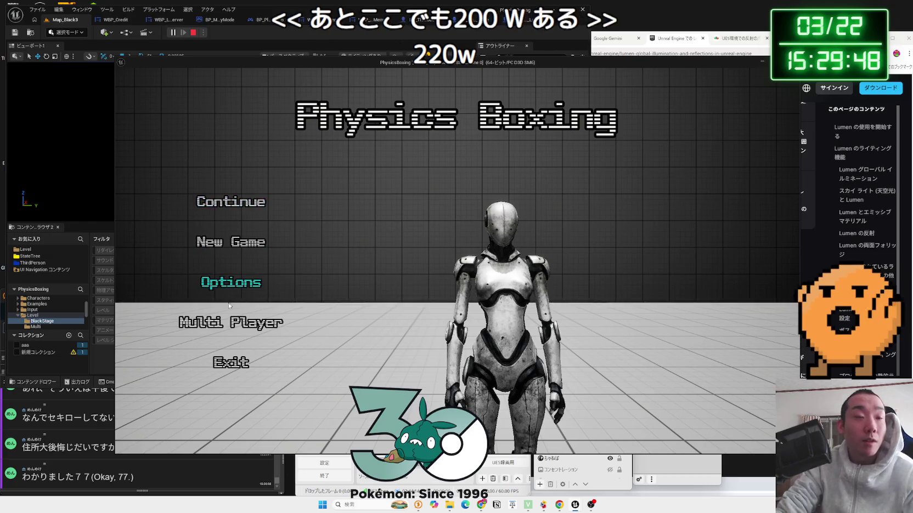
key(Down)
key(Down)
key(Return)
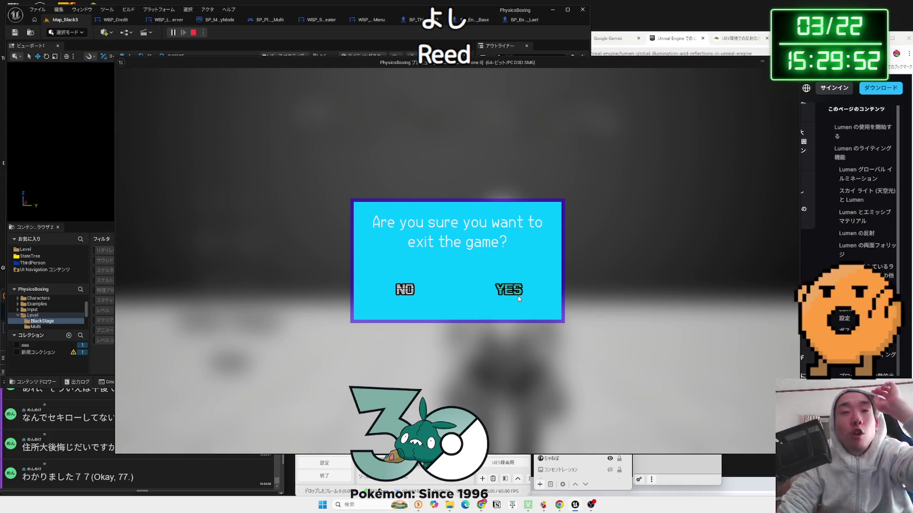
click(519, 298)
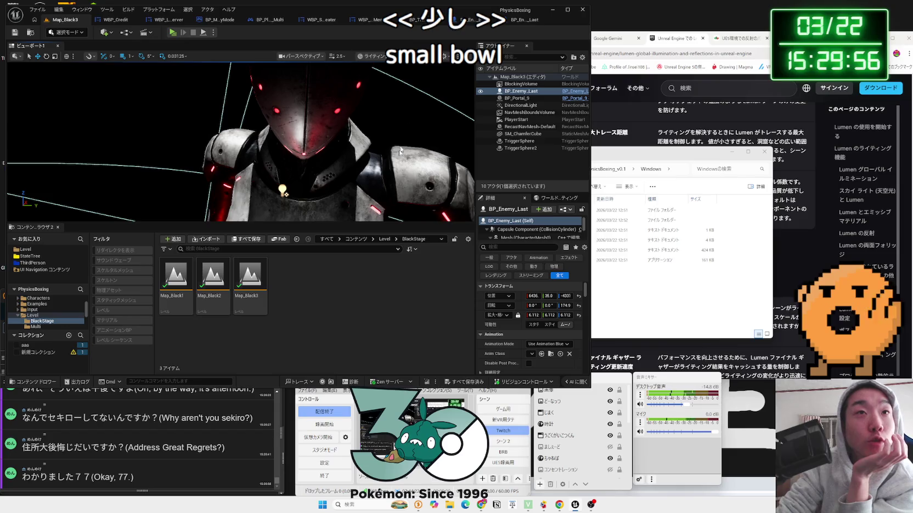
- Close the open enemy Blueprint tabs to return to the level editor
click(475, 22)
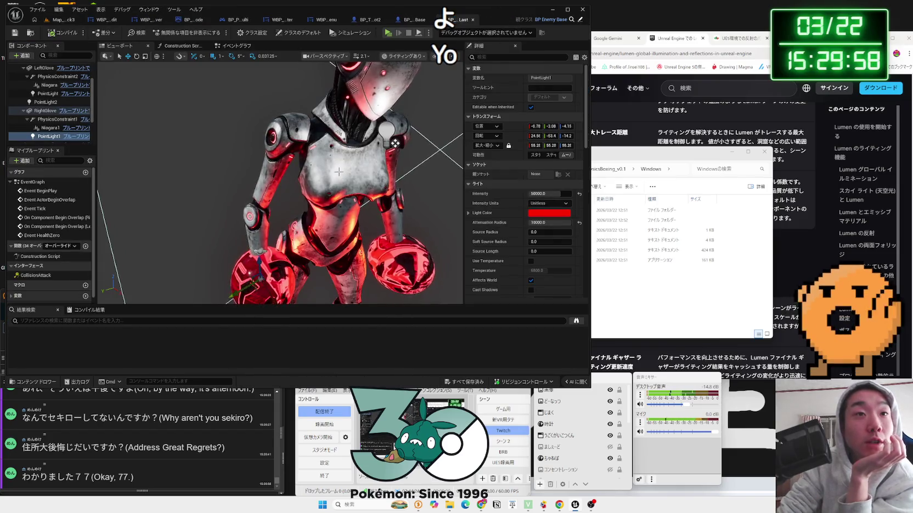
click(475, 21)
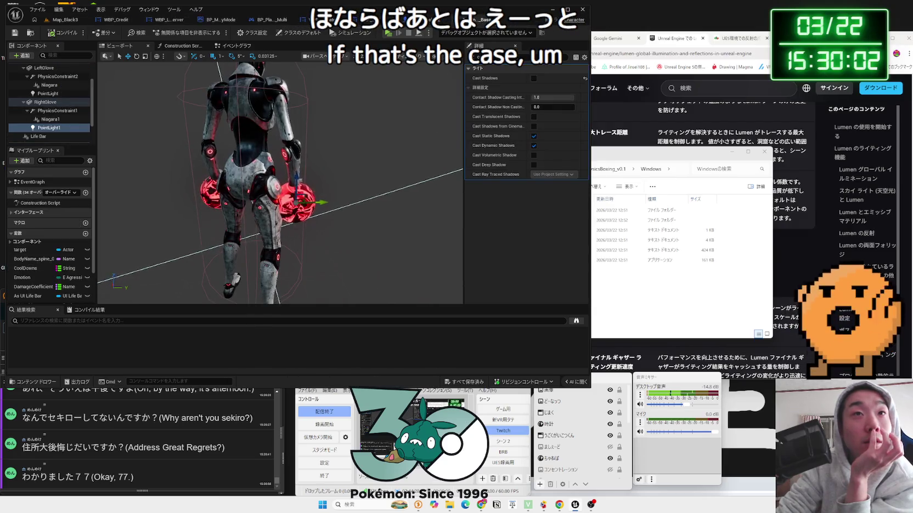
click(496, 19)
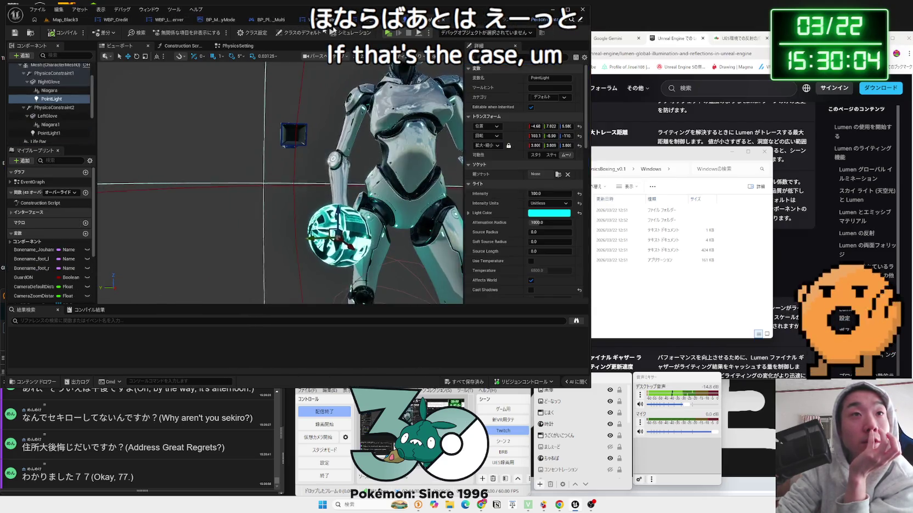
click(496, 20)
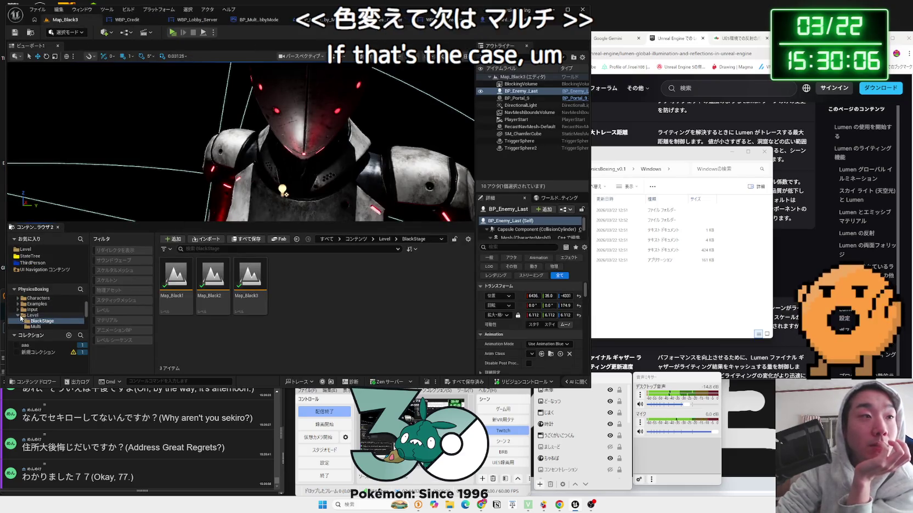
- Browse the Level, ThirdPerson, Variant_SideScroller and StateTree folders in the Content Browser
double_click(41, 314)
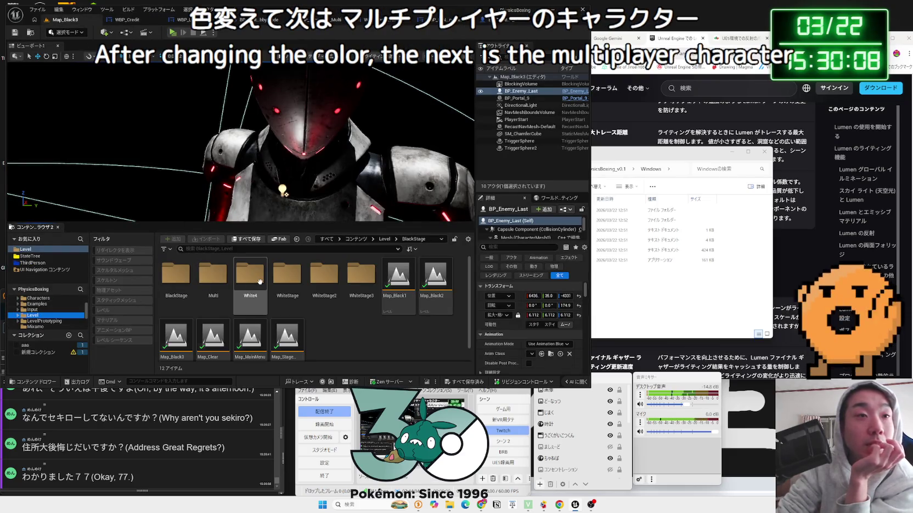
click(34, 263)
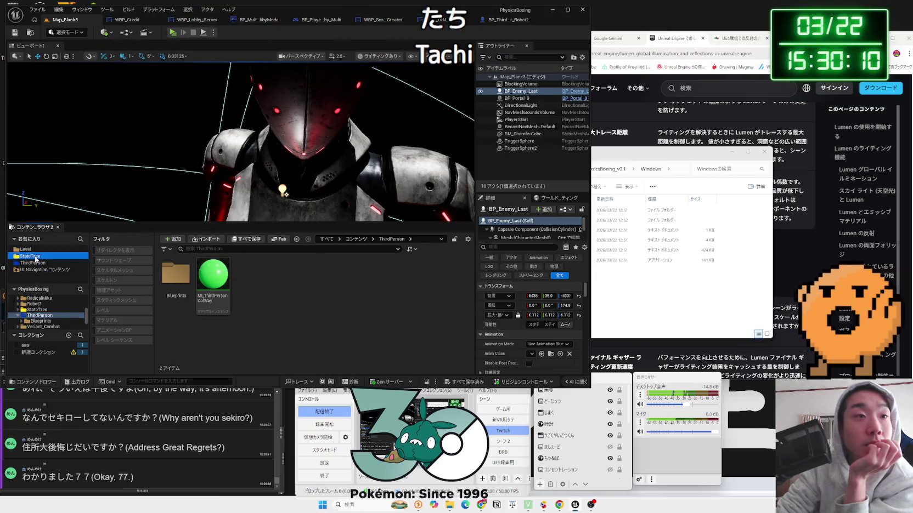
click(32, 249)
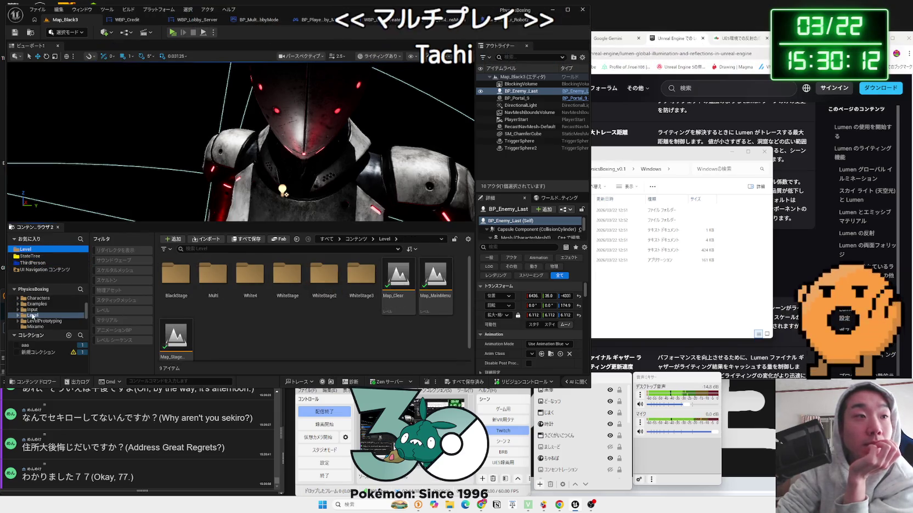
scroll(34, 314, up, 5)
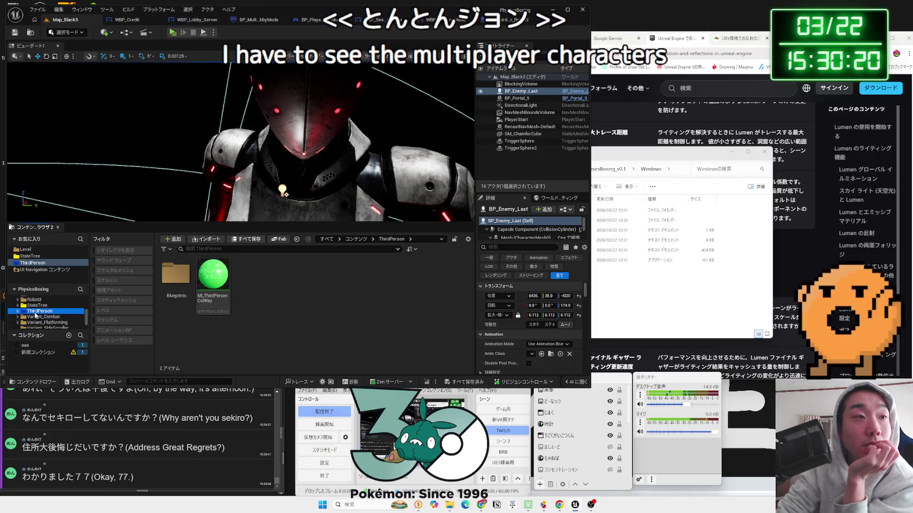
scroll(34, 318, down, 1)
click(37, 317)
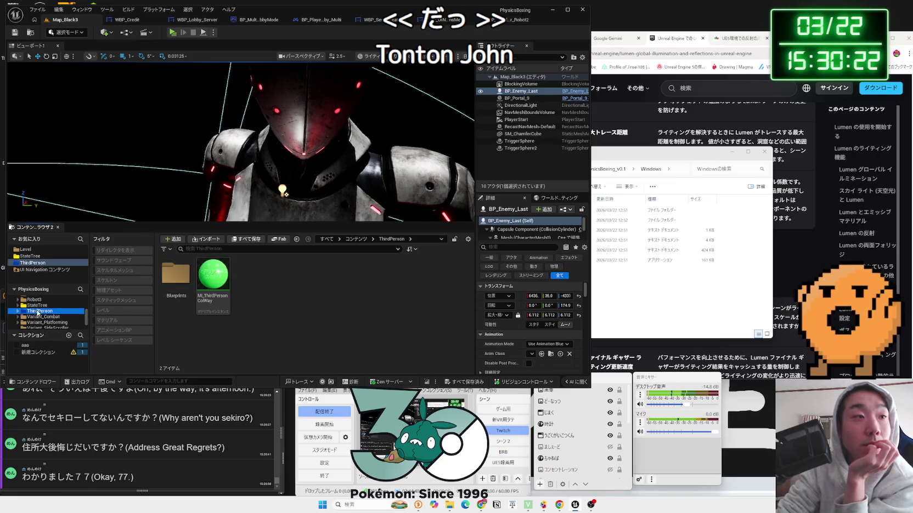
click(40, 311)
click(40, 307)
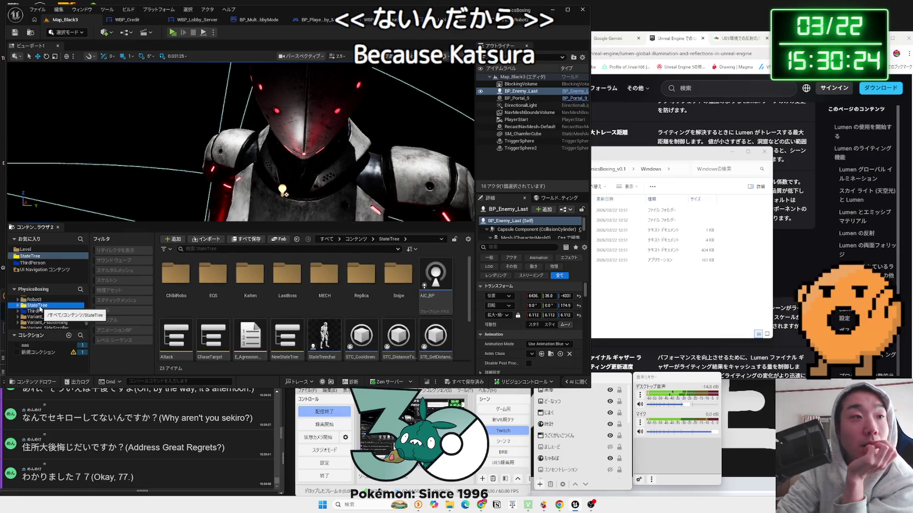
scroll(39, 309, up, 1)
- Open BP_ThirdPersonCharacter_Robot_Multi from Robot3's Blueprint folder and show its 3D viewport
click(35, 311)
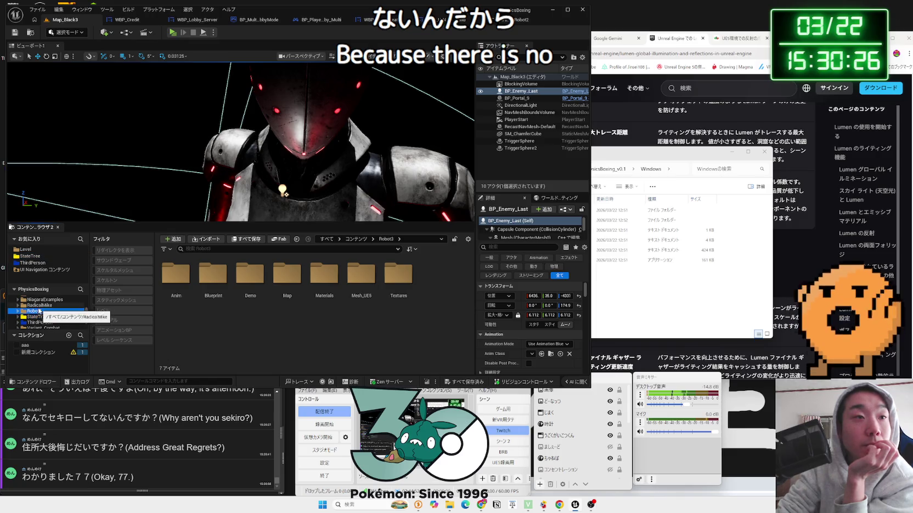
double_click(213, 274)
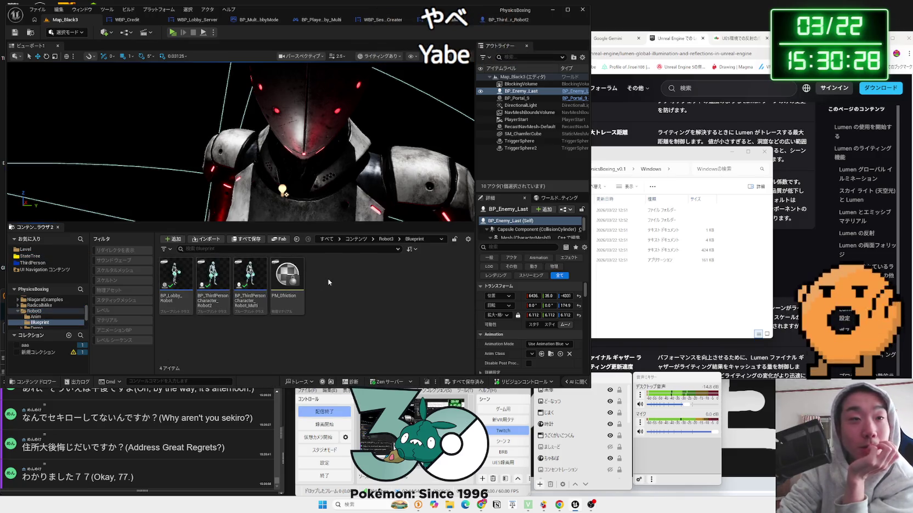
double_click(238, 283)
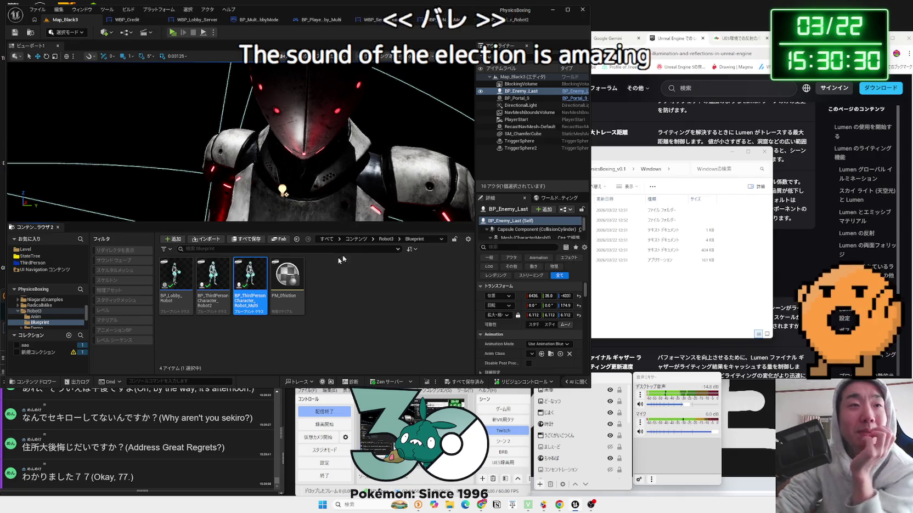
click(126, 45)
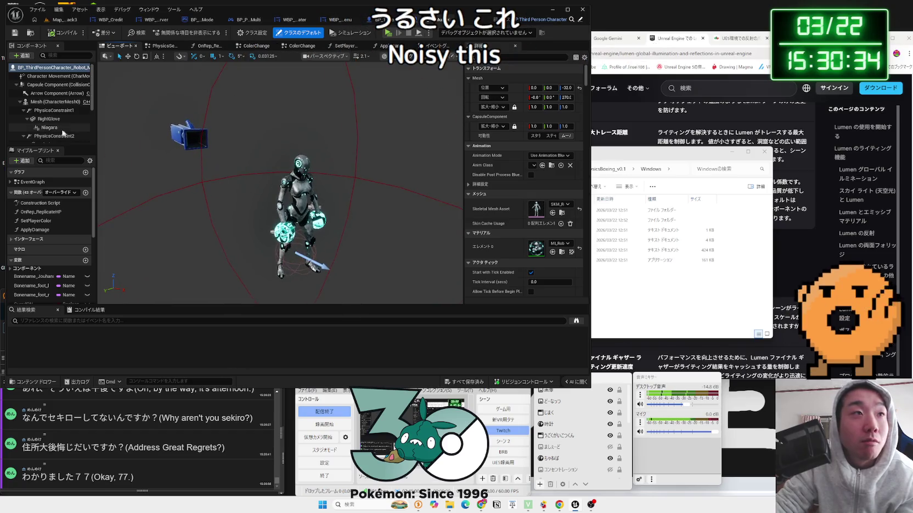
click(395, 20)
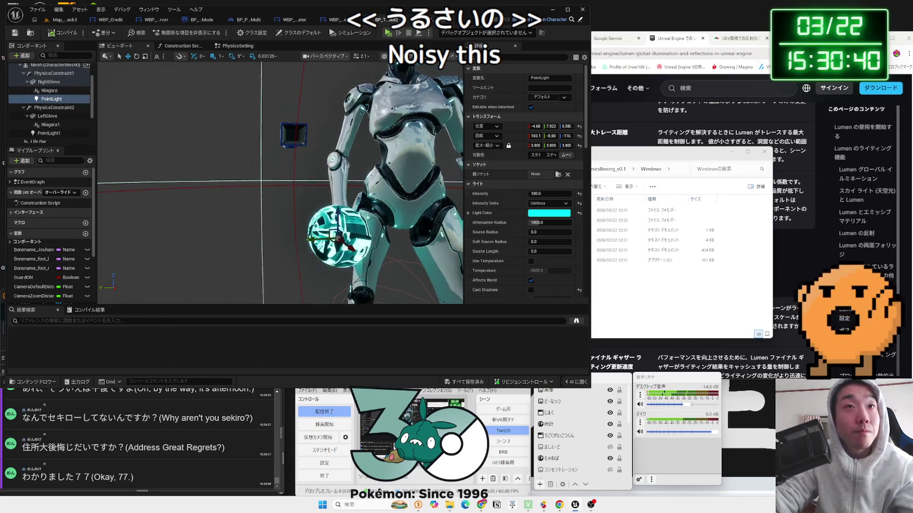
drag(148, 174, 140, 148)
drag(248, 181, 248, 172)
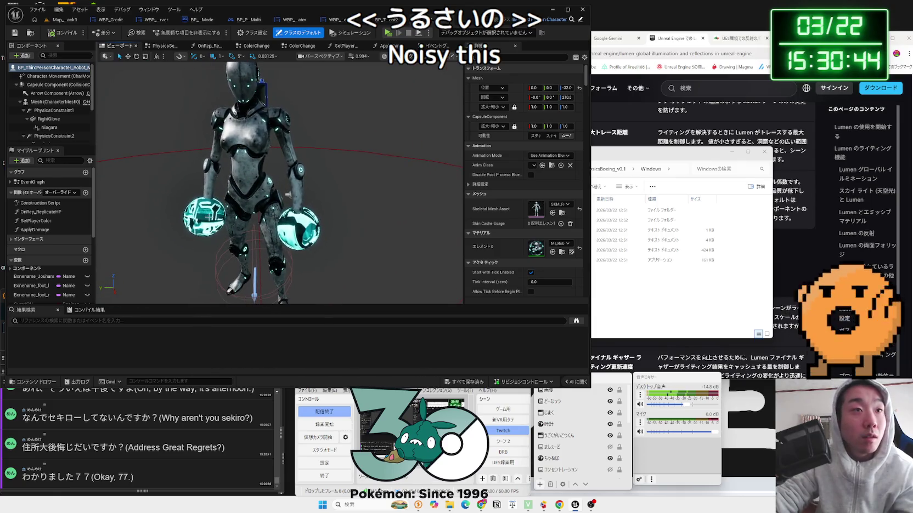
click(49, 121)
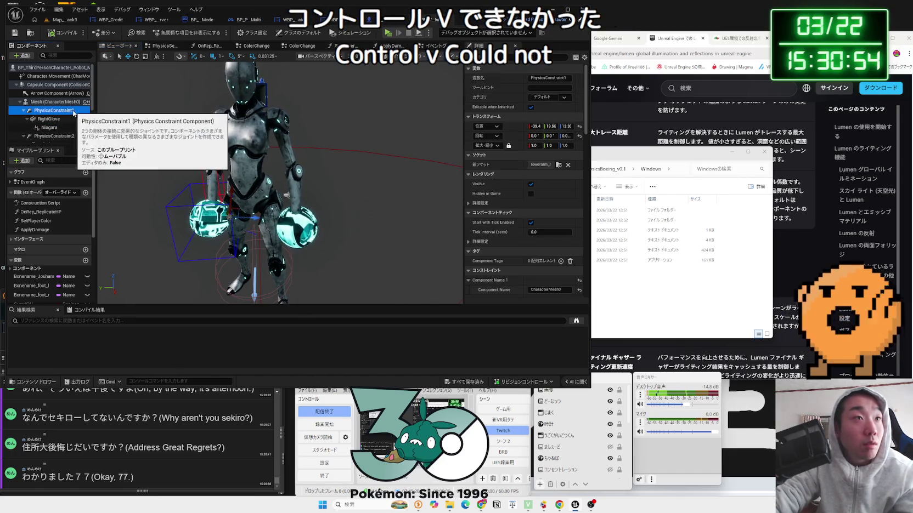
click(55, 111)
scroll(76, 140, down, 1)
scroll(75, 141, down, 1)
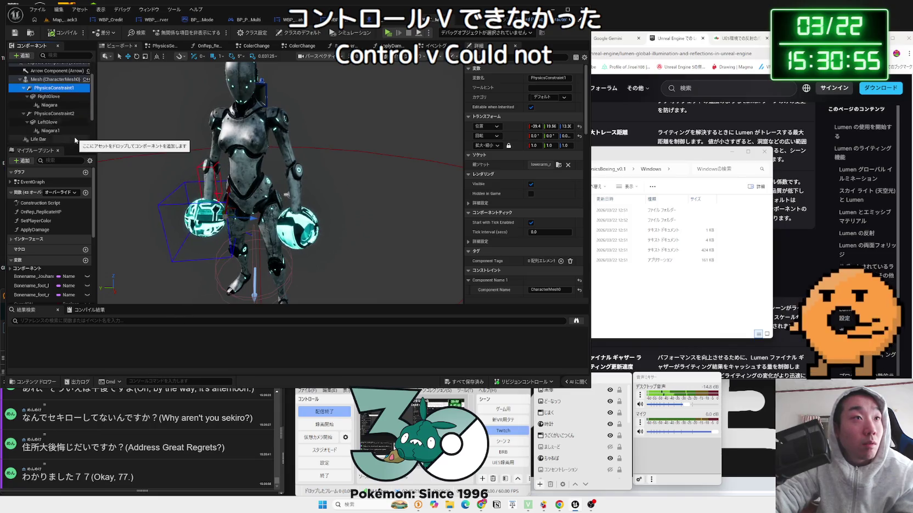
click(64, 97)
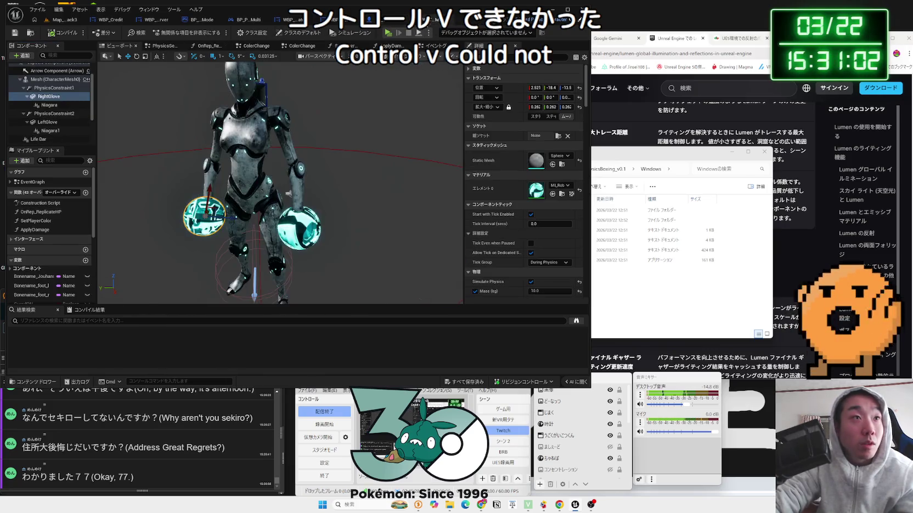
click(46, 88)
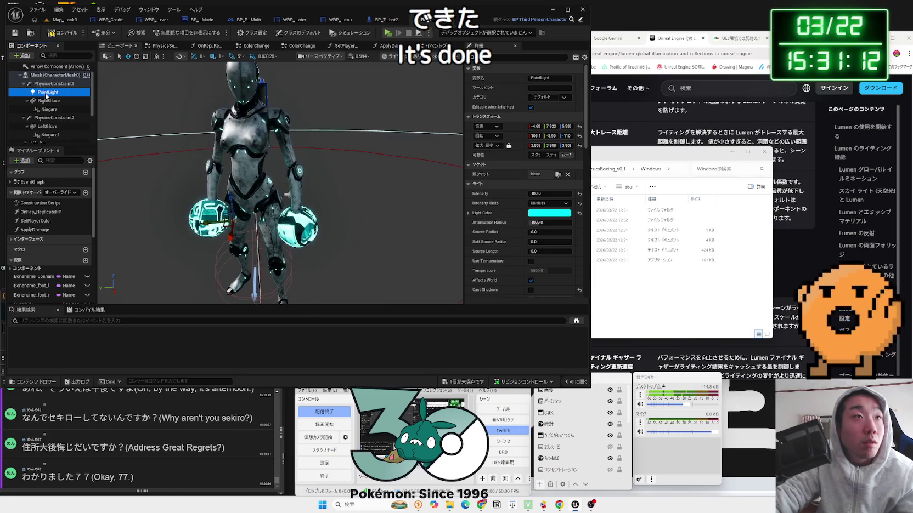
- Parent PointLight under RightGlove, place it beside the glove, and paste a copy for LeftGlove
drag(57, 107, 56, 109)
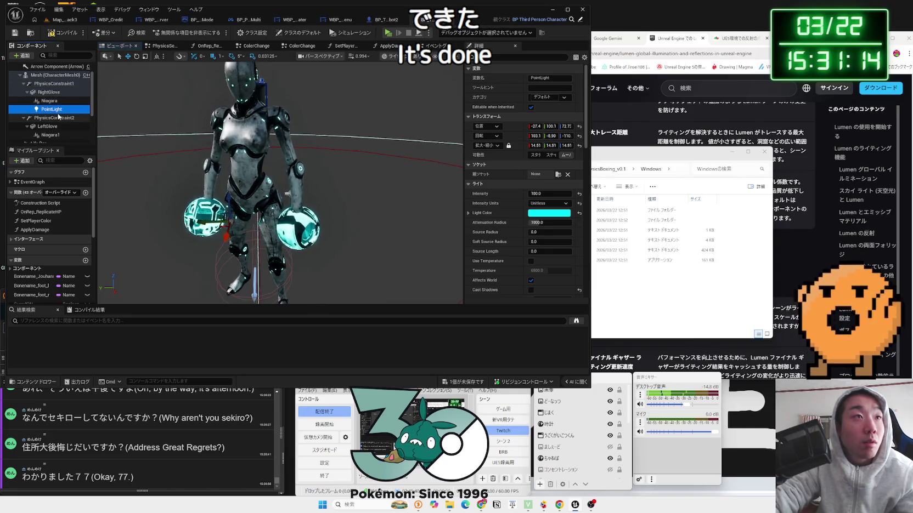
key(f)
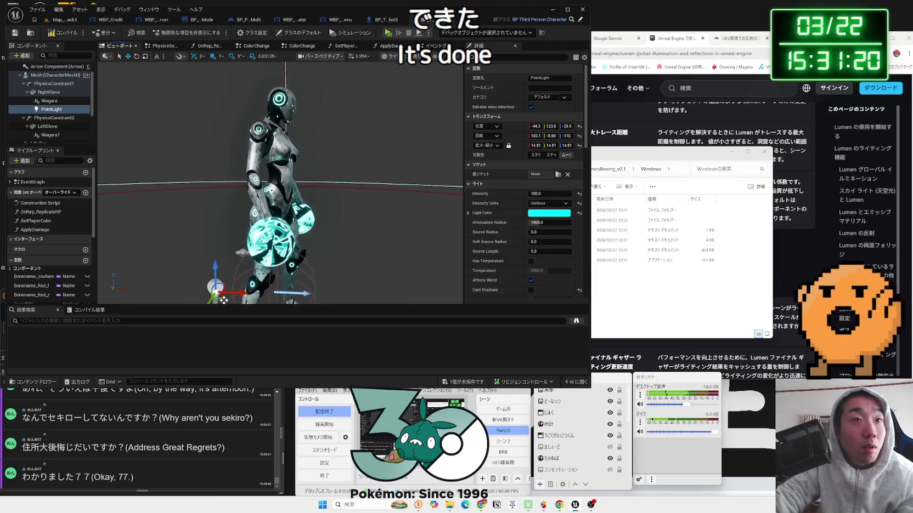
scroll(222, 300, up, 5)
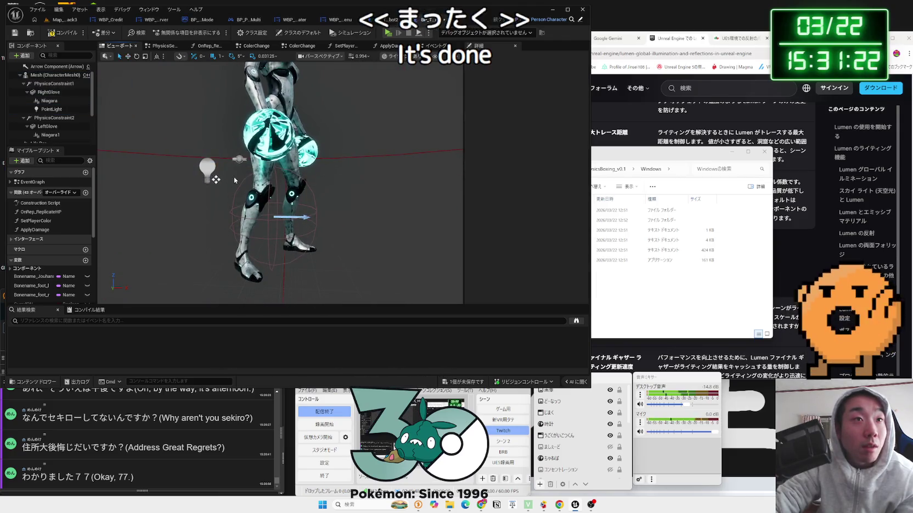
drag(218, 181, 273, 185)
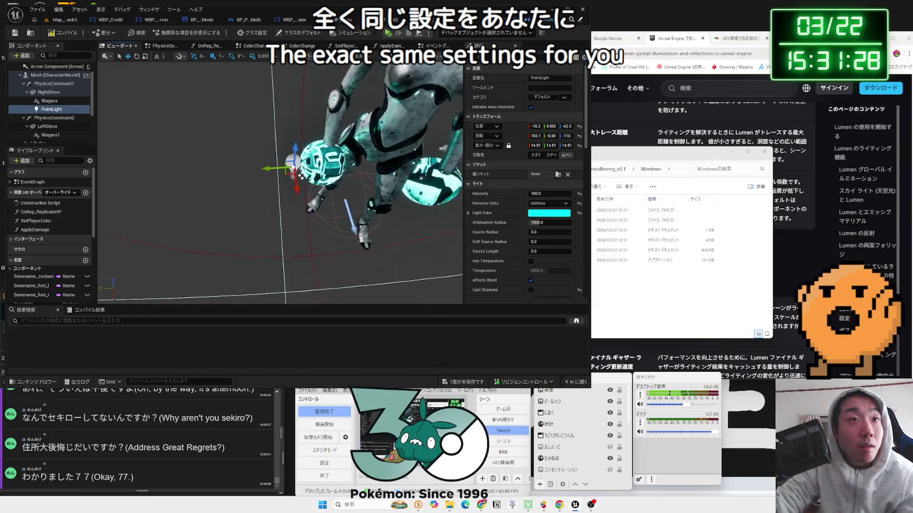
drag(273, 175, 281, 172)
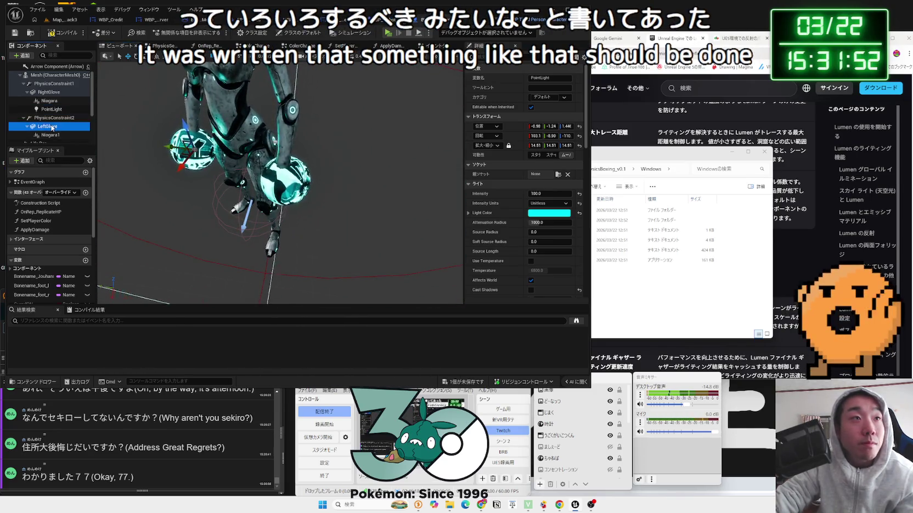
key(ctrl+v)
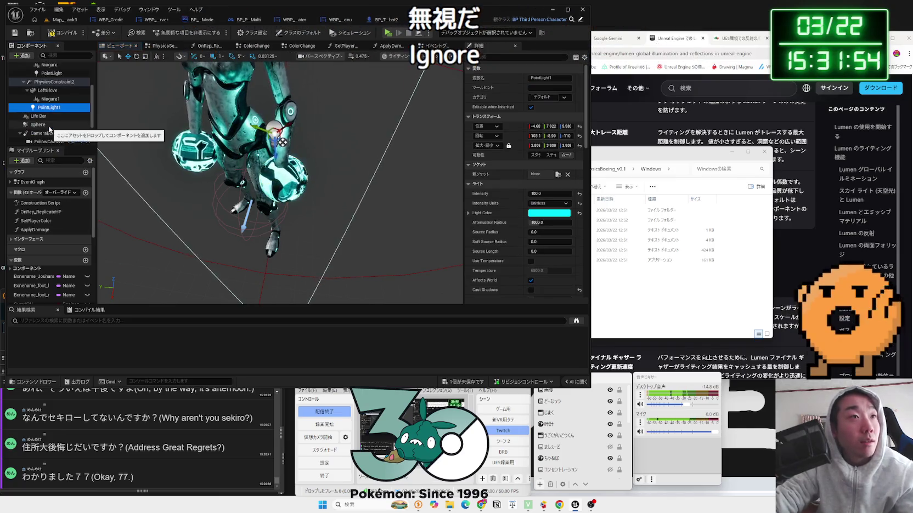
- Parent PointLight1 under LeftGlove and position it right beside the left glove
mouse_move(30, 98)
mouse_down()
mouse_move(46, 107)
mouse_move(55, 91)
mouse_up()
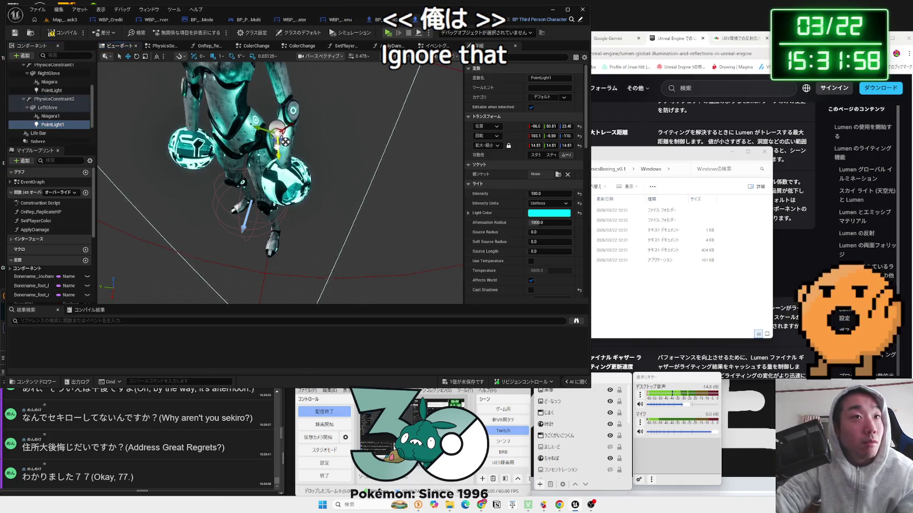
mouse_move(282, 188)
mouse_down()
mouse_move(308, 209)
mouse_move(258, 241)
mouse_move(258, 195)
mouse_up()
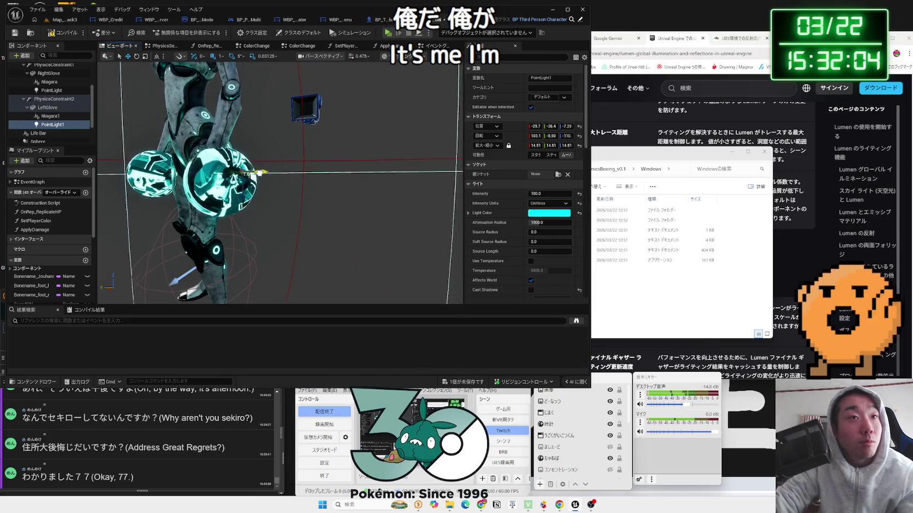
mouse_move(209, 170)
mouse_down()
mouse_move(211, 131)
mouse_move(247, 165)
mouse_up()
mouse_move(333, 195)
mouse_down()
mouse_move(291, 193)
mouse_move(294, 186)
mouse_move(286, 204)
mouse_move(325, 213)
mouse_up()
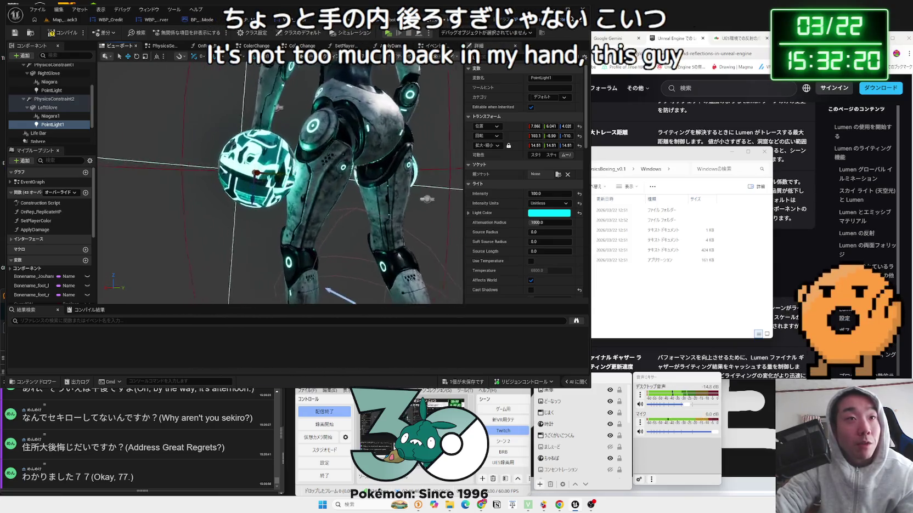
click(275, 193)
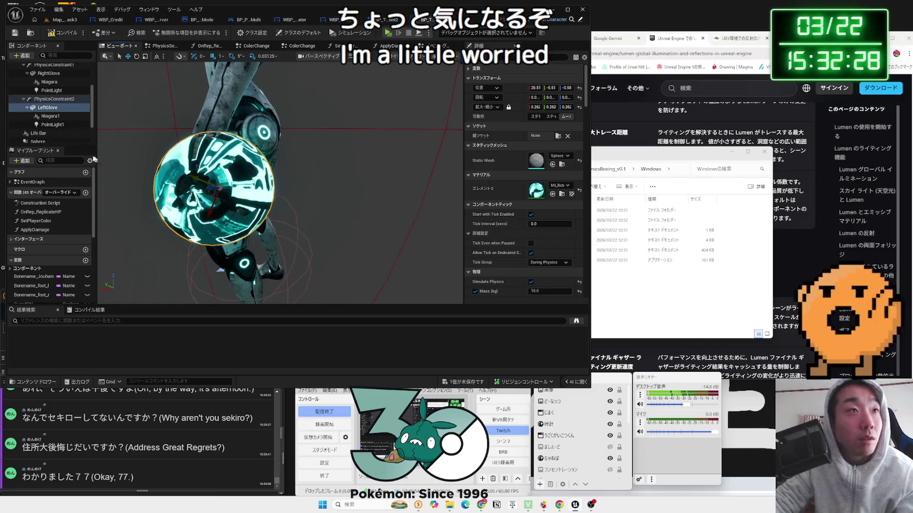
drag(244, 198, 261, 198)
key(f)
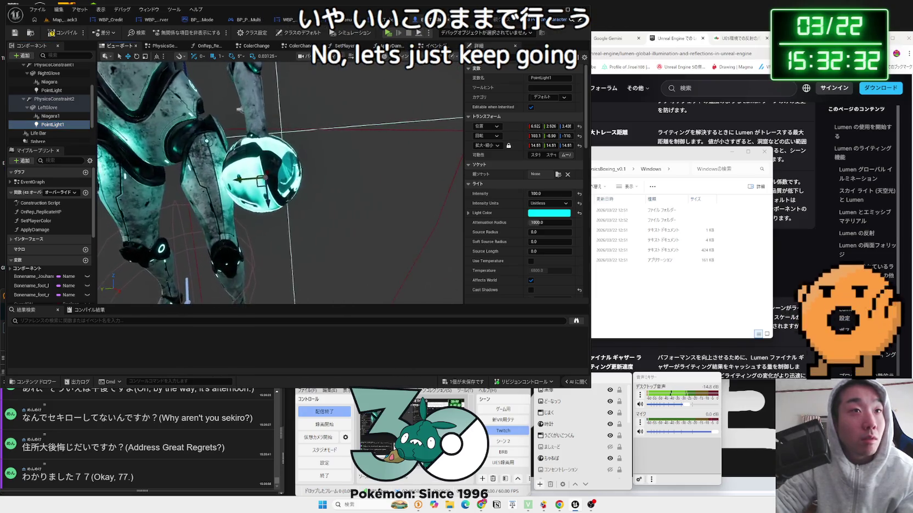
- Save the robot Blueprint, inspect PhysicsConstraint2, and switch to the BP_Lobby_Robot Blueprint
click(479, 376)
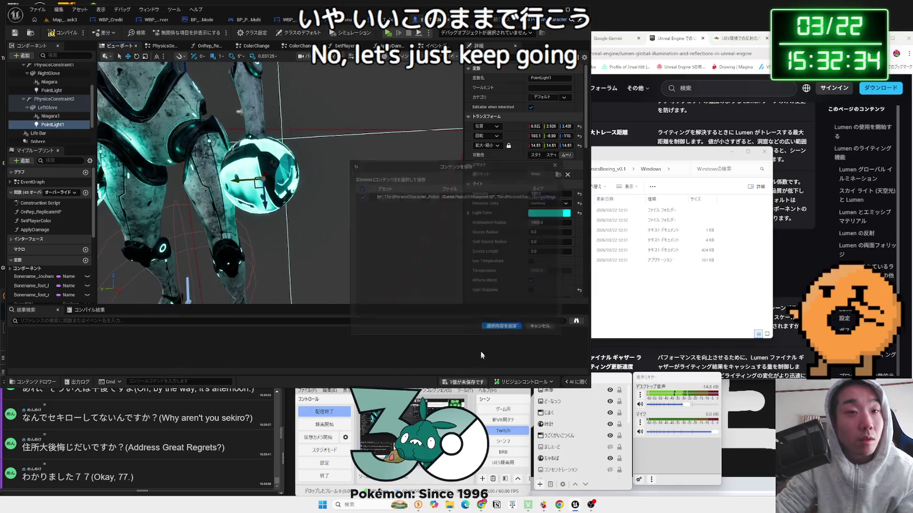
click(505, 334)
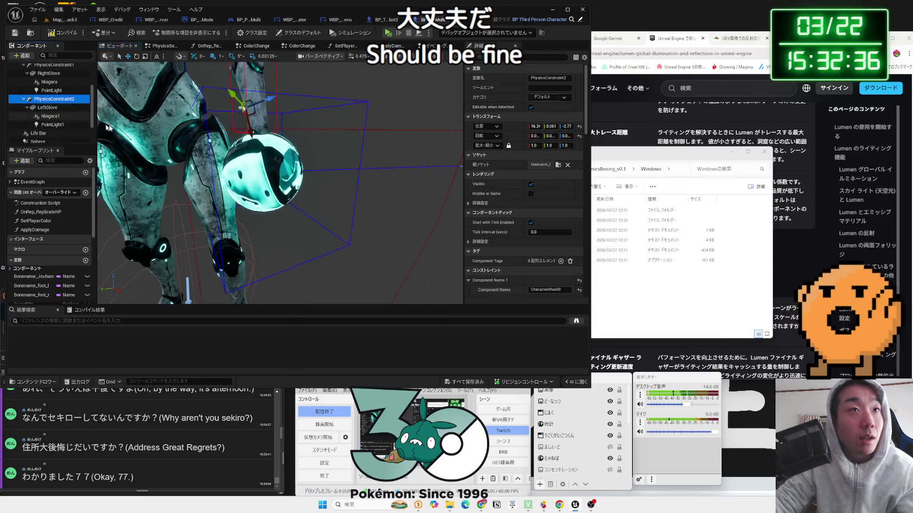
click(54, 99)
key(f)
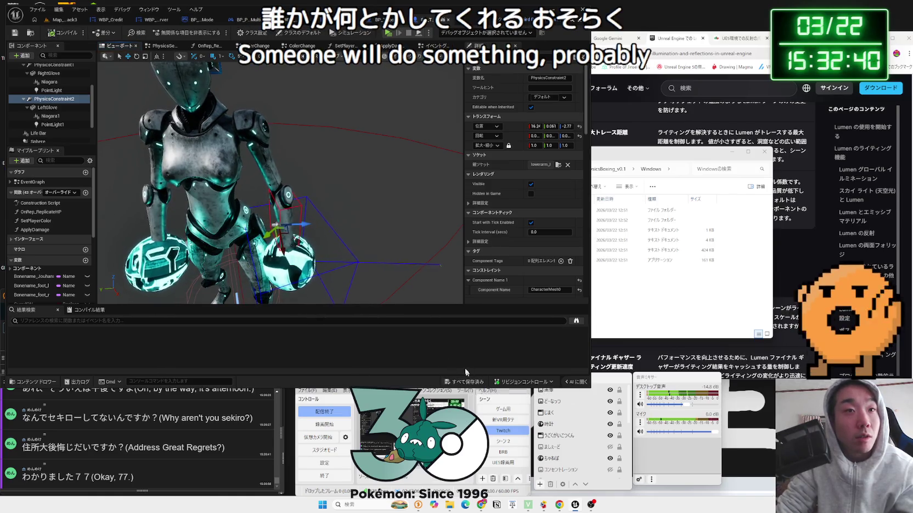
click(384, 20)
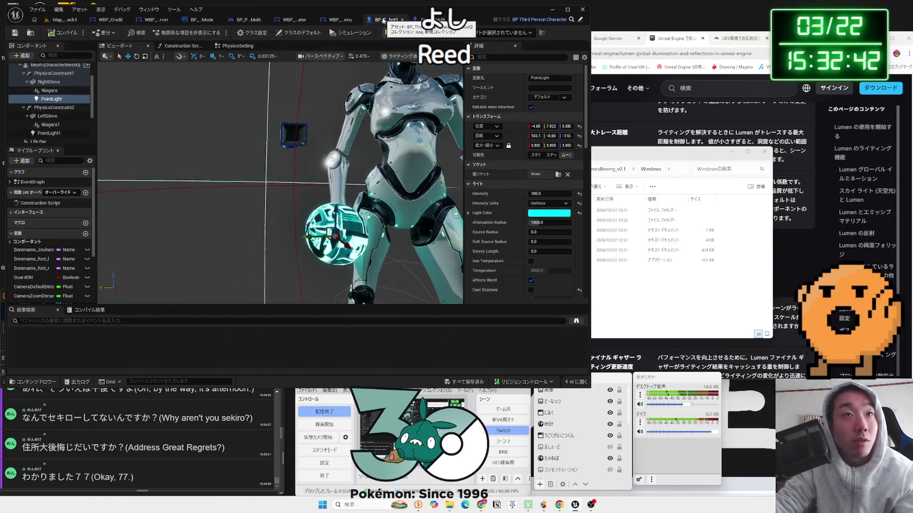
click(65, 19)
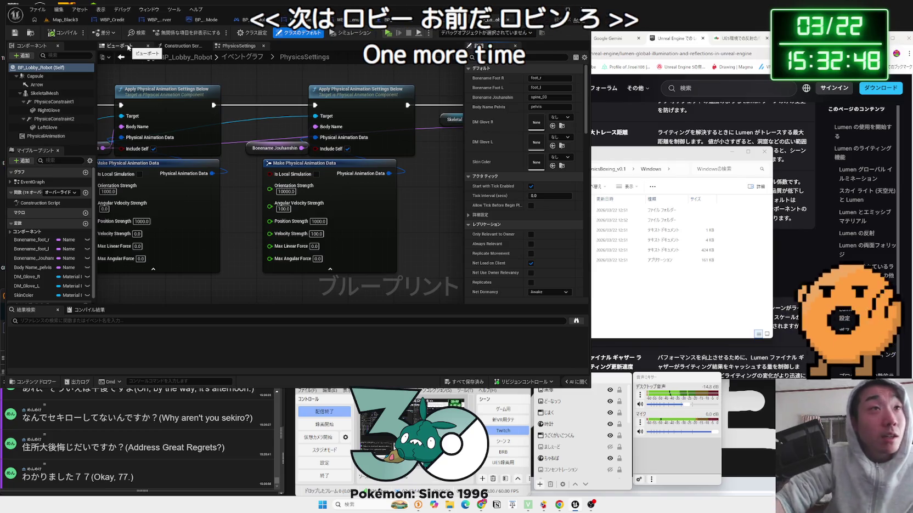
- Zoom out to see BP_Lobby_Robot's whole chain of Apply Physical Animation Settings nodes
scroll(226, 167, down, 5)
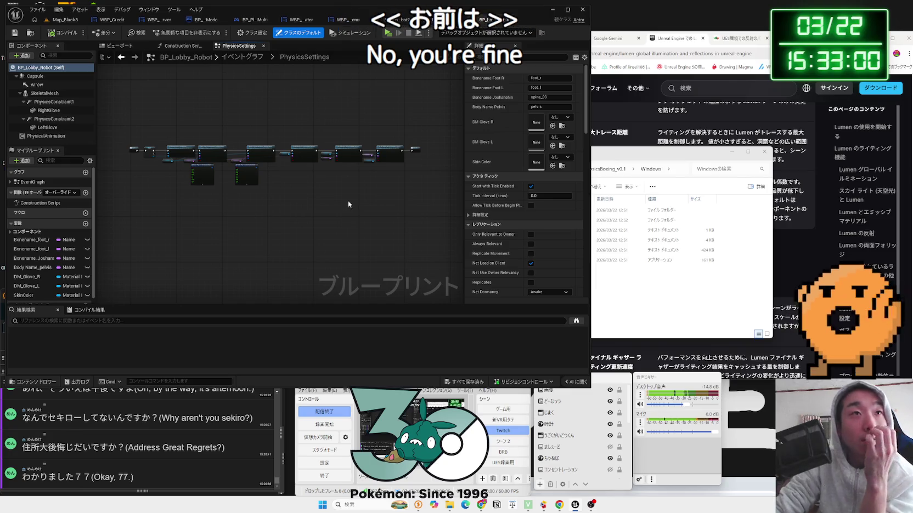
- Open Map_StageSelect from the Level folder, briefly play-test it, then open Map_MainMenu
click(65, 19)
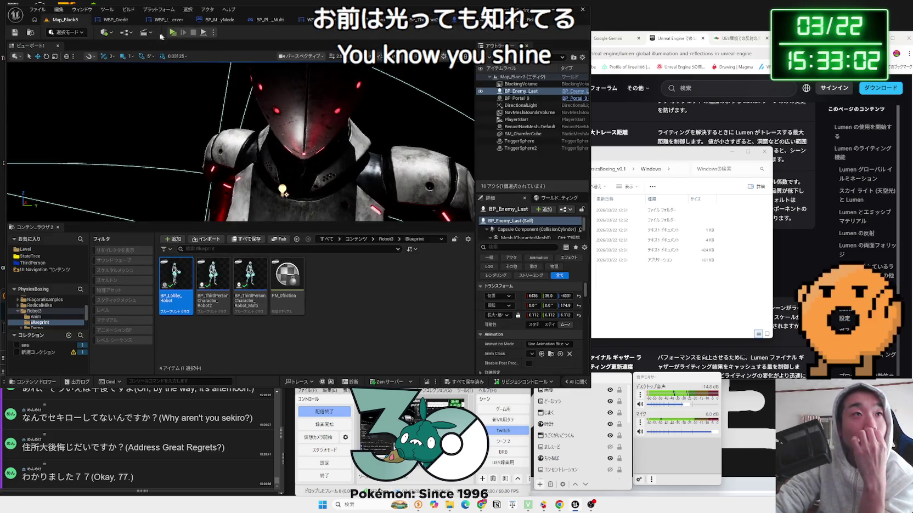
click(126, 33)
click(163, 159)
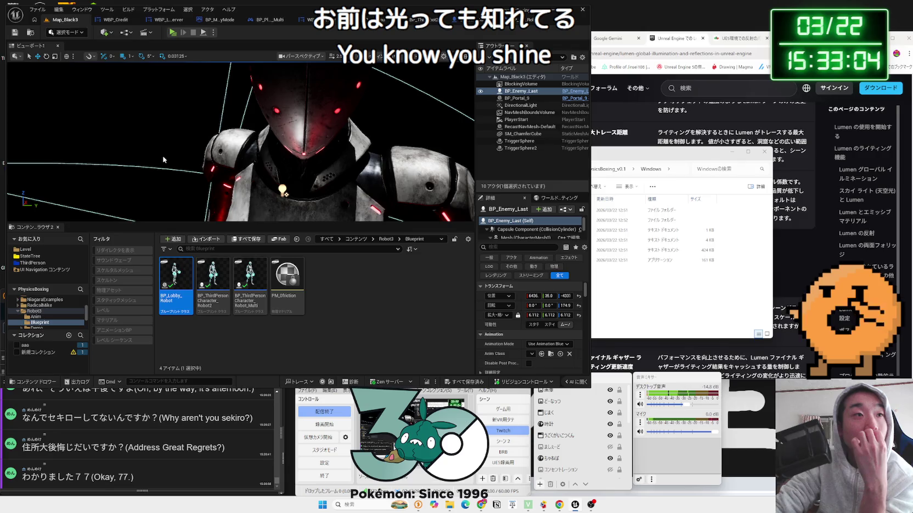
click(26, 250)
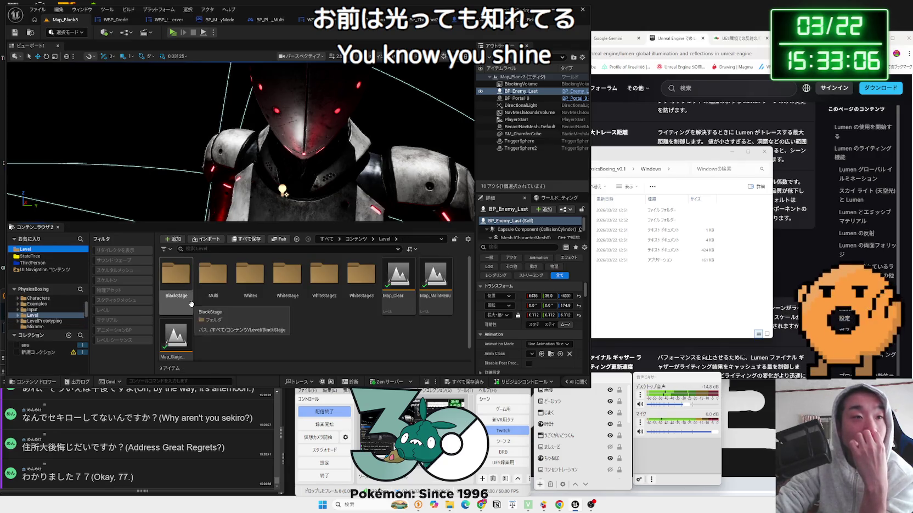
double_click(181, 332)
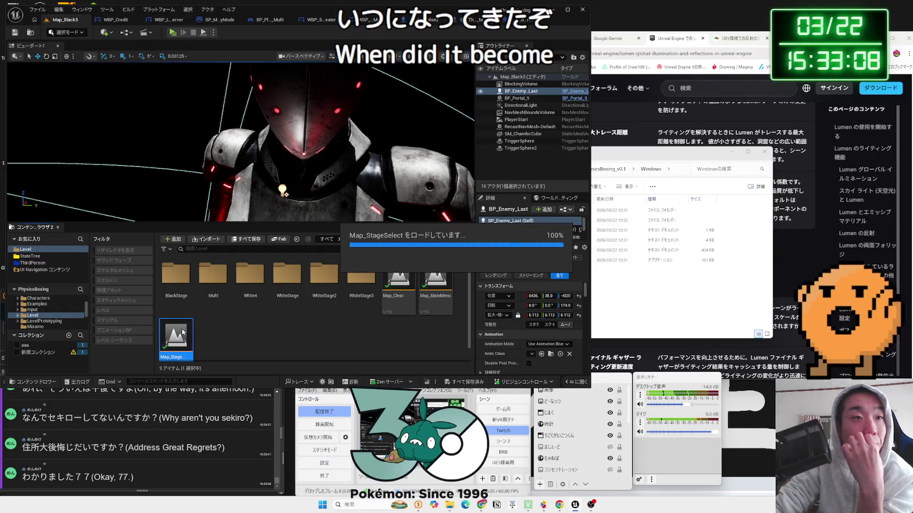
click(174, 34)
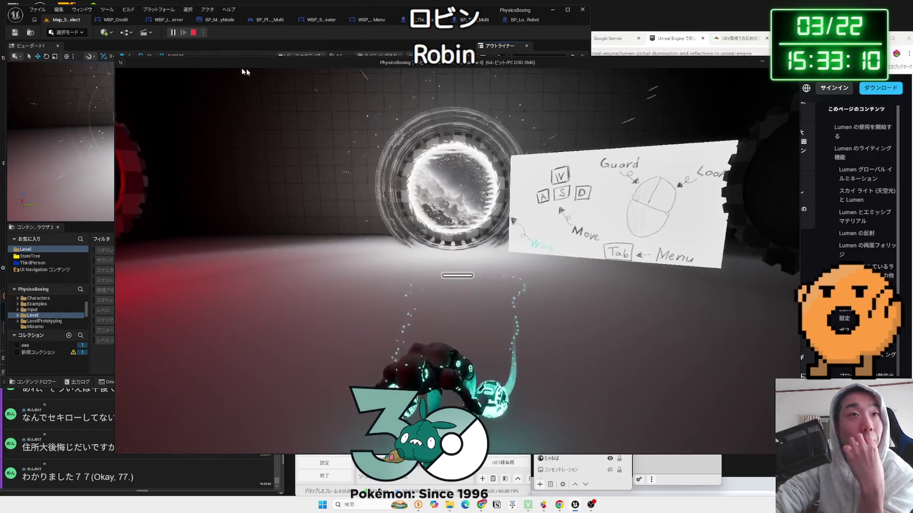
key(Escape)
double_click(435, 280)
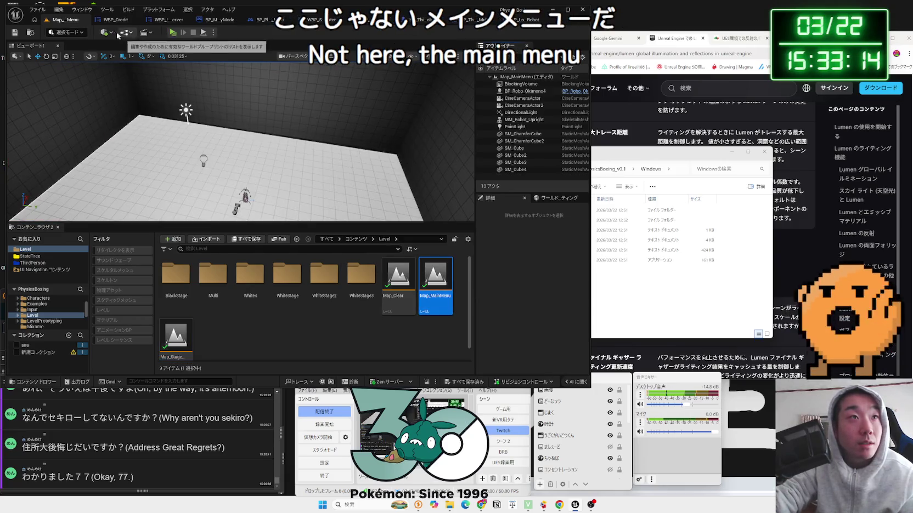
click(178, 33)
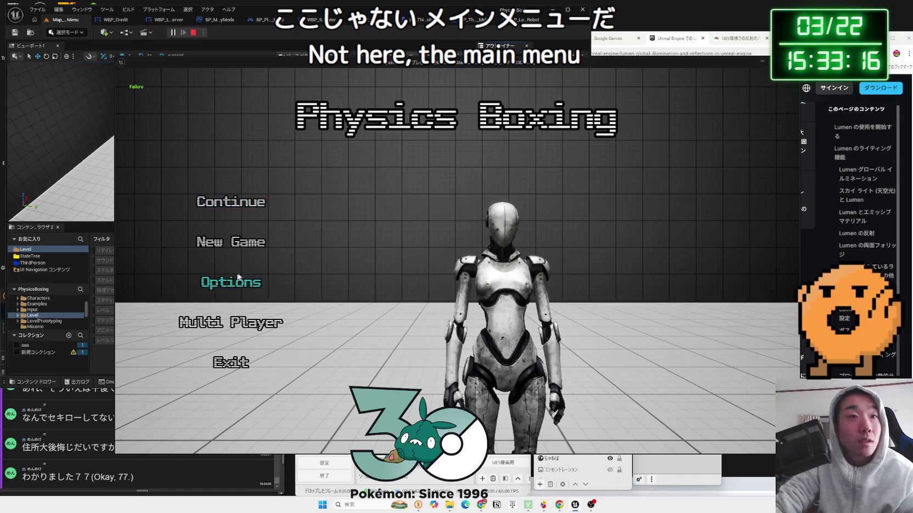
click(223, 290)
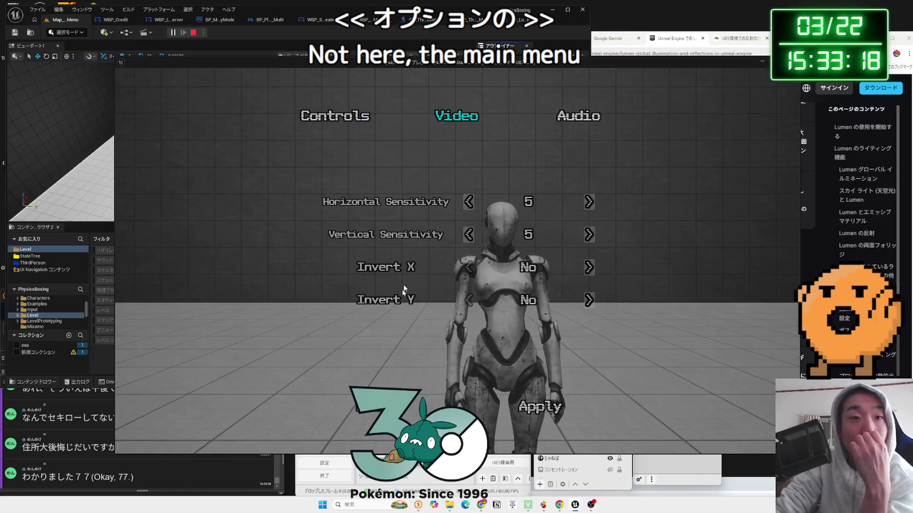
key(Escape)
click(246, 316)
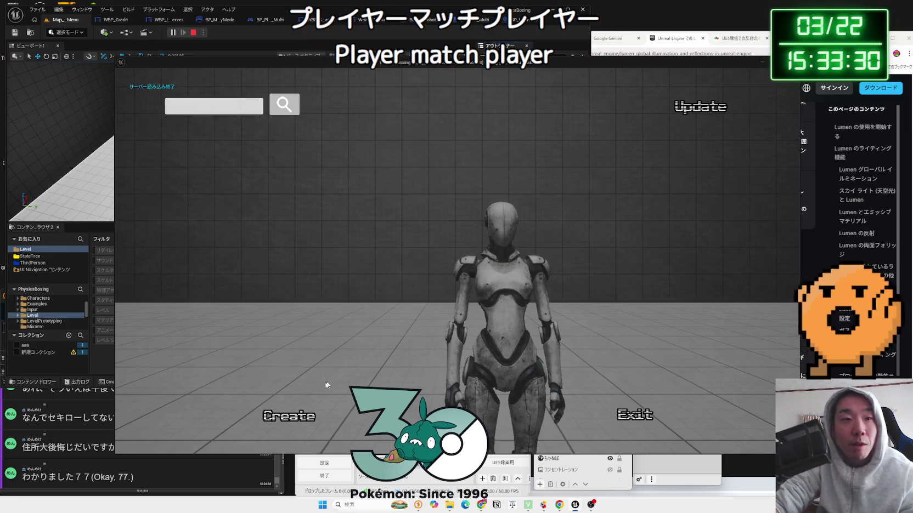
click(294, 419)
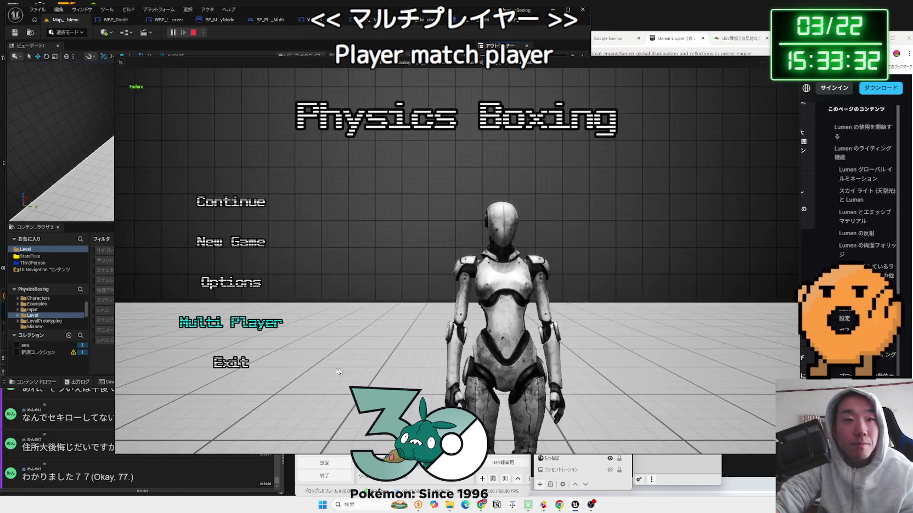
key(Escape)
click(513, 294)
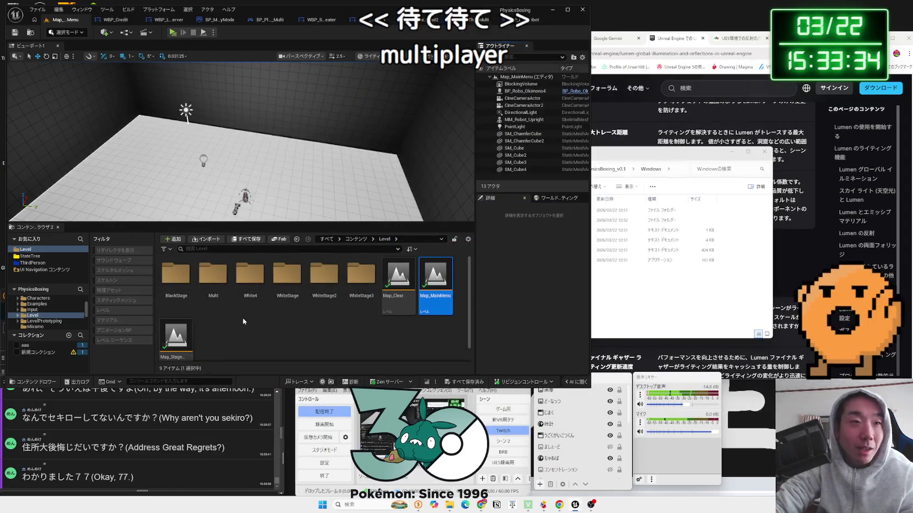
- Open Map_MultiLobby from the Multi folder and switch the viewport to Lit view
double_click(213, 286)
double_click(251, 285)
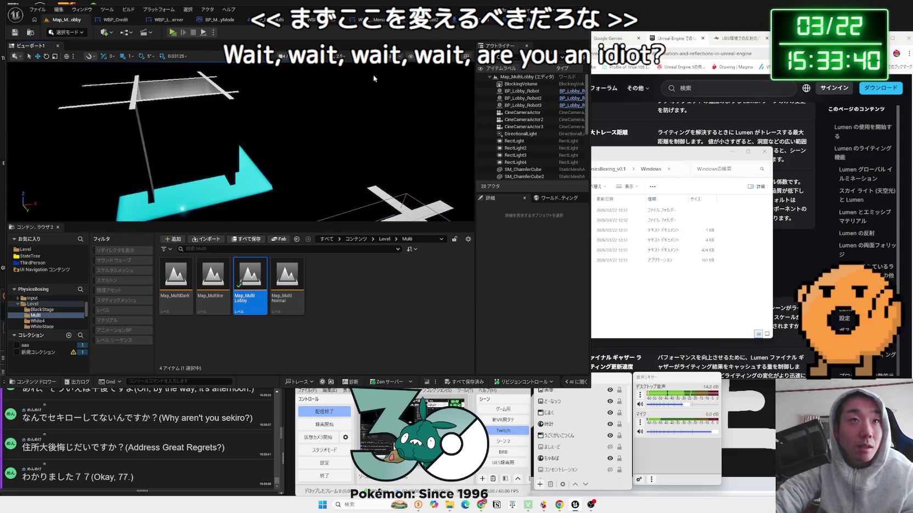
click(373, 56)
click(389, 85)
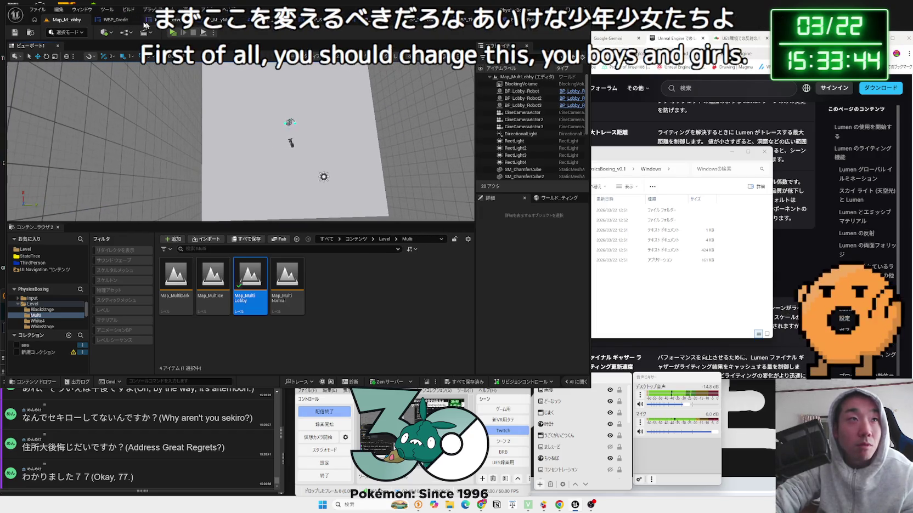
- Open Map_White1 from WhiteStage and copy its floor together with four point lights
click(33, 251)
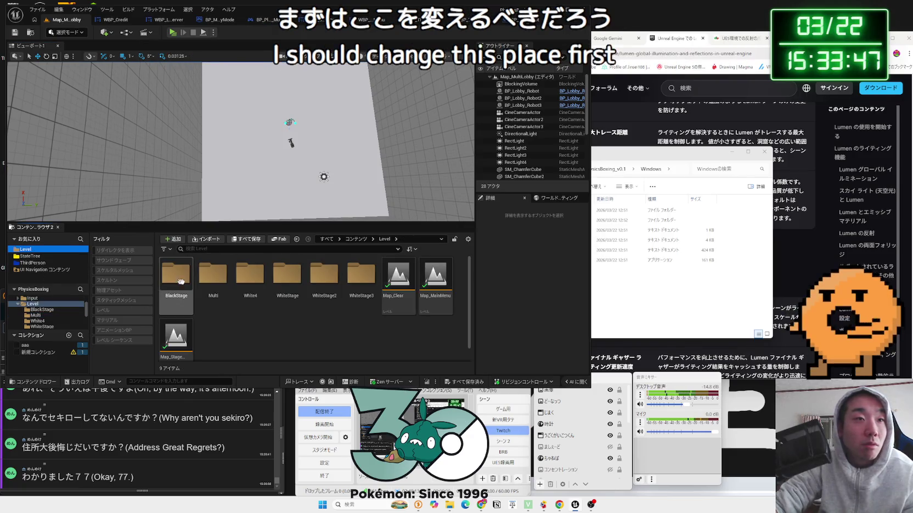
double_click(284, 280)
double_click(184, 283)
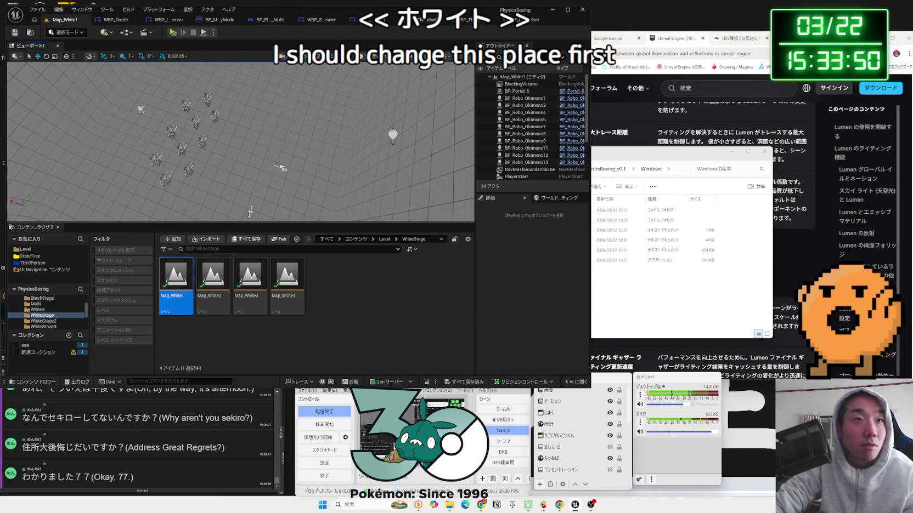
click(232, 167)
scroll(321, 159, up, 2)
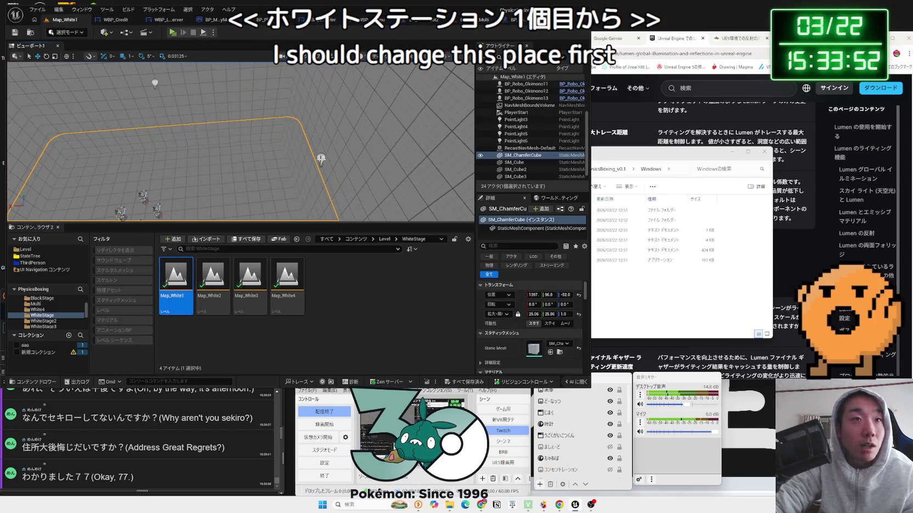
ctrl+click(322, 160)
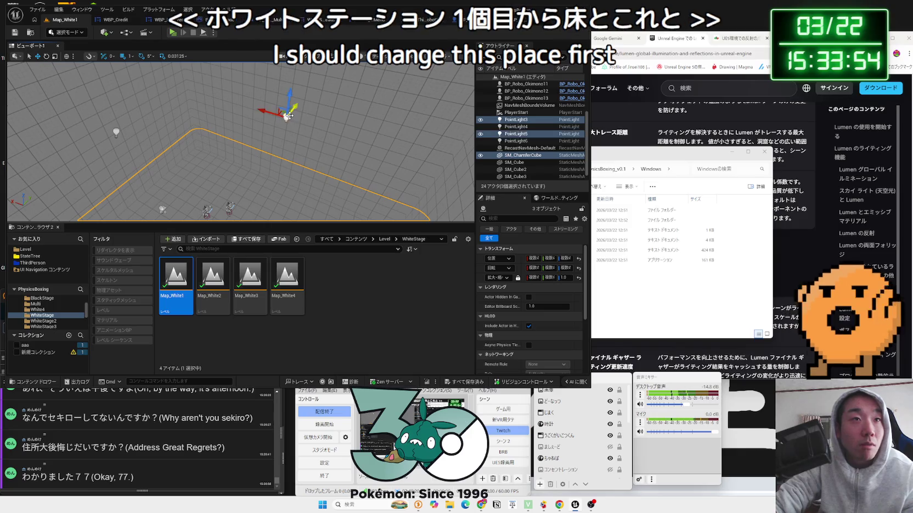
mouse_move(217, 109)
mouse_down()
mouse_move(188, 134)
mouse_move(214, 143)
mouse_move(284, 136)
mouse_up()
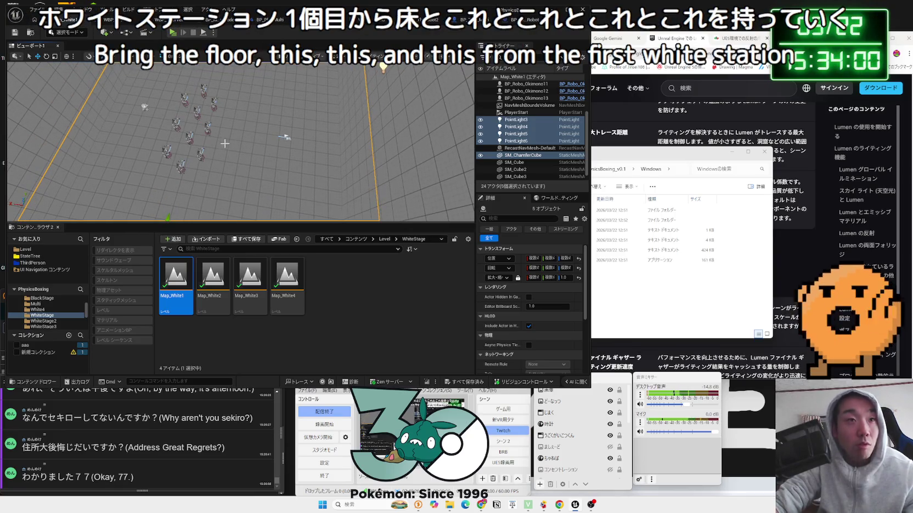
click(297, 287)
key(alt+Left)
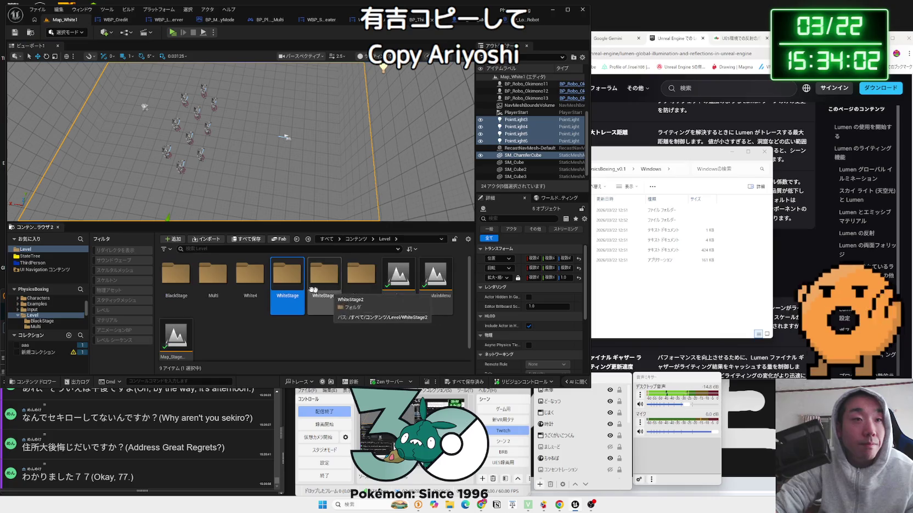
- Replace Map_MultiLobby's floor with the copied floor and point lights, then start a play test
double_click(213, 277)
double_click(266, 288)
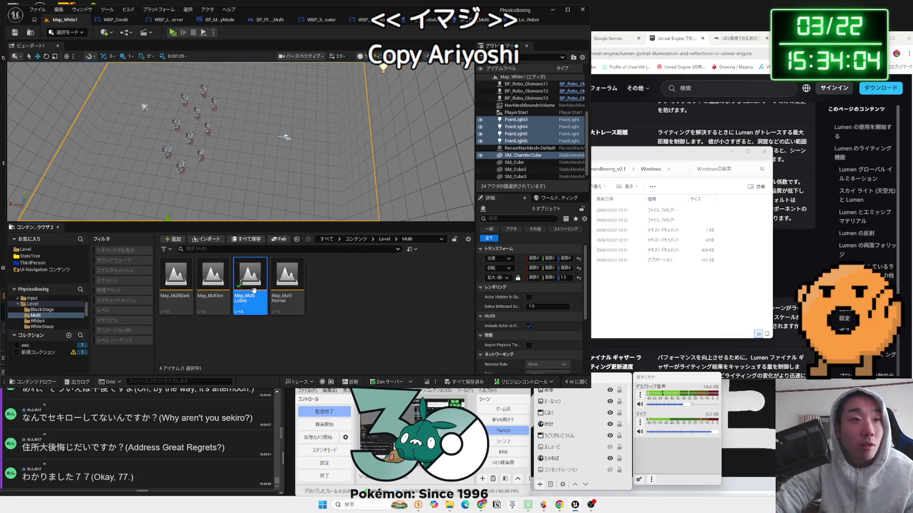
drag(299, 191, 298, 188)
click(288, 134)
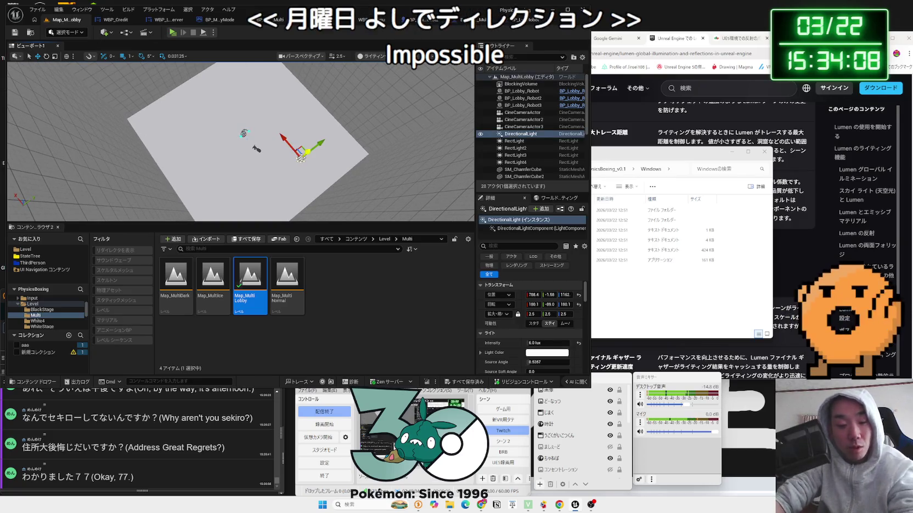
key(Delete)
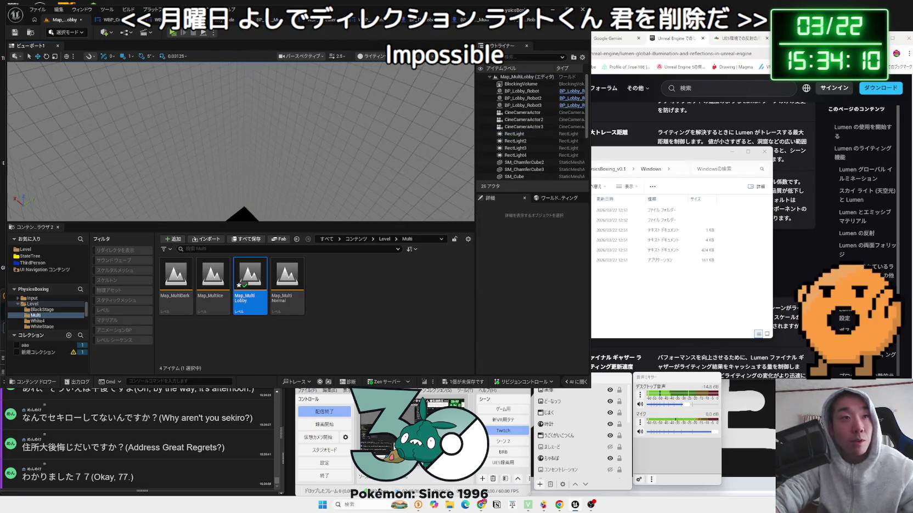
key(ctrl+z)
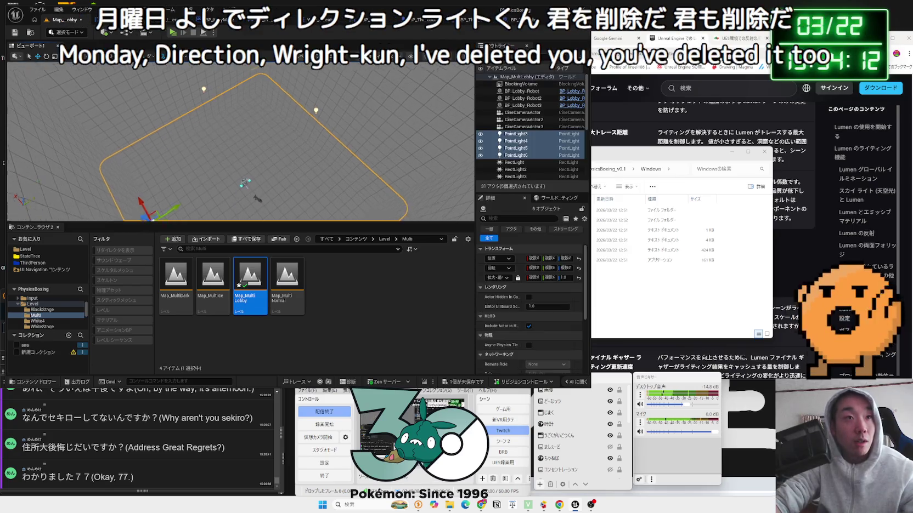
drag(253, 128, 181, 137)
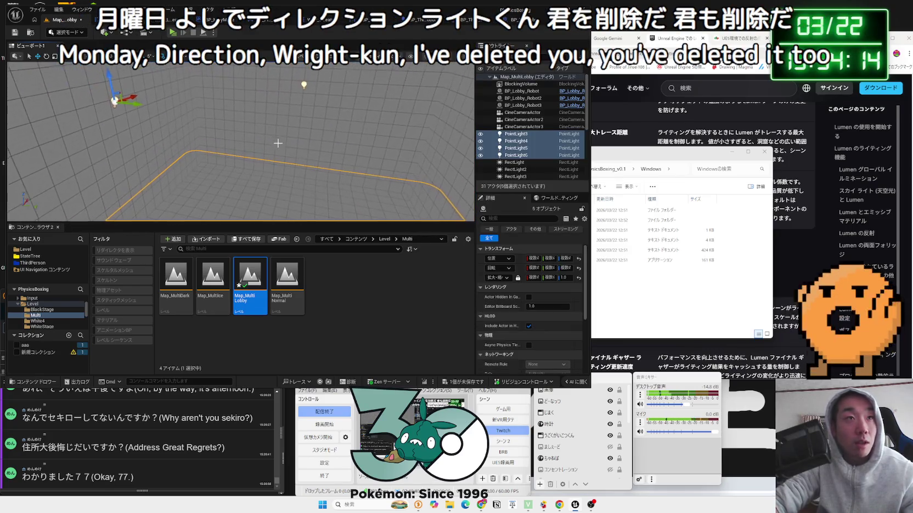
click(173, 33)
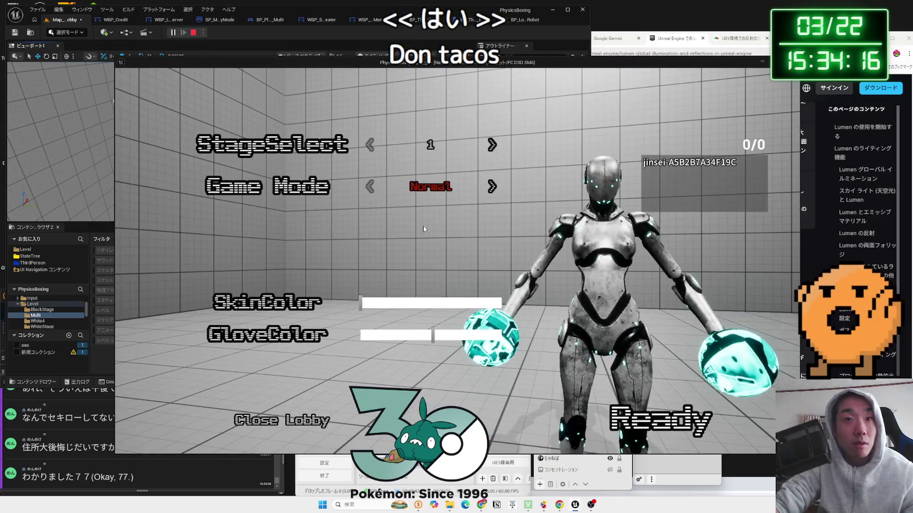
- Try stage 2, turn the robot's skin and gloves green, then stop the play test
click(491, 149)
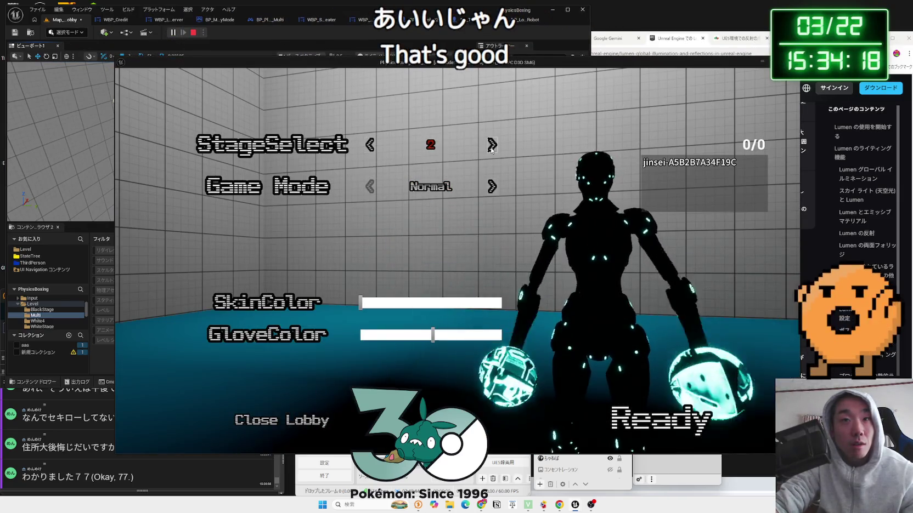
click(368, 144)
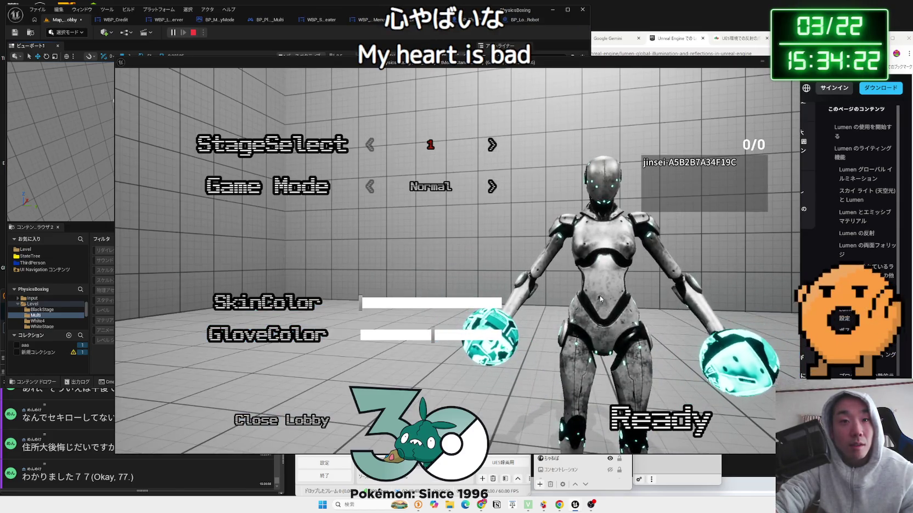
click(484, 304)
click(399, 303)
drag(399, 309, 442, 309)
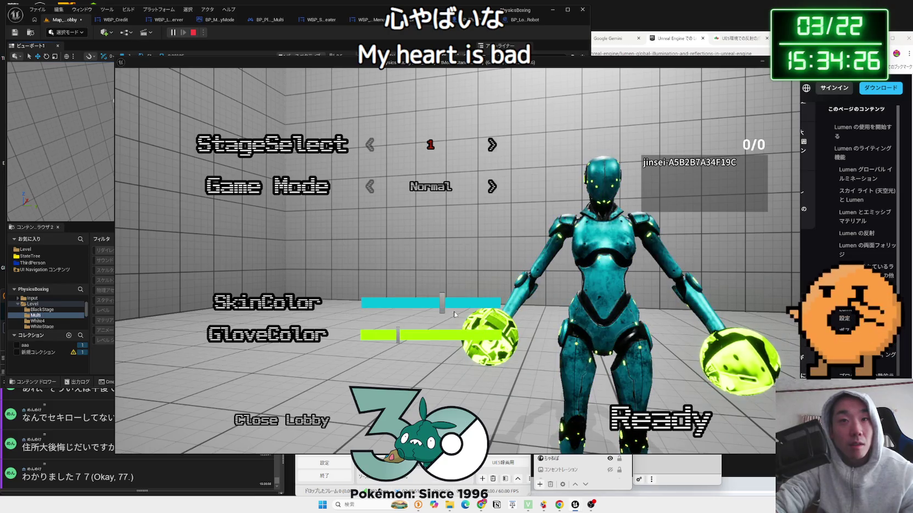
click(475, 335)
click(476, 304)
click(418, 303)
click(409, 335)
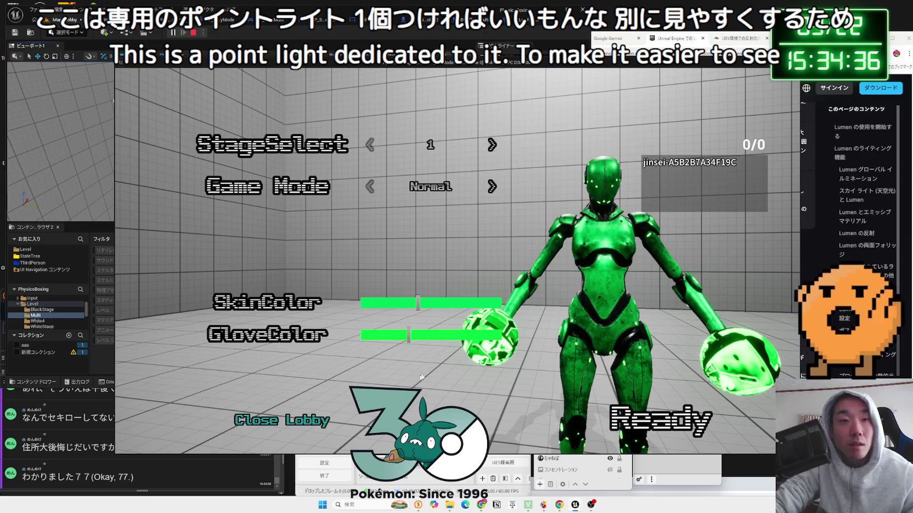
key(Escape)
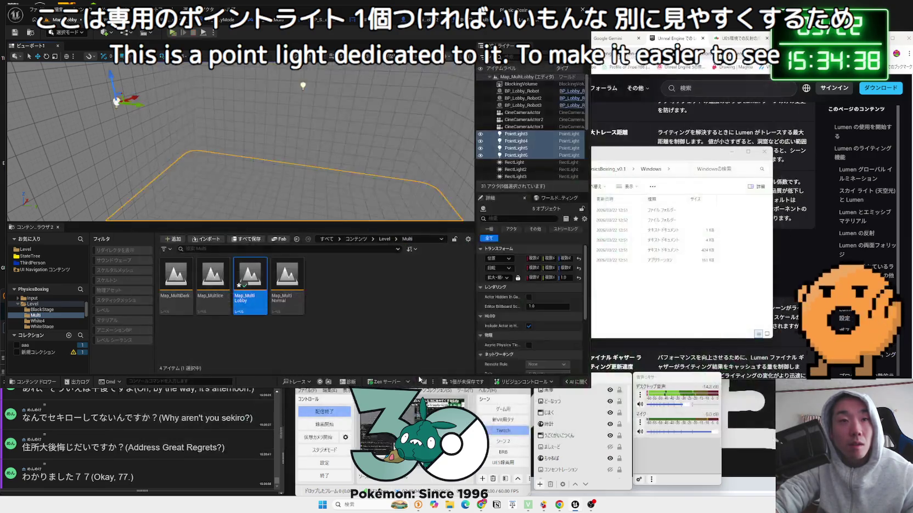
- Delete the four RectLights and the cyan SM_ChamferCube3 plane from Map_MultiLobby
drag(353, 217, 354, 216)
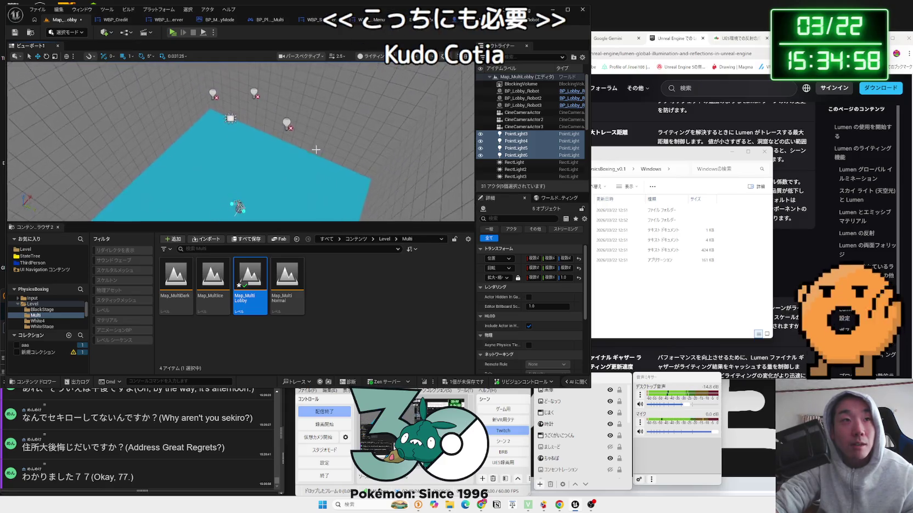
click(229, 116)
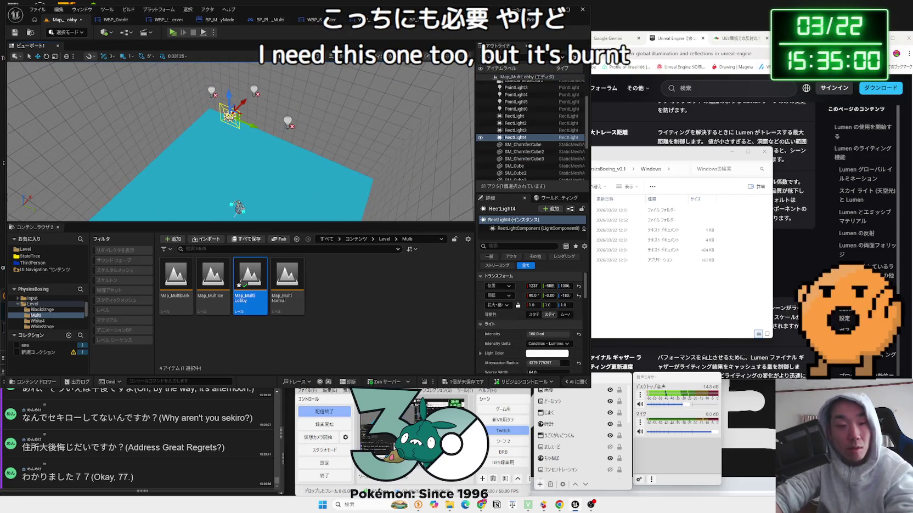
key(Delete)
click(287, 121)
key(Delete)
click(250, 89)
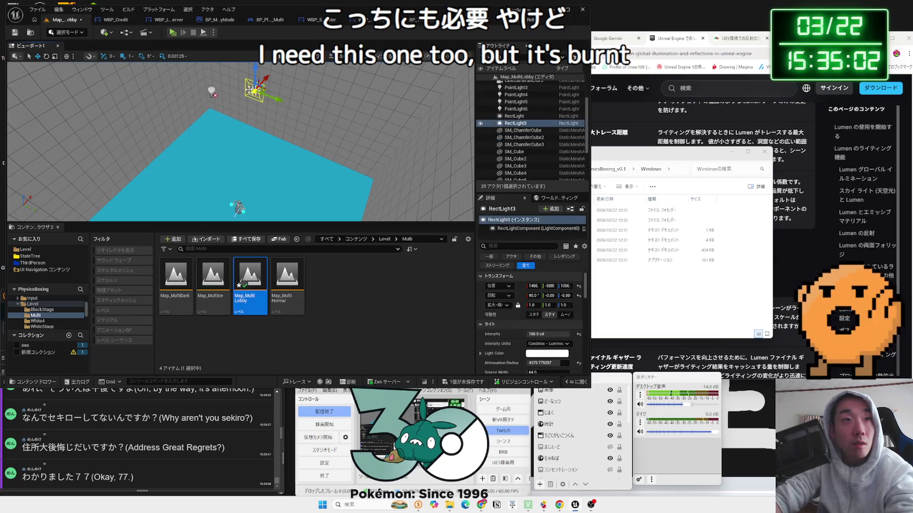
ctrl+click(211, 91)
key(Delete)
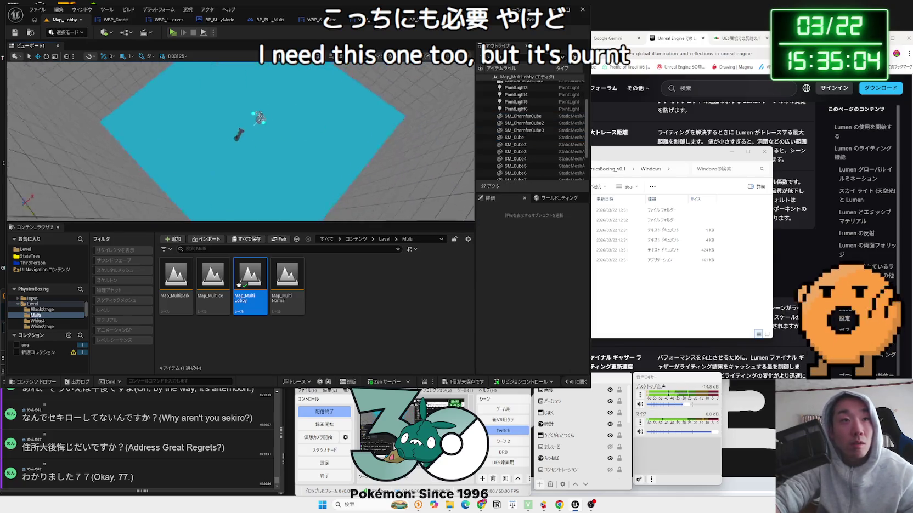
click(291, 159)
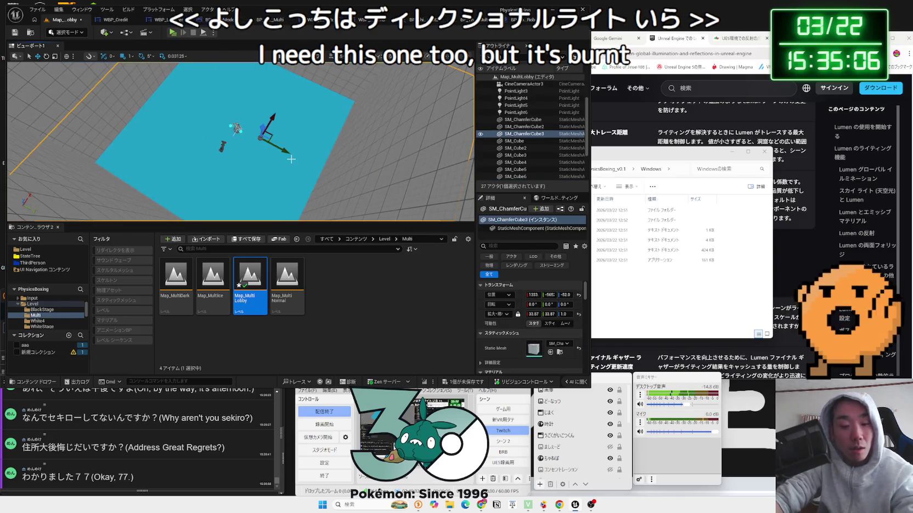
key(Delete)
- Save Map_MultiLobby with Save Selected and go back to the level folders
click(467, 377)
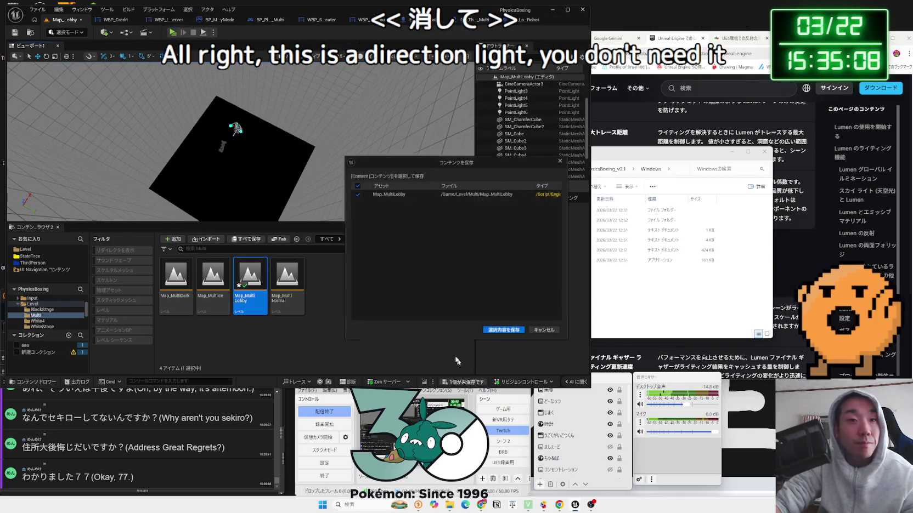
click(505, 335)
key(alt+Left)
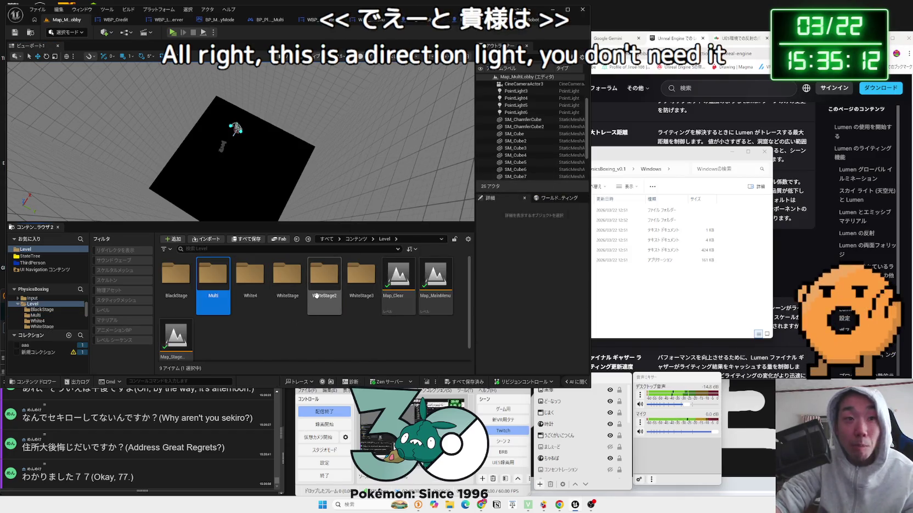
- Open Map_White3_1 from the WhiteStage3 folder and select its floor SM_ChamferCube
double_click(351, 291)
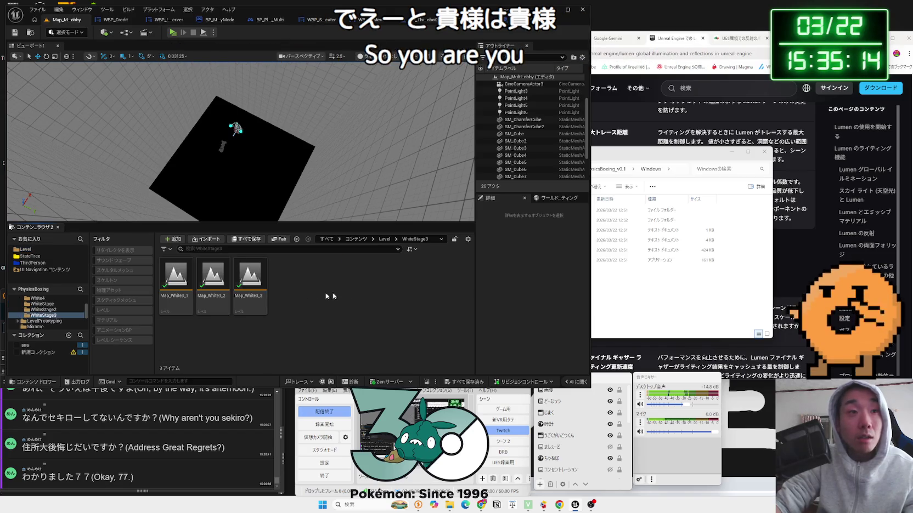
double_click(187, 285)
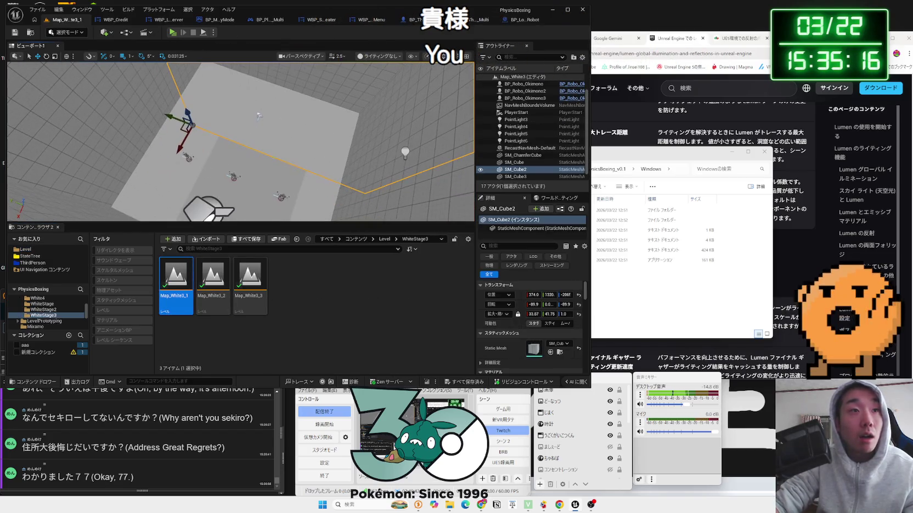
click(195, 178)
click(258, 157)
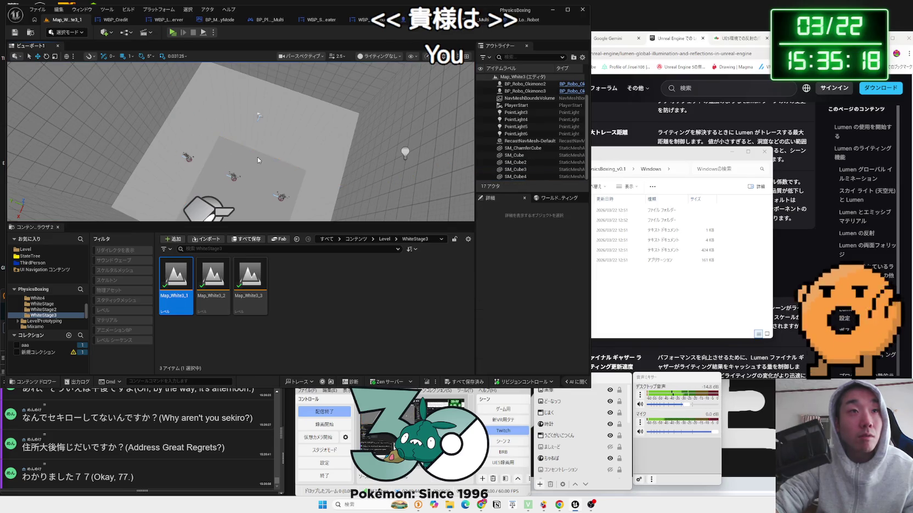
click(523, 148)
key(f)
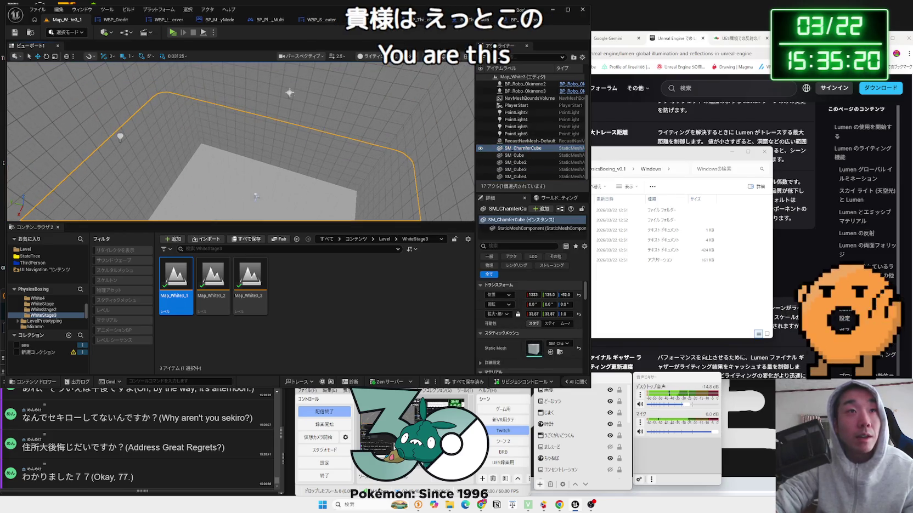
- Add PointLight3–6 to the floor selection, copy them, and reopen Multi > Map_MultiLobby
ctrl+click(290, 93)
ctrl+click(256, 195)
key(f)
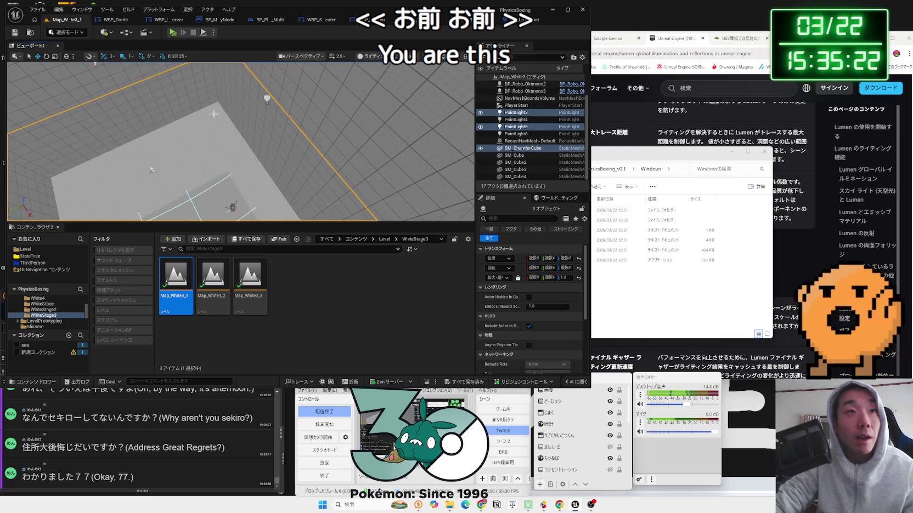
ctrl+click(267, 100)
key(f)
key(f)
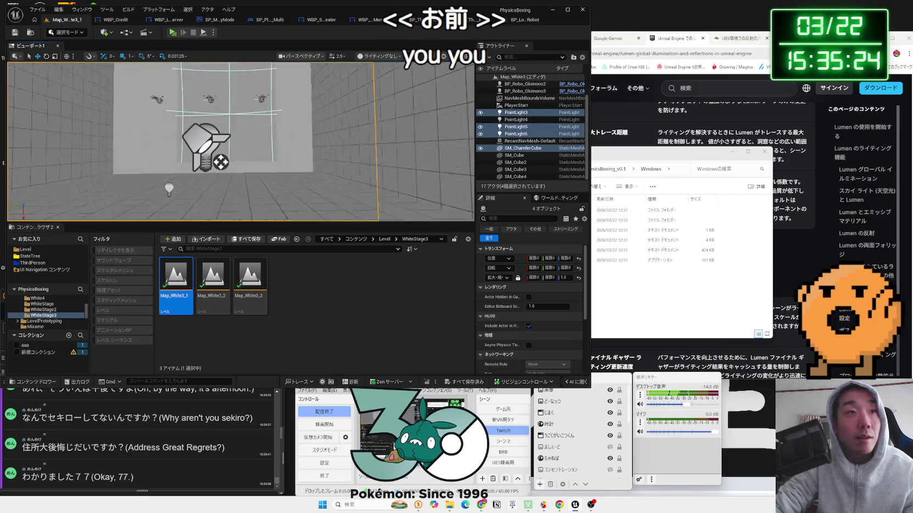
key(f)
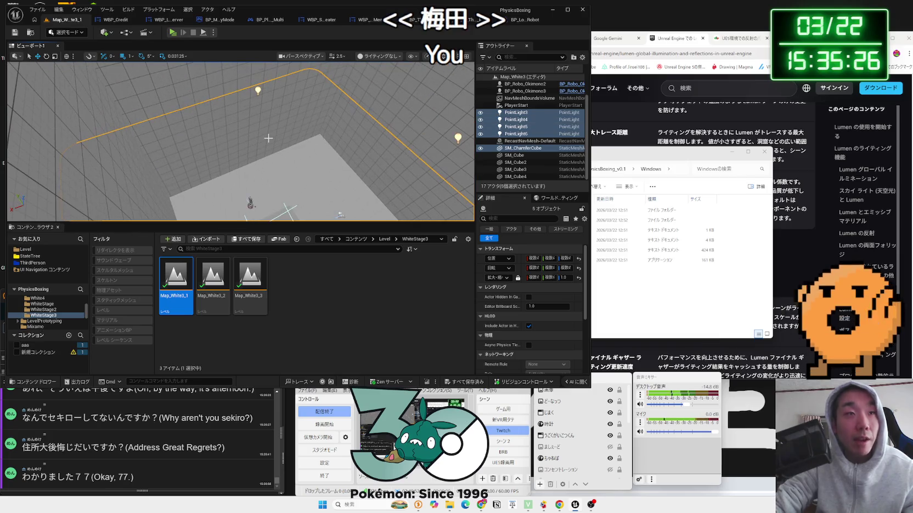
key(alt+Left)
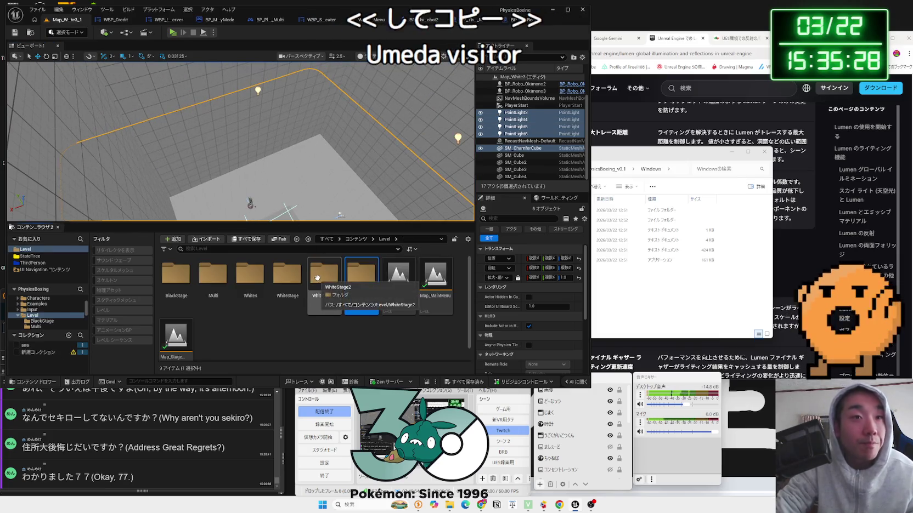
double_click(221, 286)
double_click(246, 290)
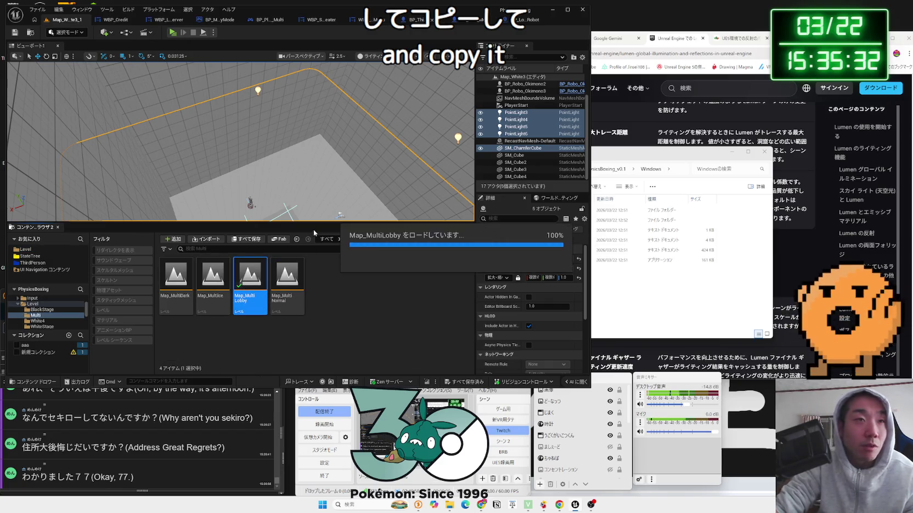
- Paste the copied point lights and chamfer cube floor, then frame the box in Lit view
drag(359, 143, 286, 175)
key(ctrl+v)
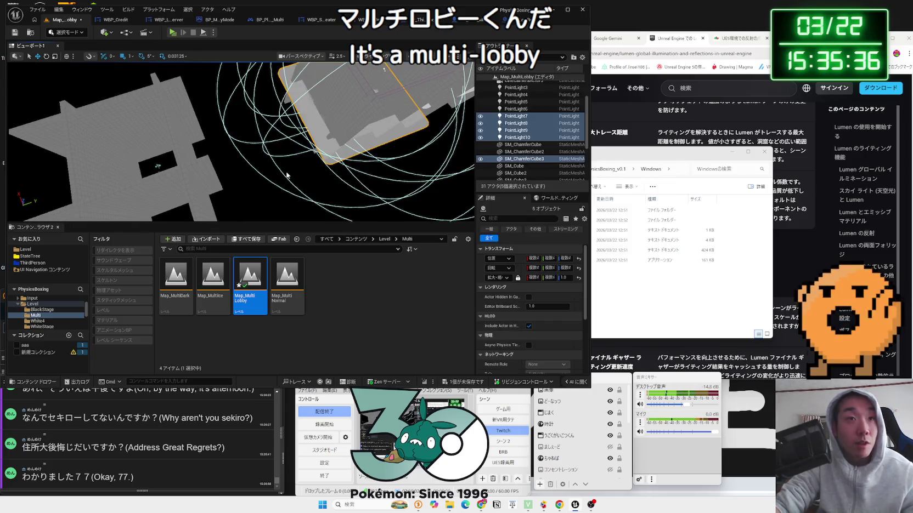
mouse_move(300, 121)
mouse_down()
mouse_move(326, 123)
mouse_move(332, 148)
mouse_up()
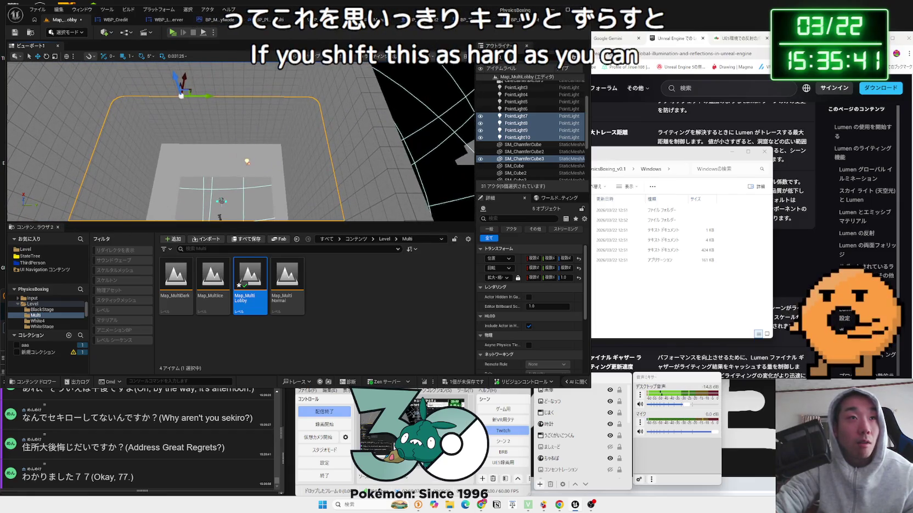
click(365, 56)
click(386, 84)
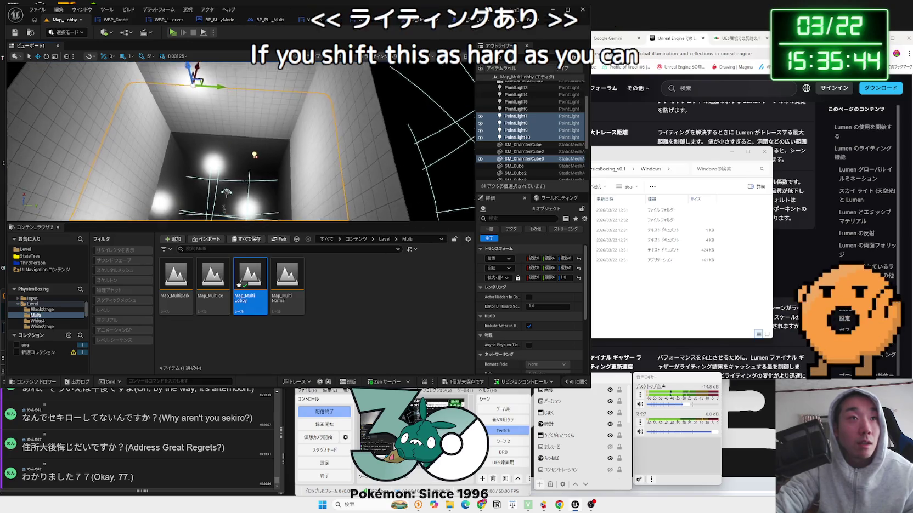
mouse_move(242, 142)
mouse_down()
mouse_move(285, 122)
mouse_move(259, 99)
mouse_move(283, 124)
mouse_up()
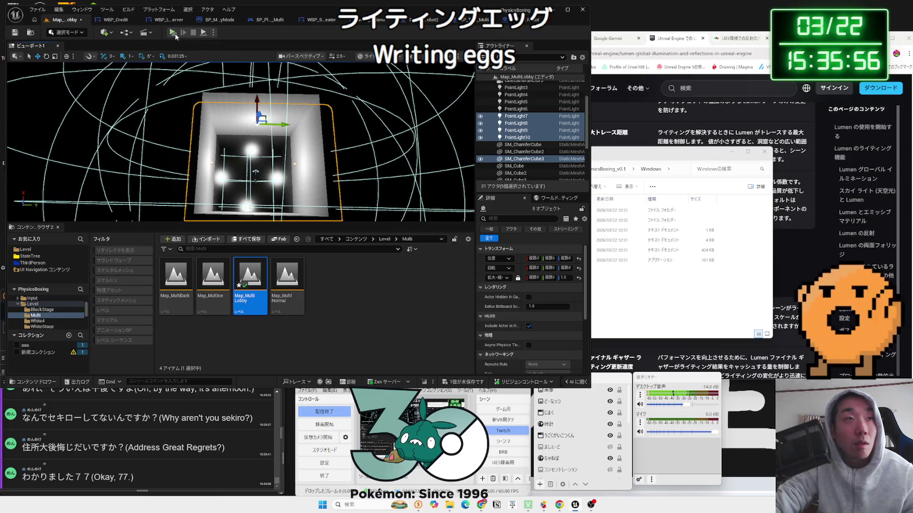
click(174, 33)
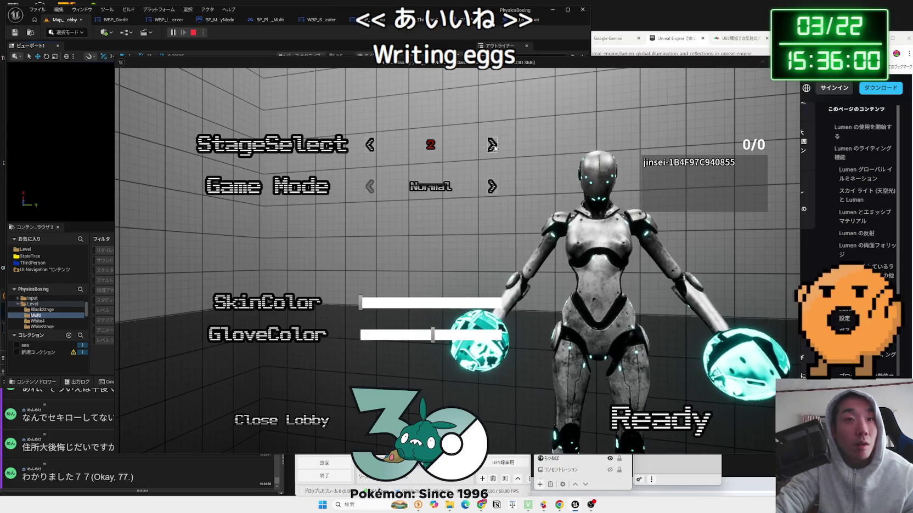
click(492, 146)
click(369, 146)
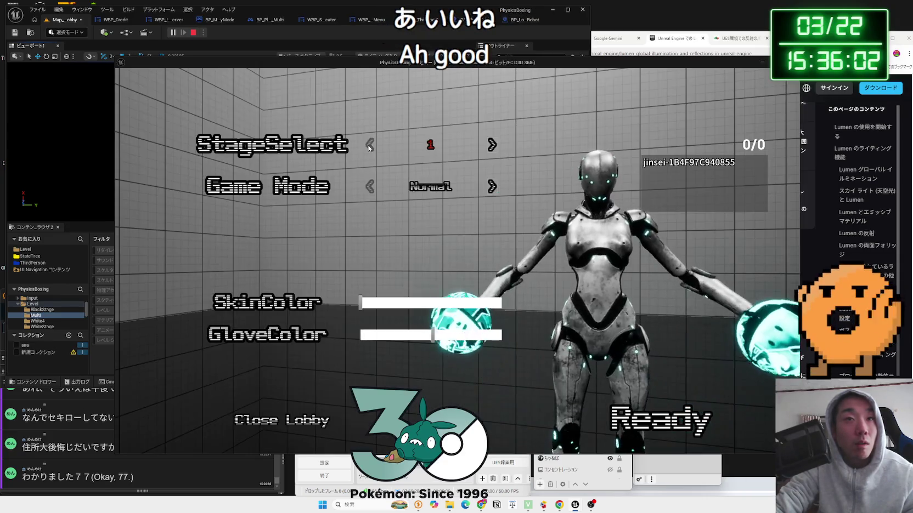
click(492, 145)
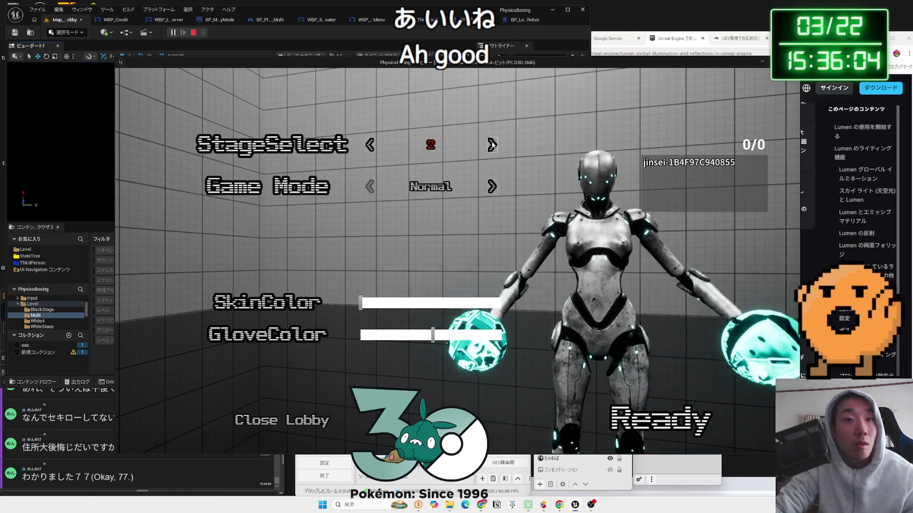
click(491, 144)
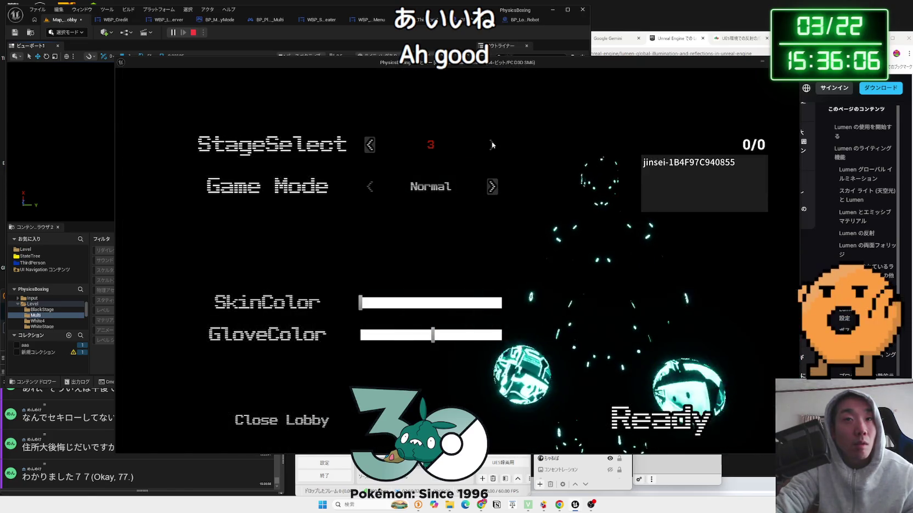
click(371, 145)
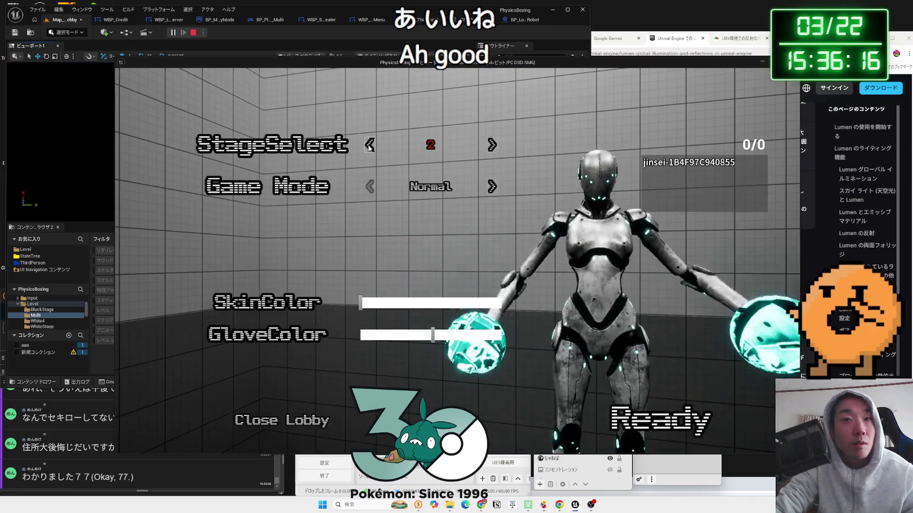
click(369, 145)
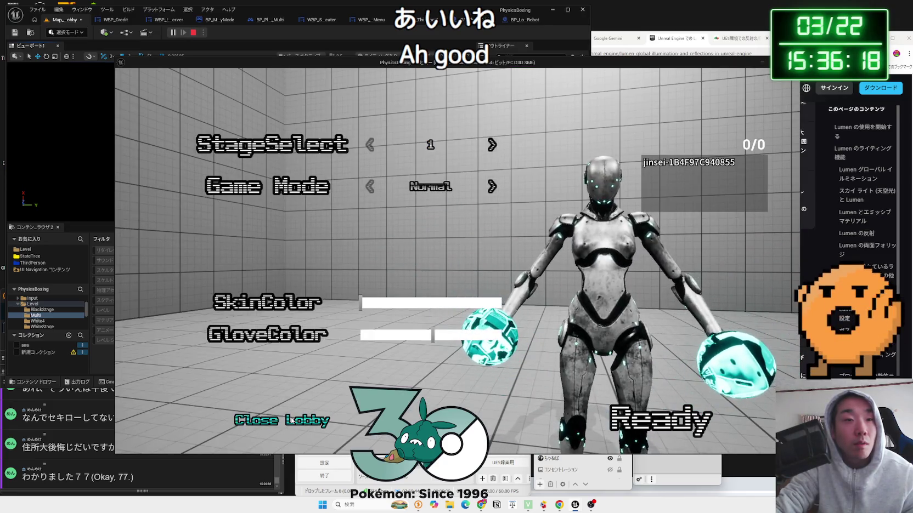
click(465, 303)
click(461, 335)
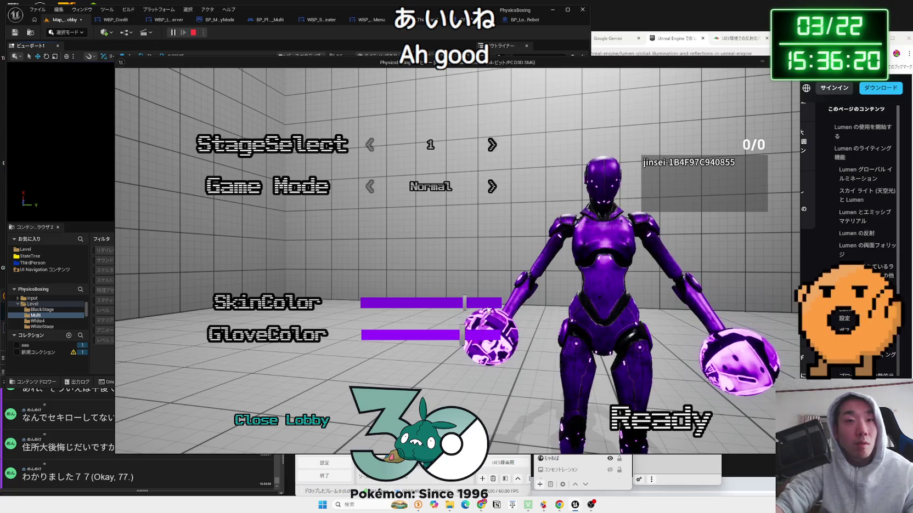
click(492, 145)
click(492, 146)
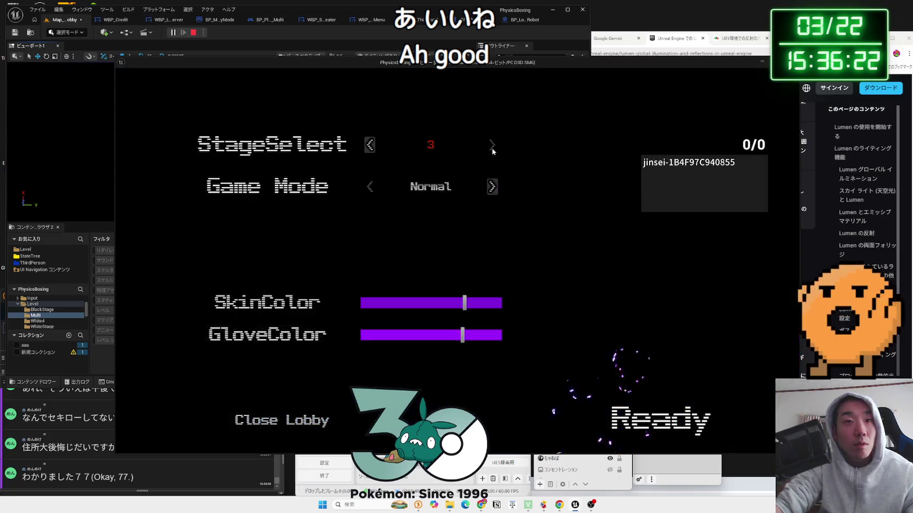
click(375, 150)
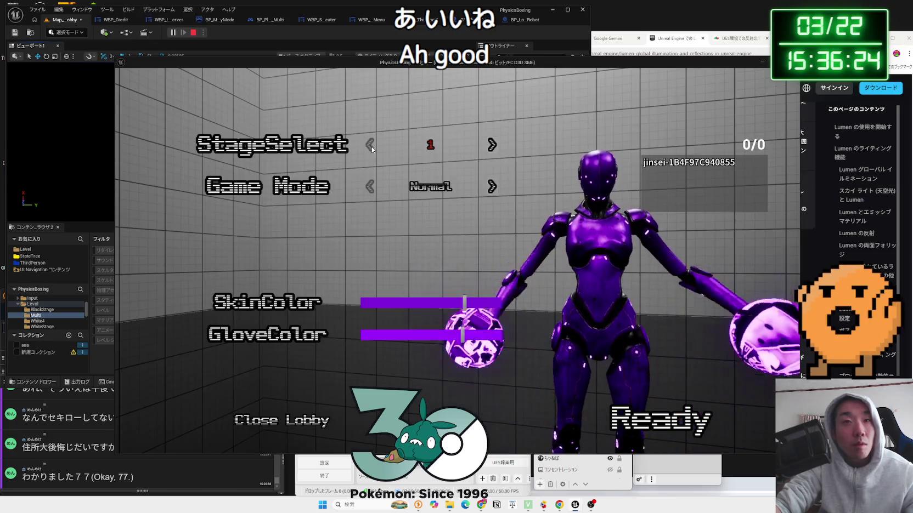
key(Escape)
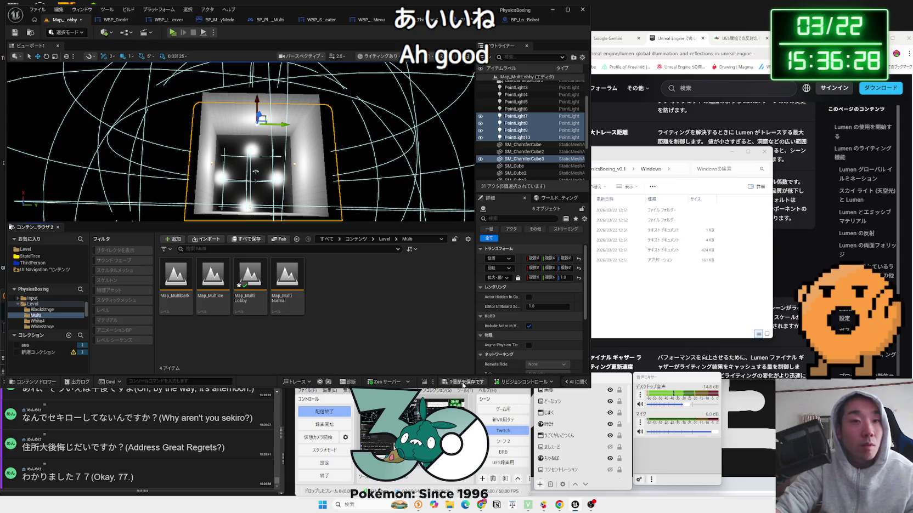
- Save all, open Map_MultiIce, and delete RectLight2, RectLight3 and the directional light
key(ctrl+s)
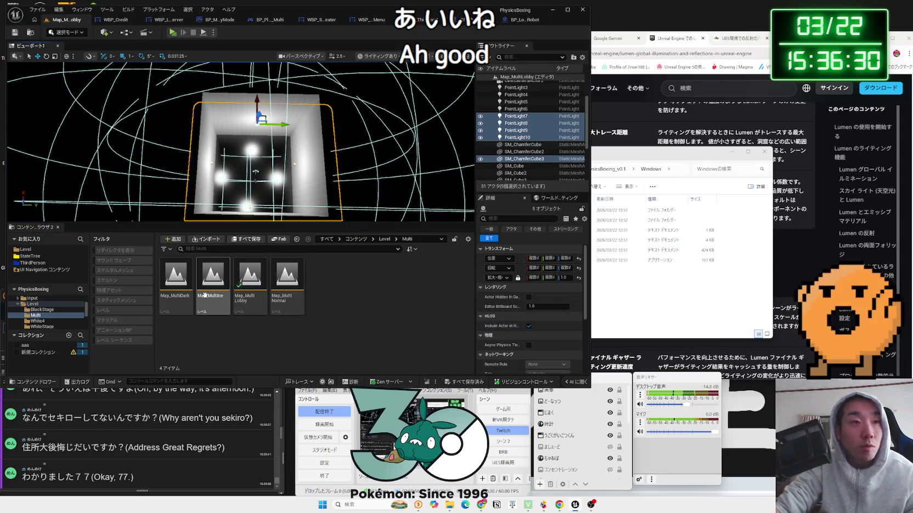
double_click(204, 295)
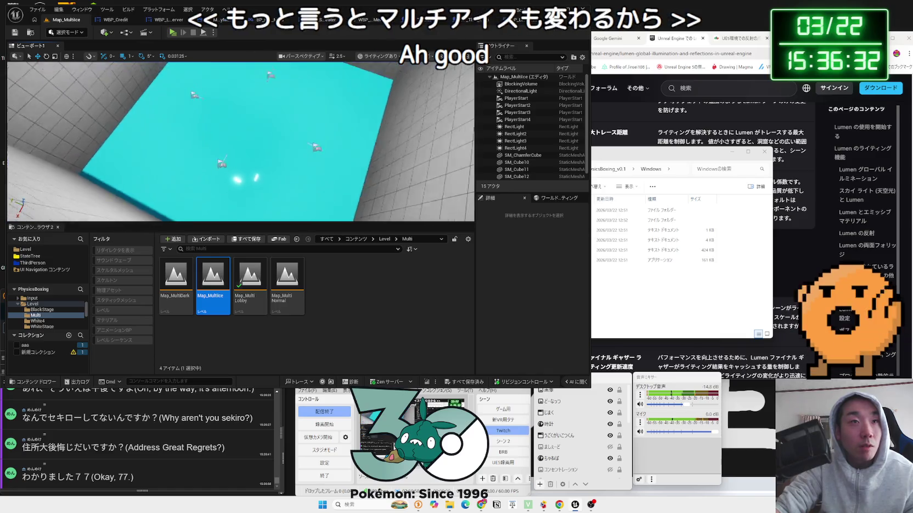
click(235, 149)
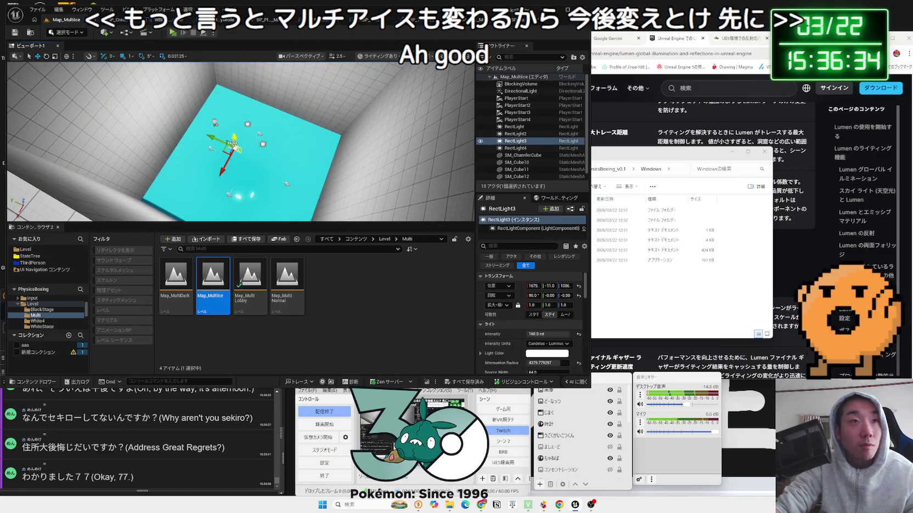
ctrl+click(215, 125)
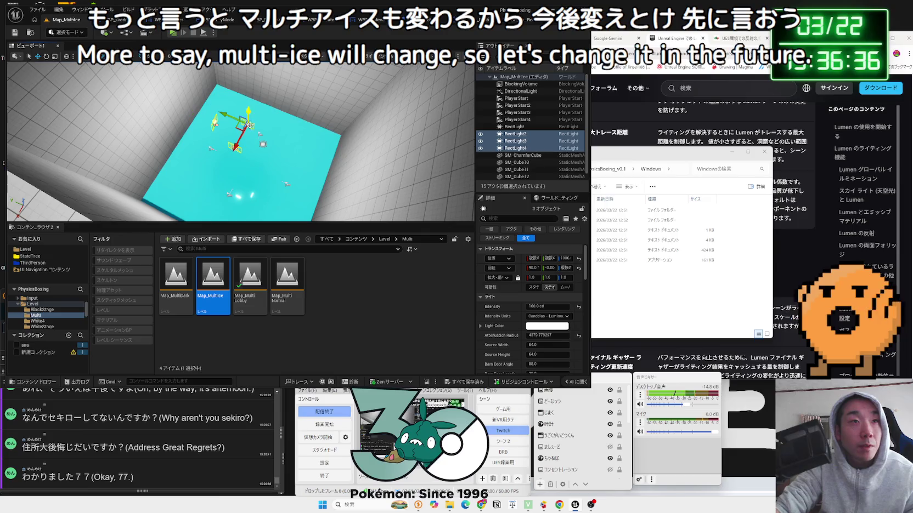
key(Delete)
drag(269, 142, 290, 144)
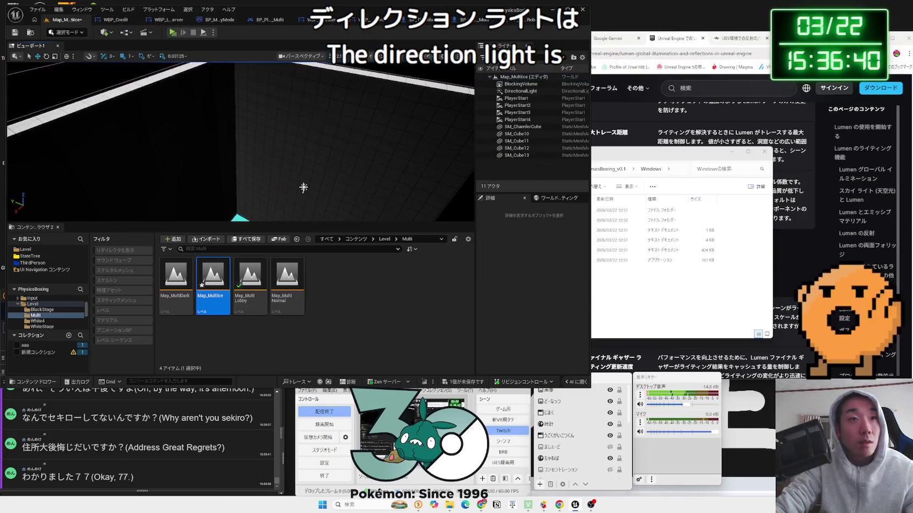
click(303, 188)
key(Delete)
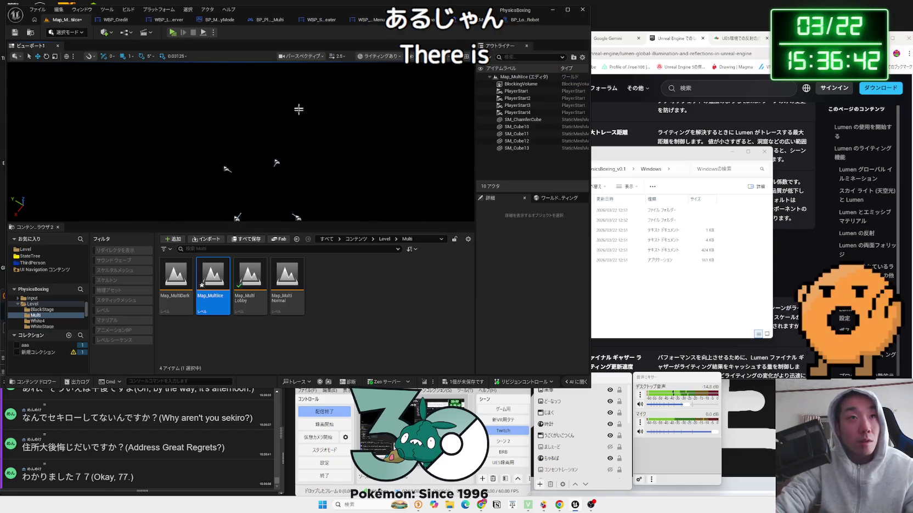
- Add the point lights and chamfer cube, checking the box in Unlit then Lit view
click(381, 53)
click(381, 92)
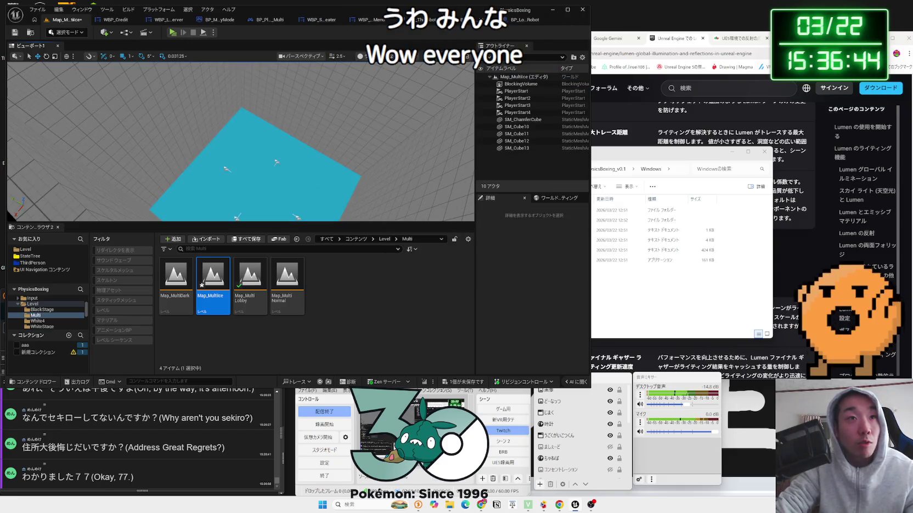
key(ctrl+z)
mouse_move(320, 178)
mouse_down()
mouse_move(379, 96)
mouse_move(373, 143)
mouse_move(351, 176)
mouse_move(319, 132)
mouse_move(297, 121)
mouse_up()
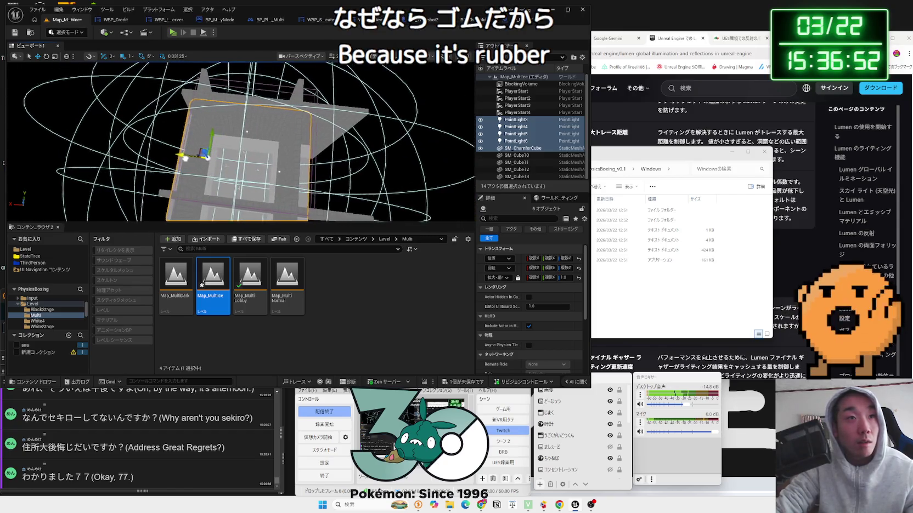
drag(187, 159, 187, 159)
drag(230, 185, 227, 180)
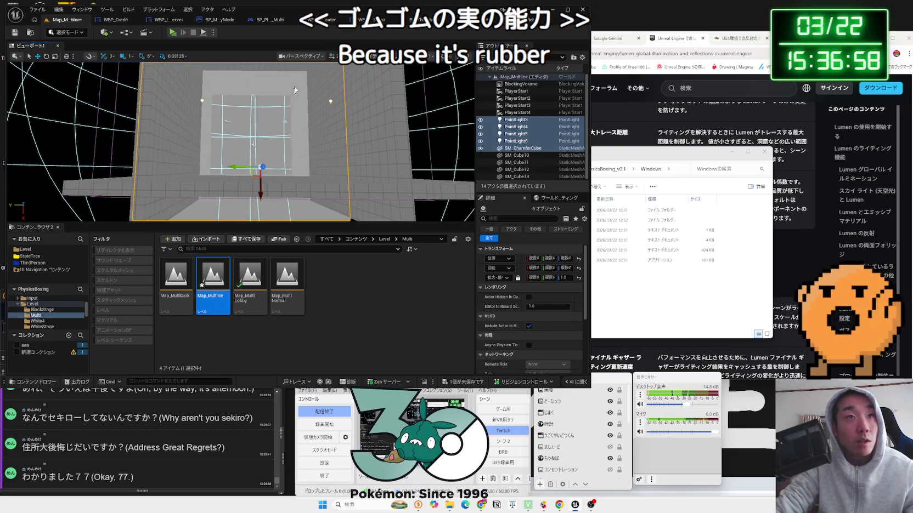
click(379, 56)
click(396, 82)
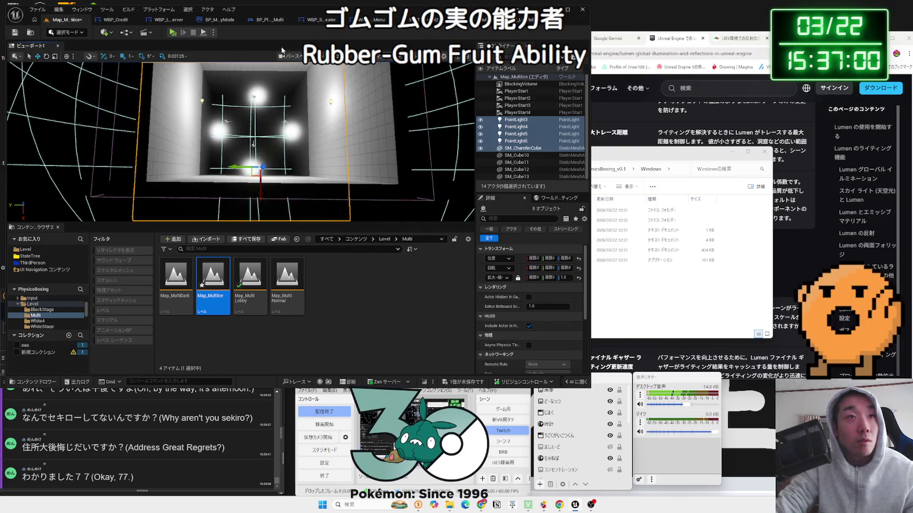
drag(257, 188, 258, 220)
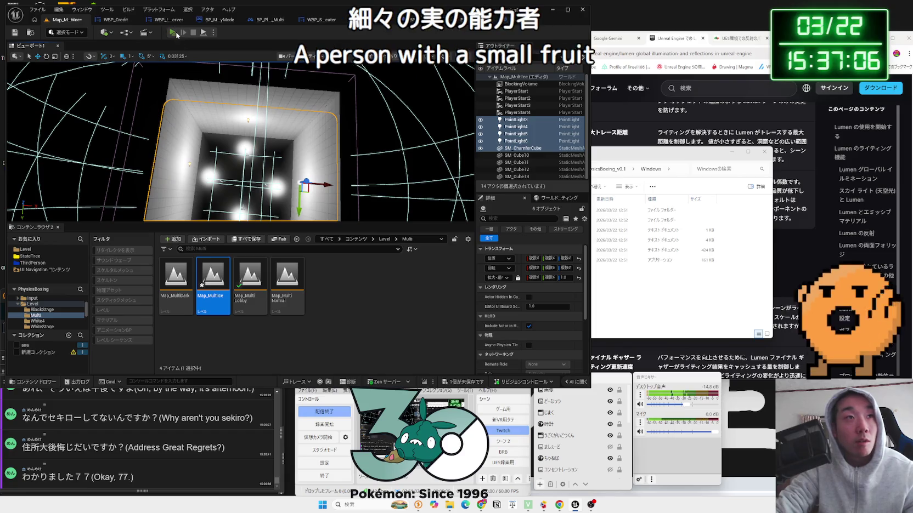
- Play-test Map_MultiIce, save it with Save Selected, and open Map_MultiNormal
click(176, 35)
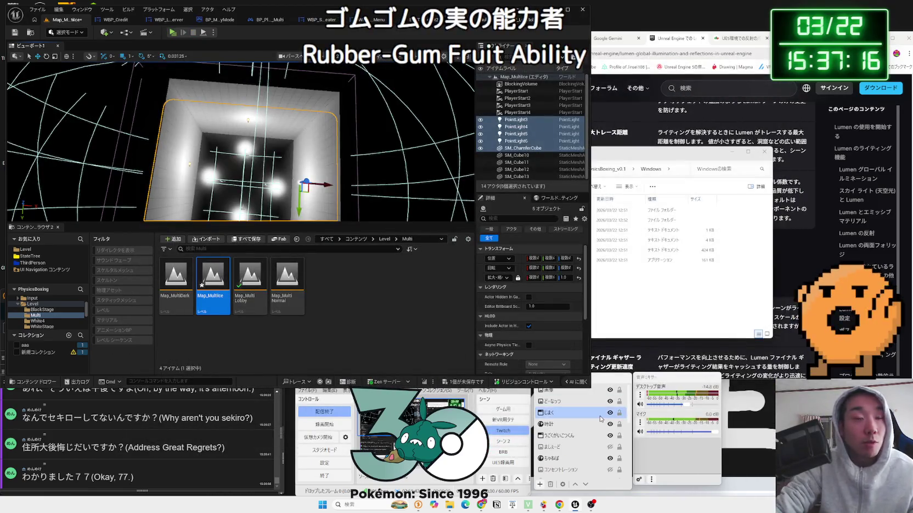
click(464, 379)
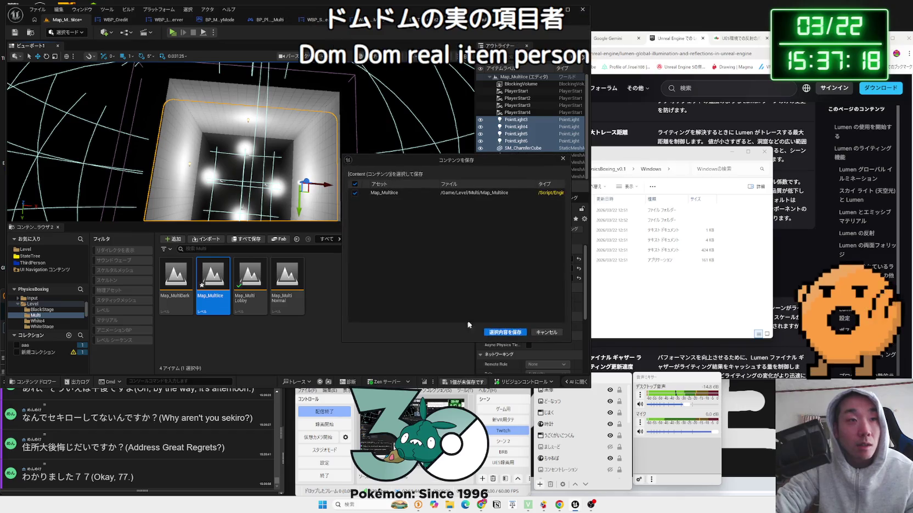
click(503, 332)
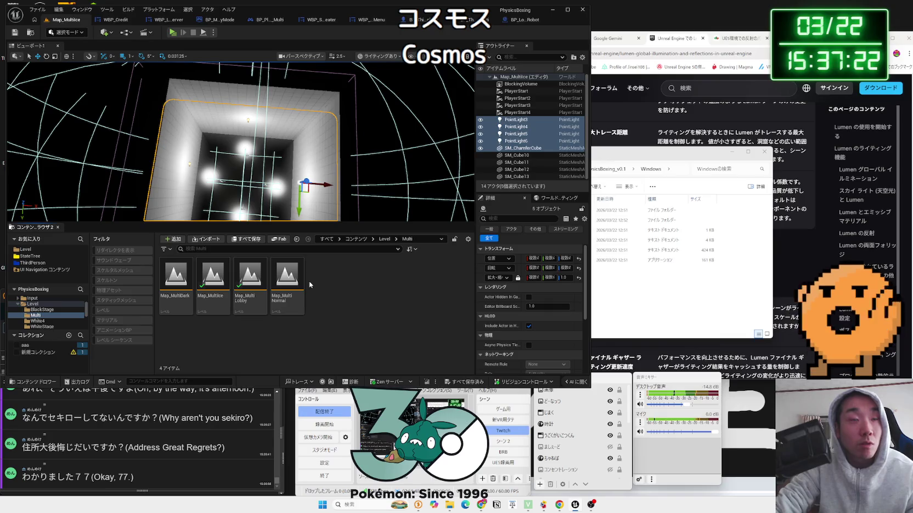
double_click(287, 277)
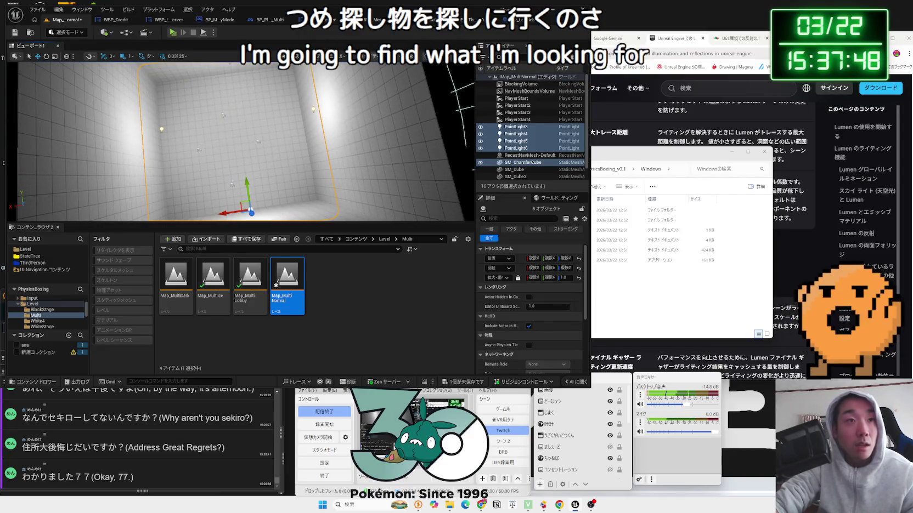
- Select SM_ChamferCube in Map_MultiNormal and run a brief Alt+P play test
click(232, 79)
key(alt+p)
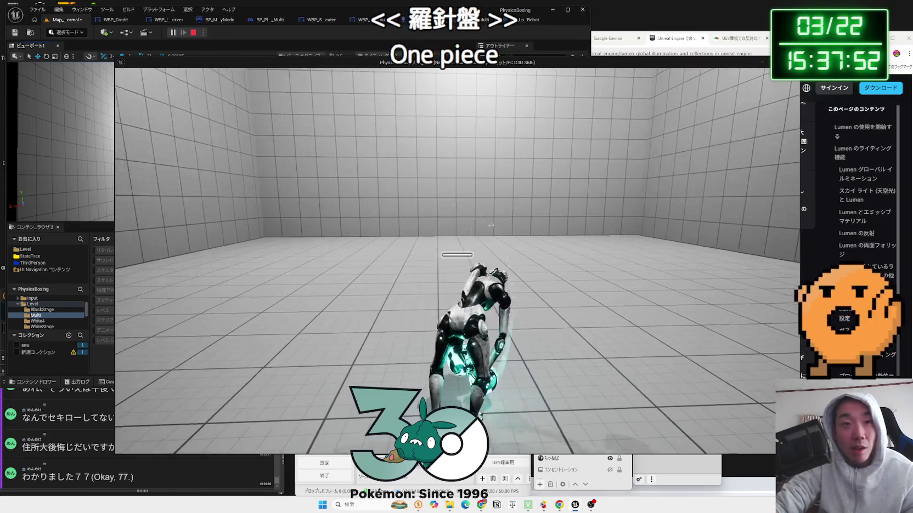
key(Escape)
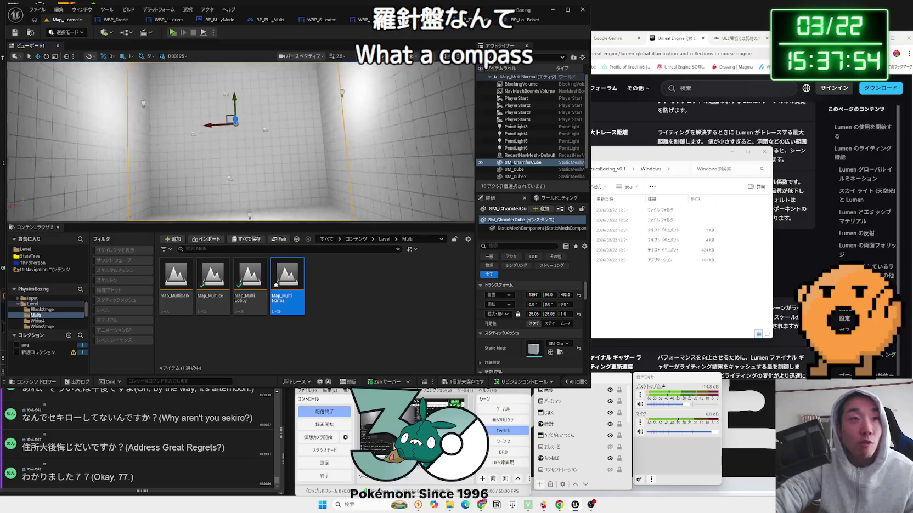
- From an overhead view, nudge PlayerStart3, PlayerStart2 and PlayerStart4 slightly along X
mouse_move(242, 143)
mouse_down()
mouse_move(253, 134)
mouse_move(247, 140)
mouse_up()
drag(240, 175, 240, 174)
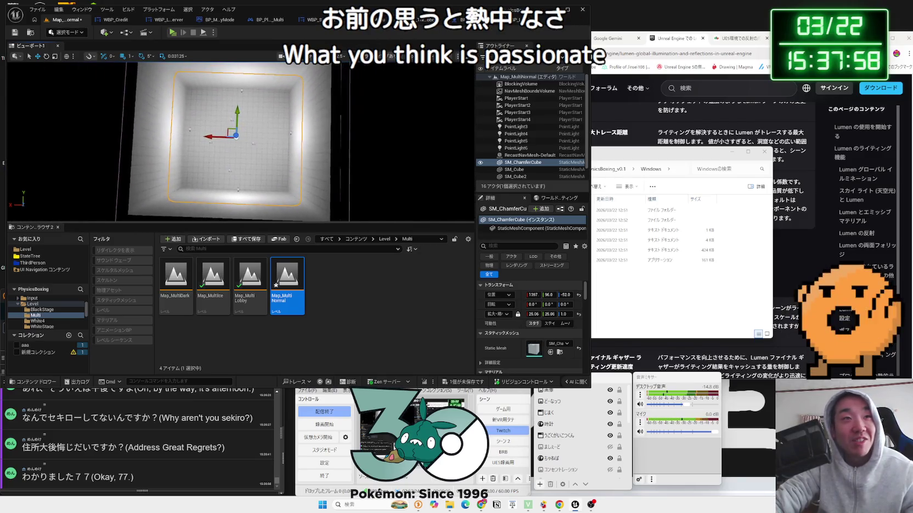
scroll(241, 172, up, 5)
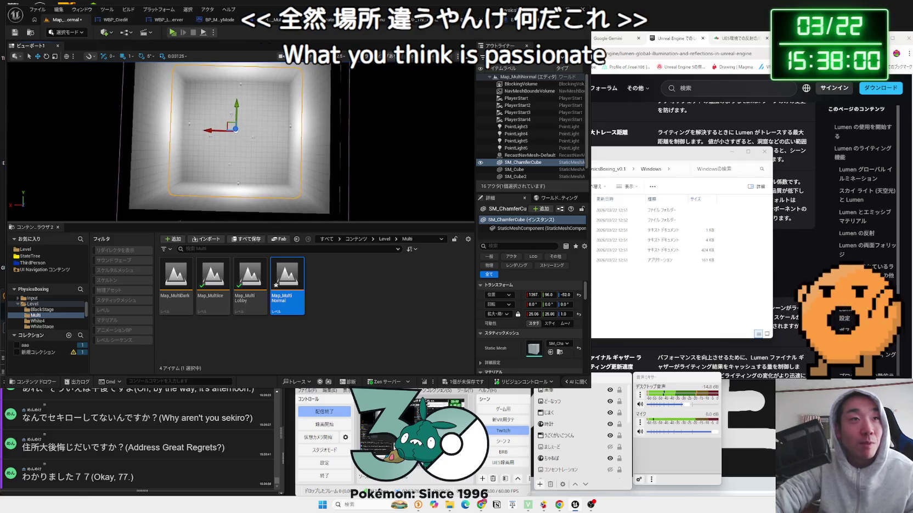
click(232, 174)
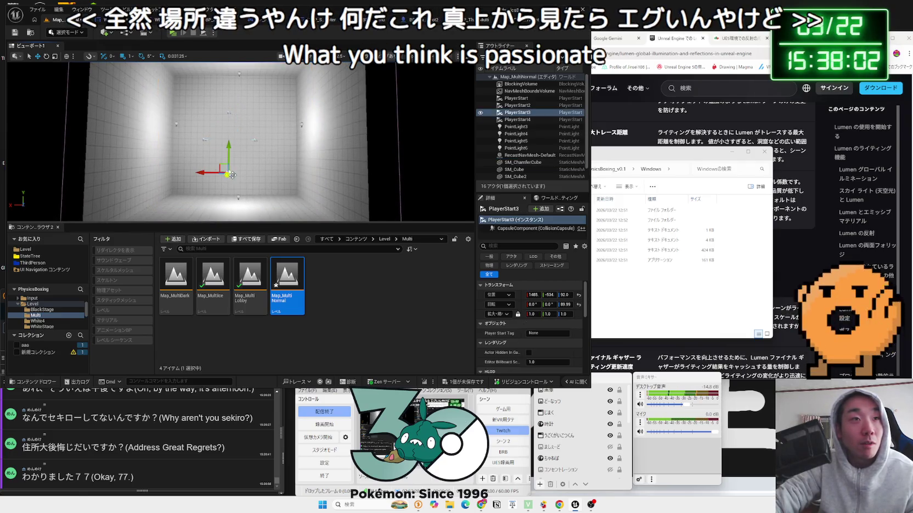
drag(220, 174, 222, 175)
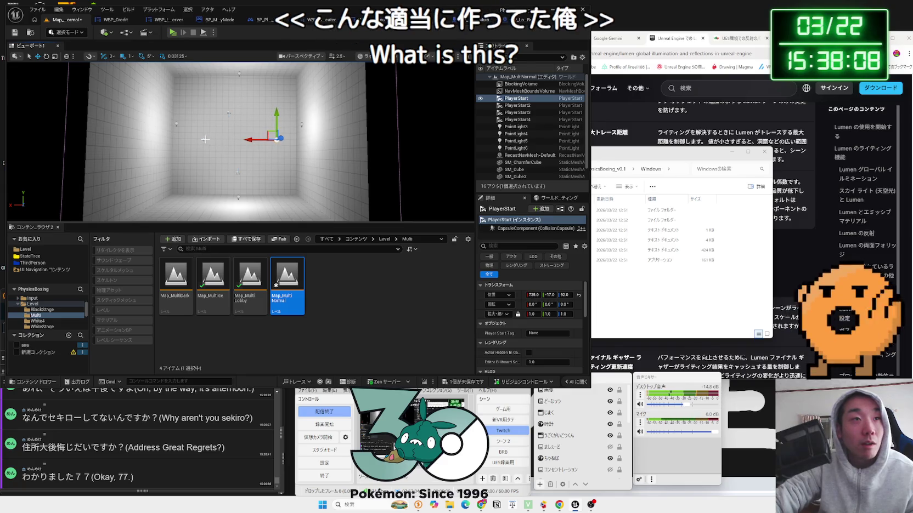
drag(179, 138, 176, 139)
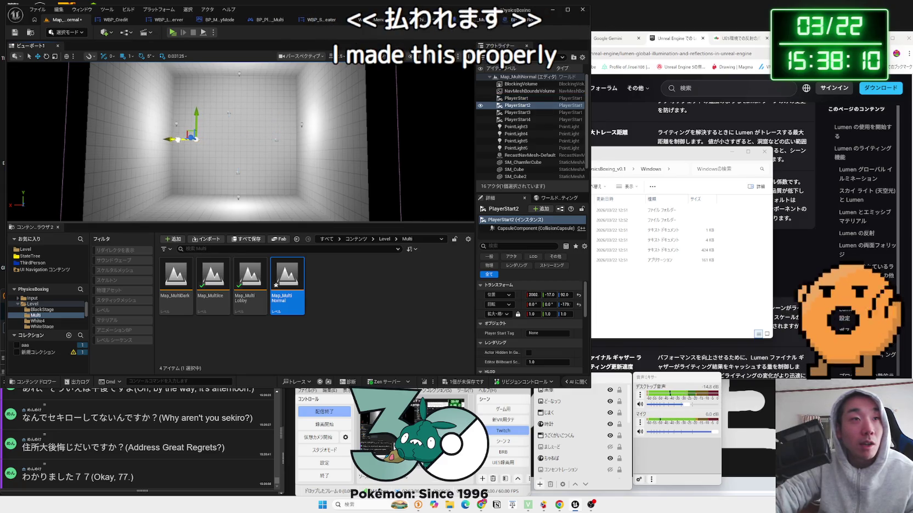
click(229, 101)
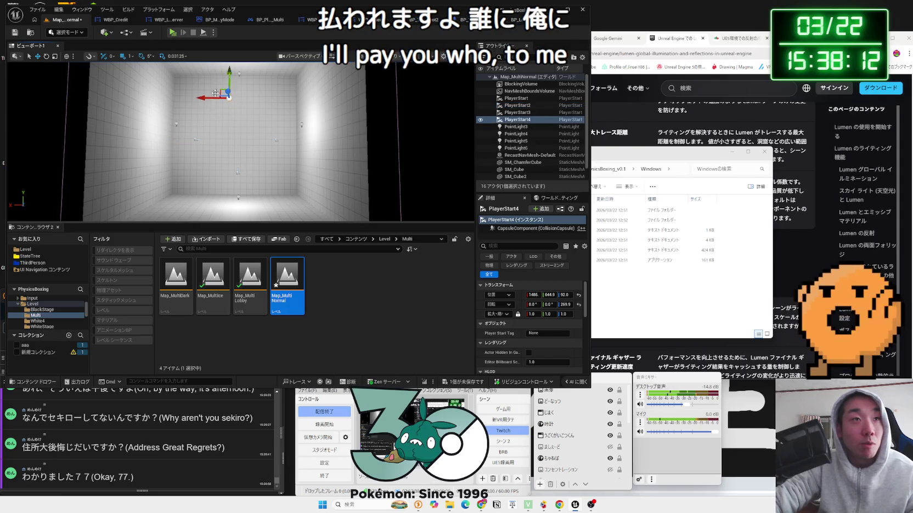
mouse_move(223, 99)
mouse_down()
mouse_move(242, 107)
mouse_move(204, 148)
mouse_move(220, 137)
mouse_move(255, 143)
mouse_move(223, 147)
mouse_move(271, 142)
mouse_move(225, 173)
mouse_up()
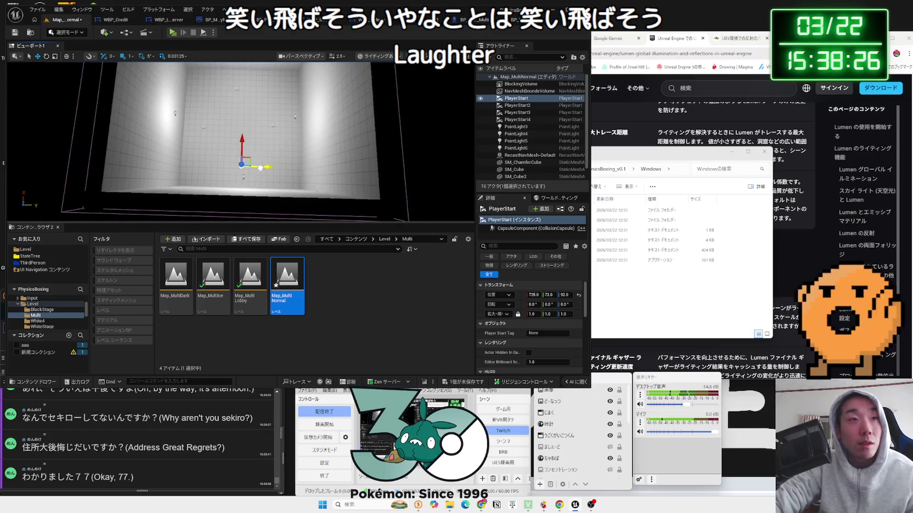
- Shift PlayerStart along Y, then orbit around the room to check the spawn points
mouse_move(260, 167)
mouse_down()
mouse_move(302, 212)
mouse_move(249, 181)
mouse_up()
click(237, 173)
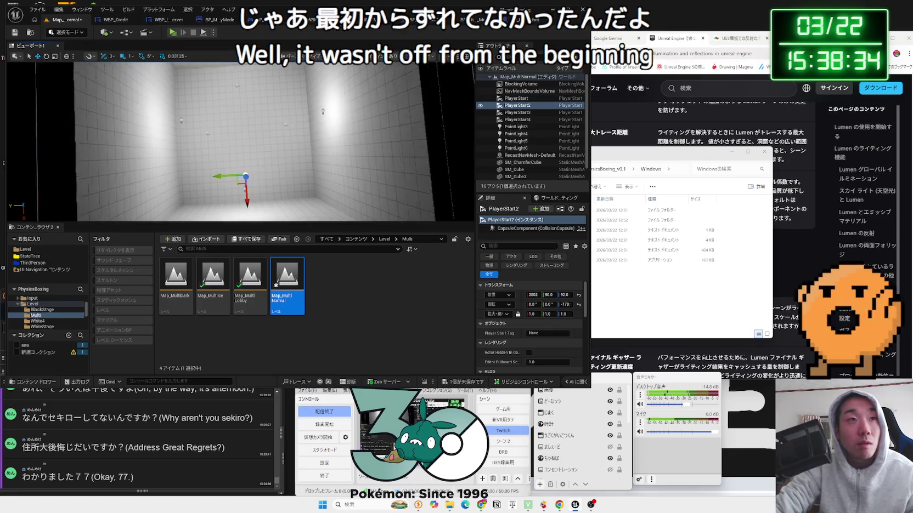
drag(237, 173, 225, 155)
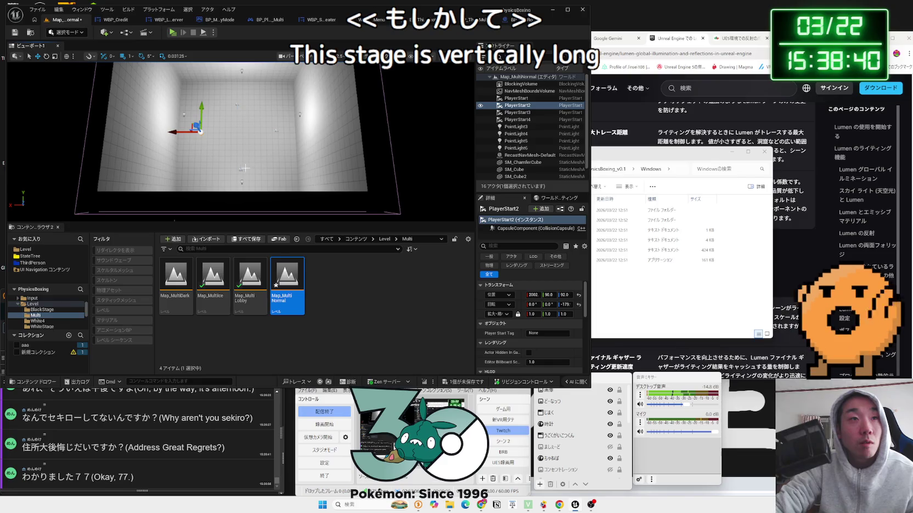
click(226, 170)
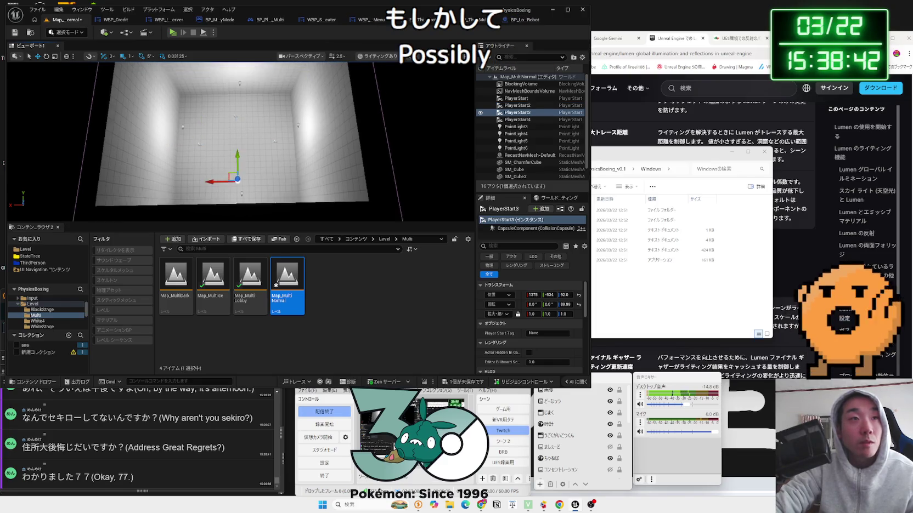
mouse_move(236, 154)
mouse_down()
mouse_move(225, 142)
mouse_move(231, 156)
mouse_move(236, 146)
mouse_up()
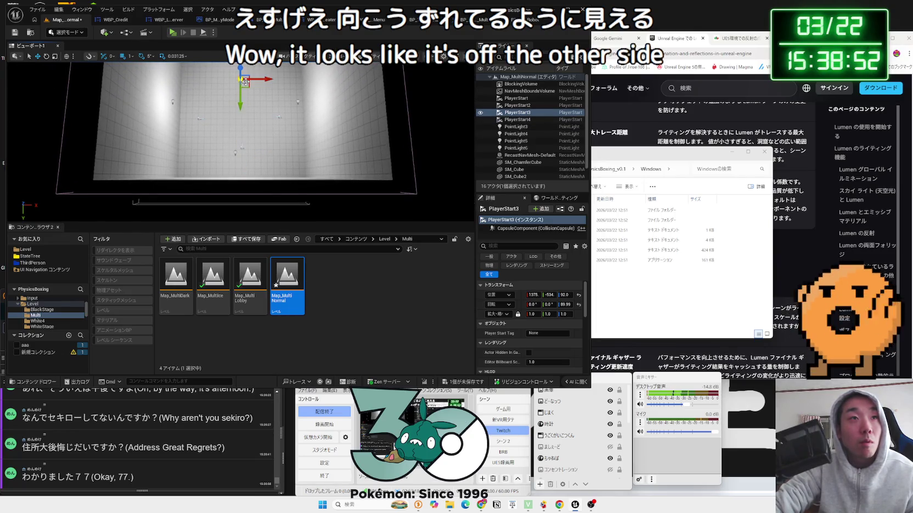
mouse_move(263, 79)
mouse_down()
mouse_move(247, 90)
mouse_move(276, 141)
mouse_up()
click(278, 147)
click(277, 119)
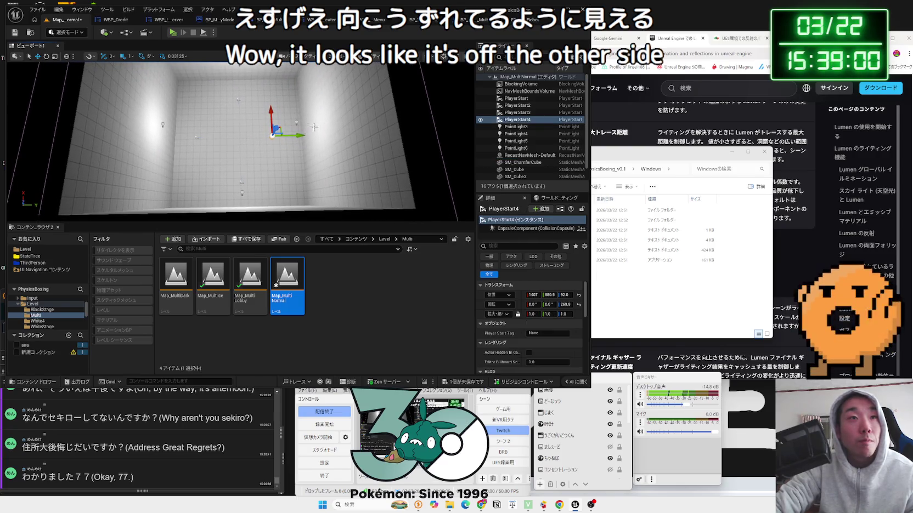
click(317, 162)
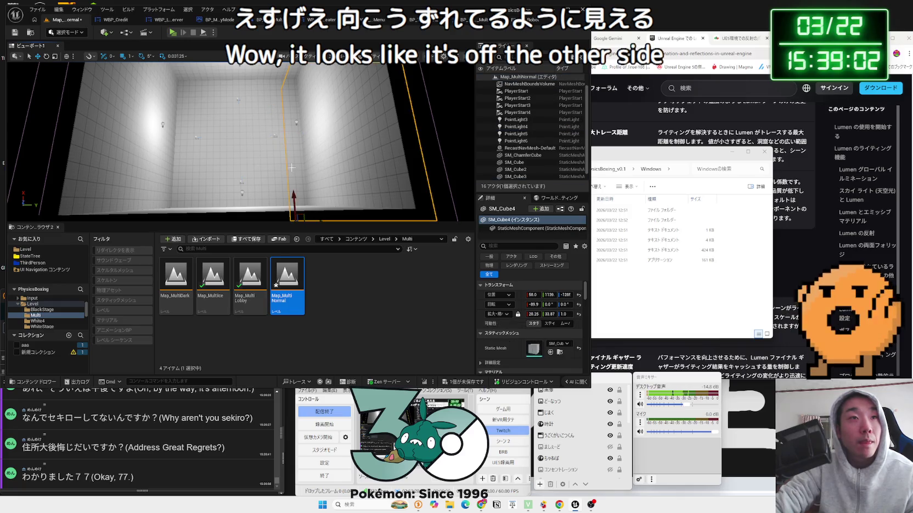
click(277, 132)
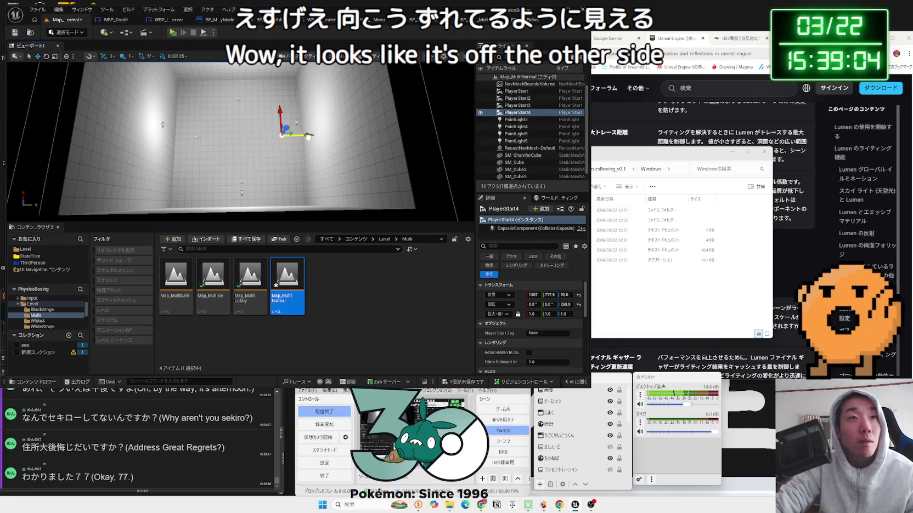
click(287, 171)
mouse_move(287, 170)
mouse_down()
mouse_move(264, 171)
mouse_move(264, 203)
mouse_move(271, 169)
mouse_up()
click(280, 131)
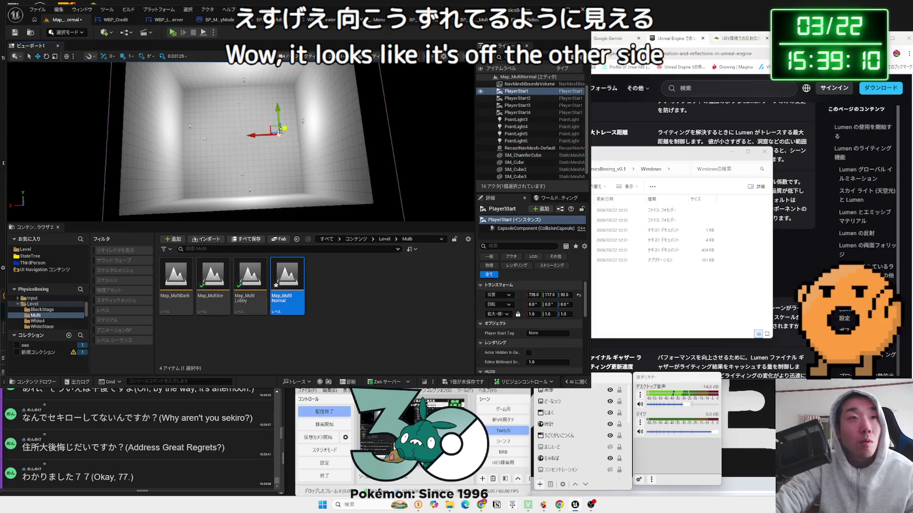
click(268, 132)
mouse_move(269, 132)
mouse_down()
mouse_move(247, 147)
mouse_move(239, 112)
mouse_move(239, 120)
mouse_up()
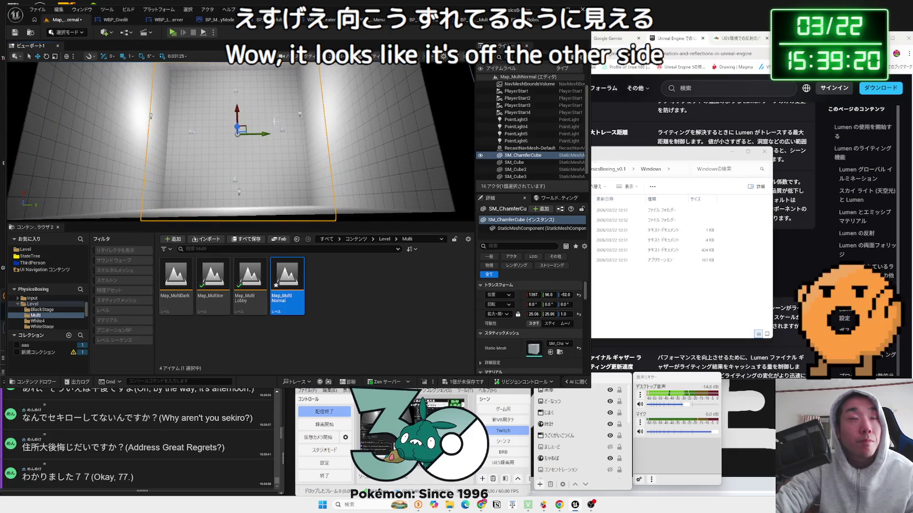
key(alt+p)
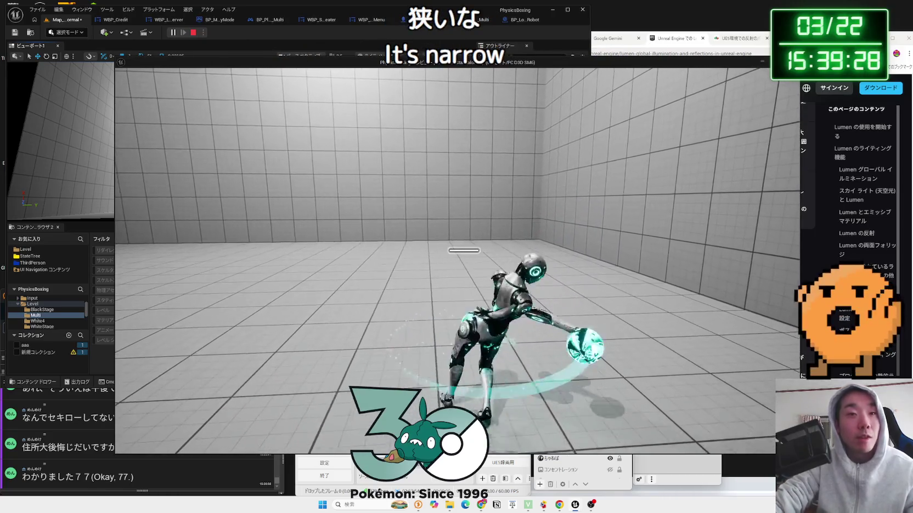
- Stop the Map_MultiNormal play test and clear the selection from an overhead view
key(Escape)
drag(288, 173, 357, 199)
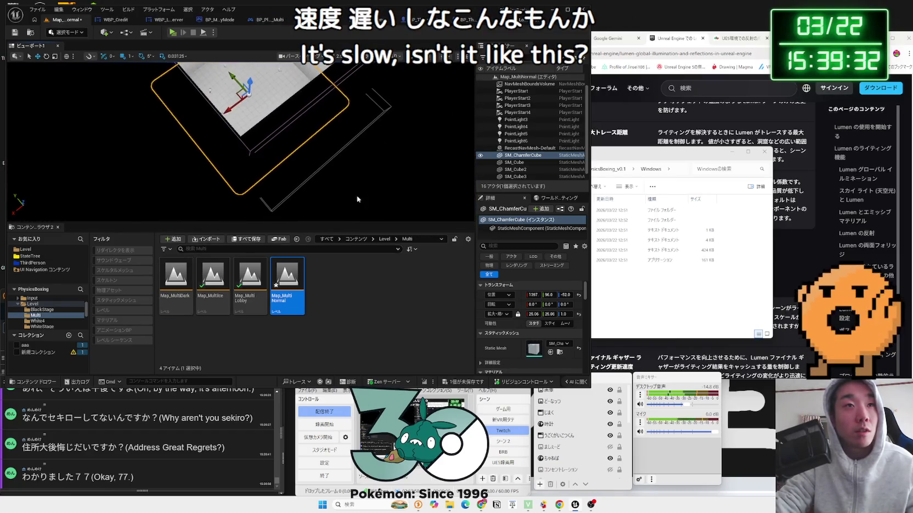
click(357, 199)
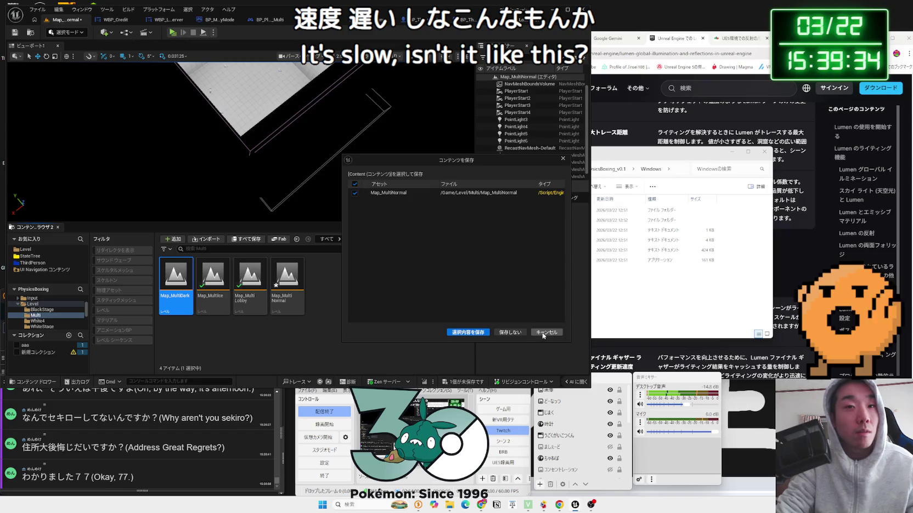
- Dismiss the save prompt and switch to Map_MultiIce, confirming the save
click(543, 333)
double_click(213, 277)
key(Return)
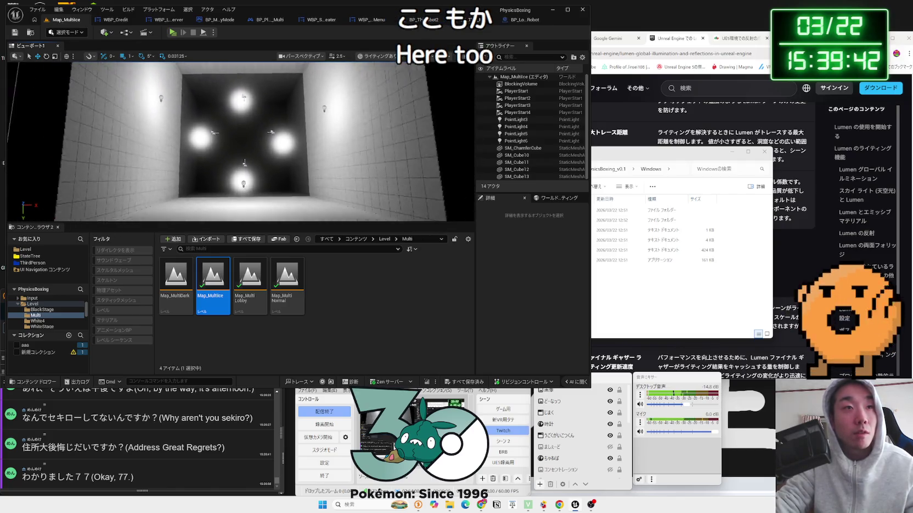
- Focus on the PlayerStarts in Outliner and nudge PlayerStart2 along X to 857
click(244, 158)
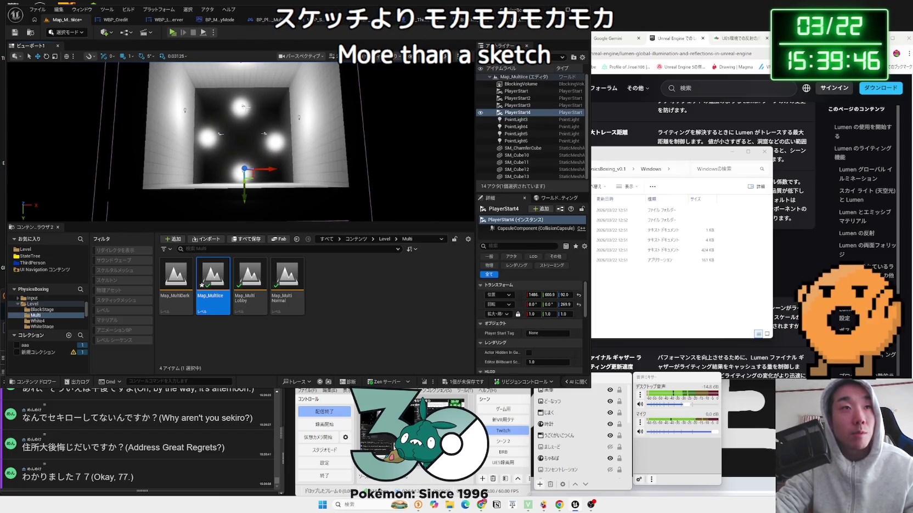
double_click(518, 105)
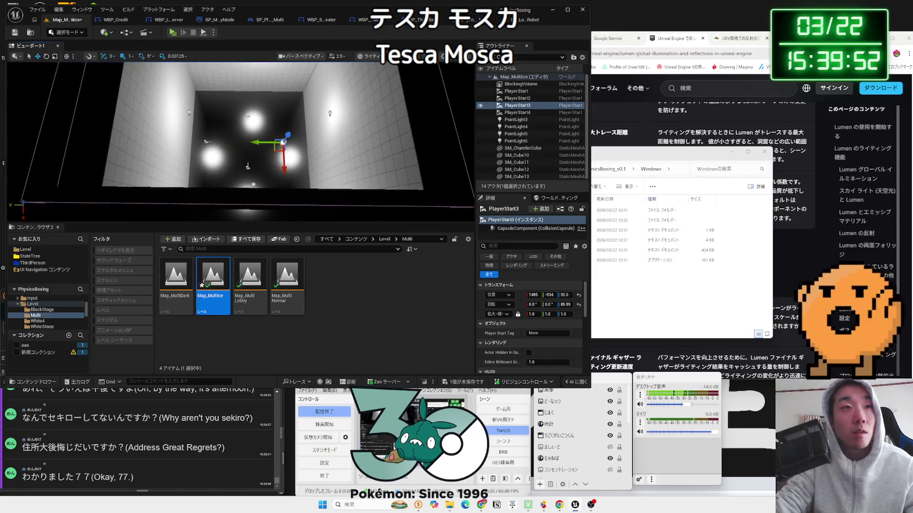
double_click(517, 98)
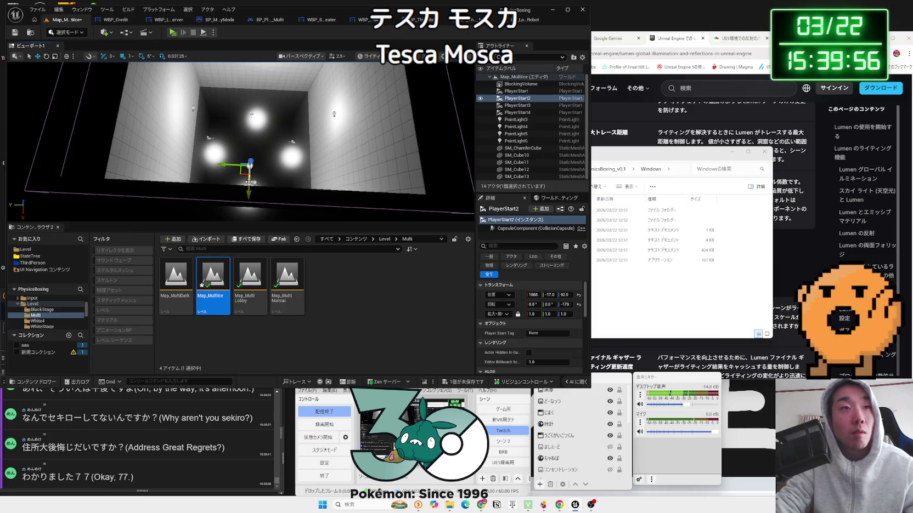
drag(249, 195, 249, 196)
key(f)
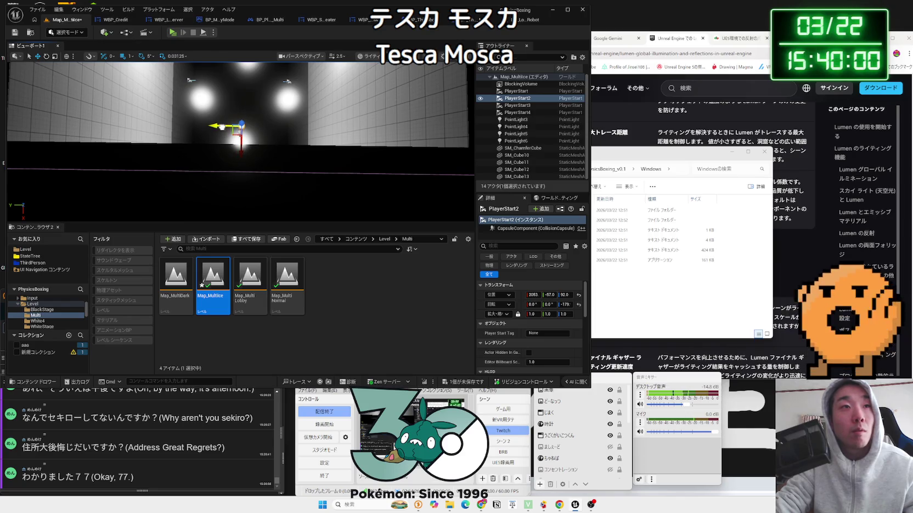
mouse_move(221, 128)
mouse_down()
mouse_move(242, 158)
mouse_move(282, 137)
mouse_up()
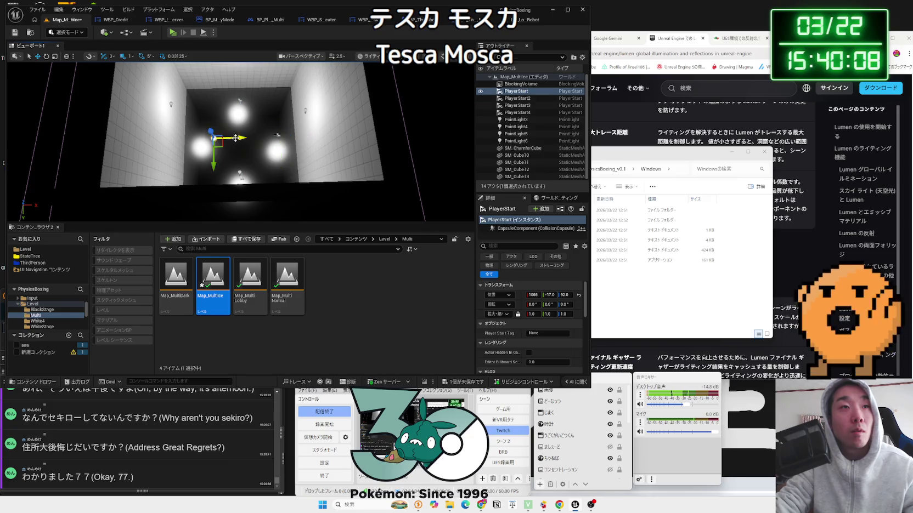
mouse_move(221, 140)
mouse_down()
mouse_move(233, 107)
mouse_move(233, 140)
mouse_move(250, 174)
mouse_up()
click(291, 173)
- Save Map_MultiIce with Ctrl+S and run a short play test, opening and closing the pause menu
key(f)
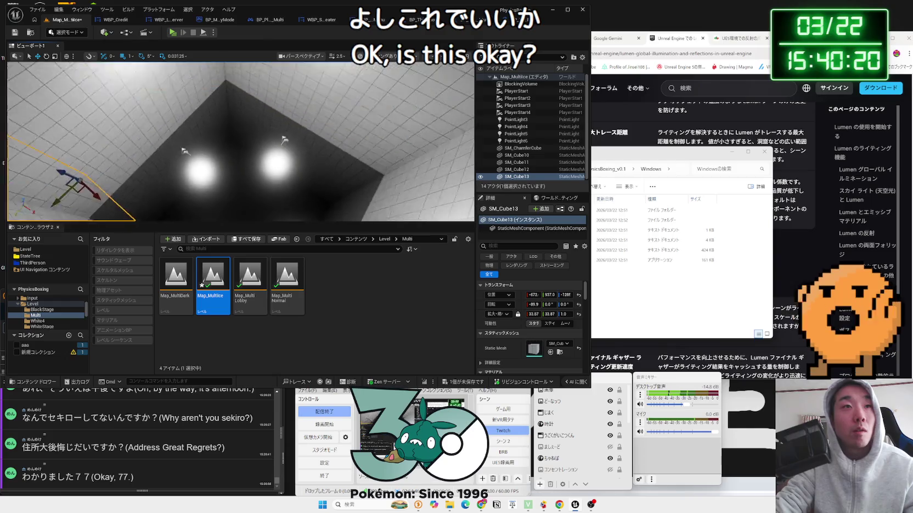
key(ctrl+s)
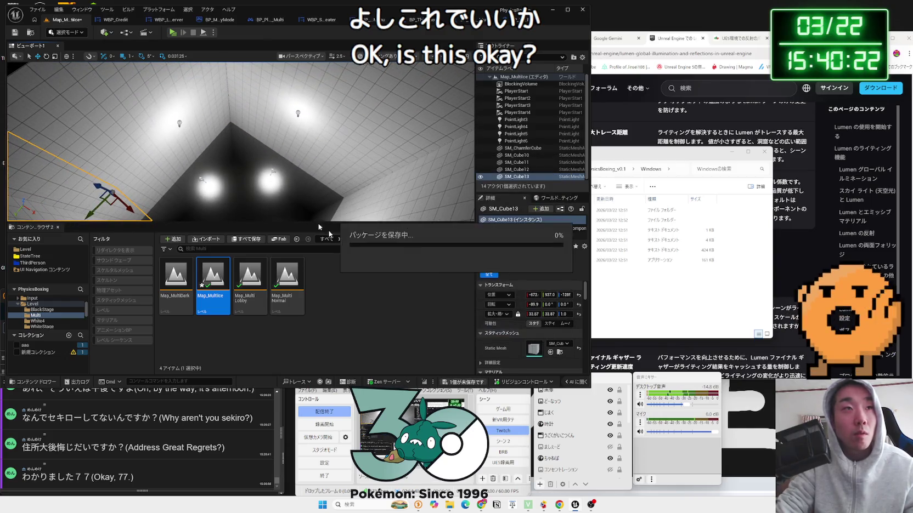
click(174, 33)
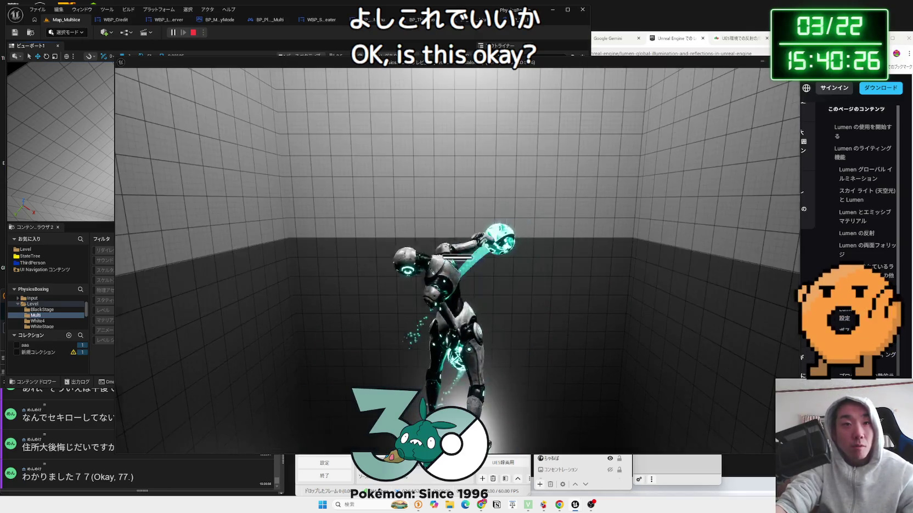
key(p)
key(Escape)
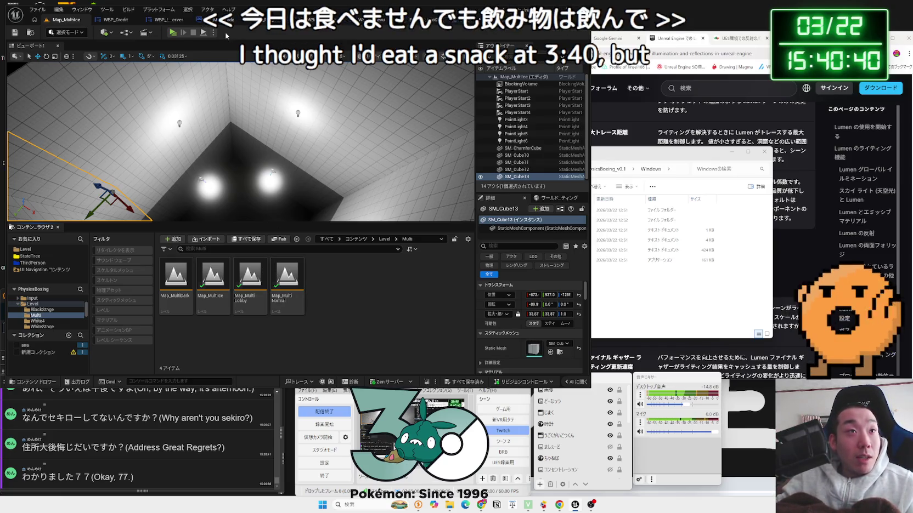
- Glance at the BP_Lobby_Robot Blueprint, return to Map_MultiIce, and go up to the Level folder
click(422, 19)
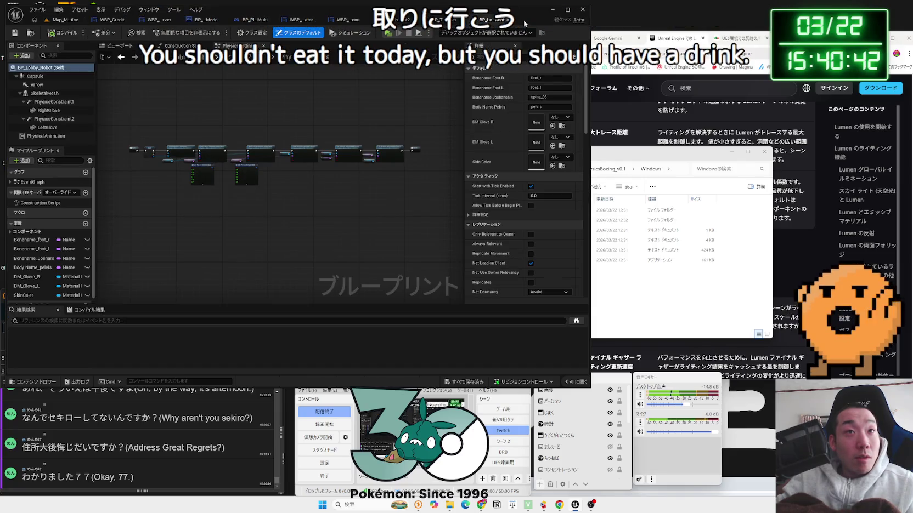
key(ctrl+Tab)
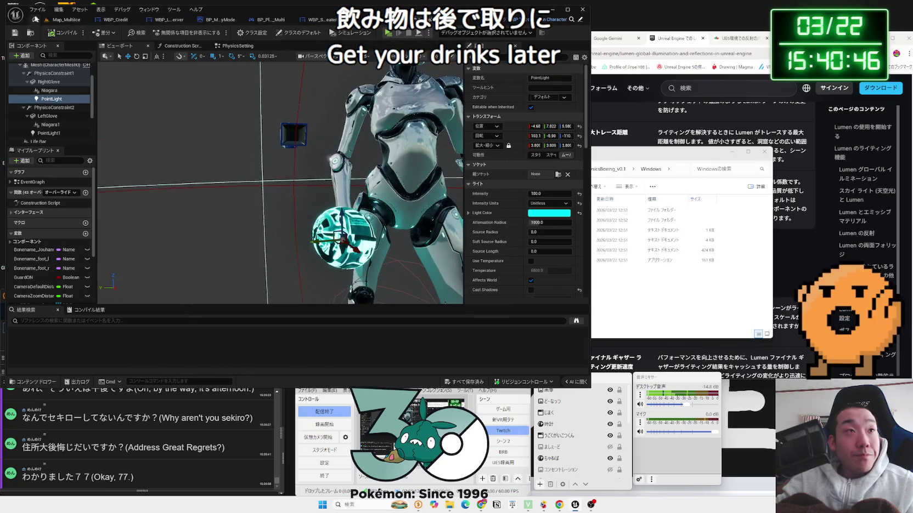
click(57, 21)
drag(269, 212, 269, 212)
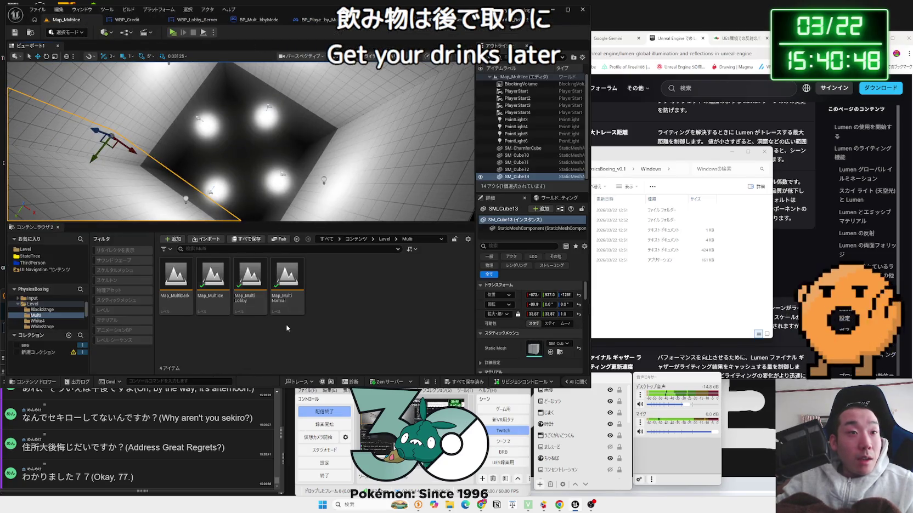
key(BackSpace)
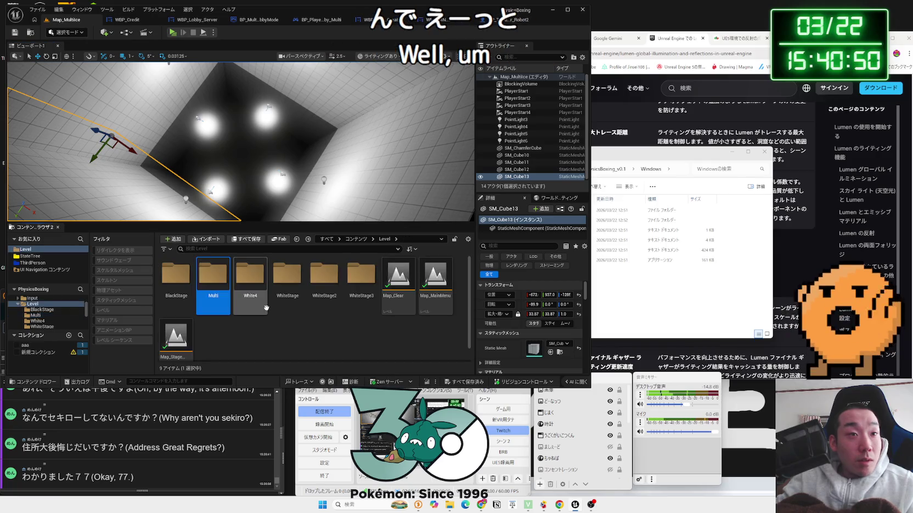
- Open Map_White4_4 from Level > White4 and select its BP_Portal_6 and SpotLight
double_click(191, 298)
key(BackSpace)
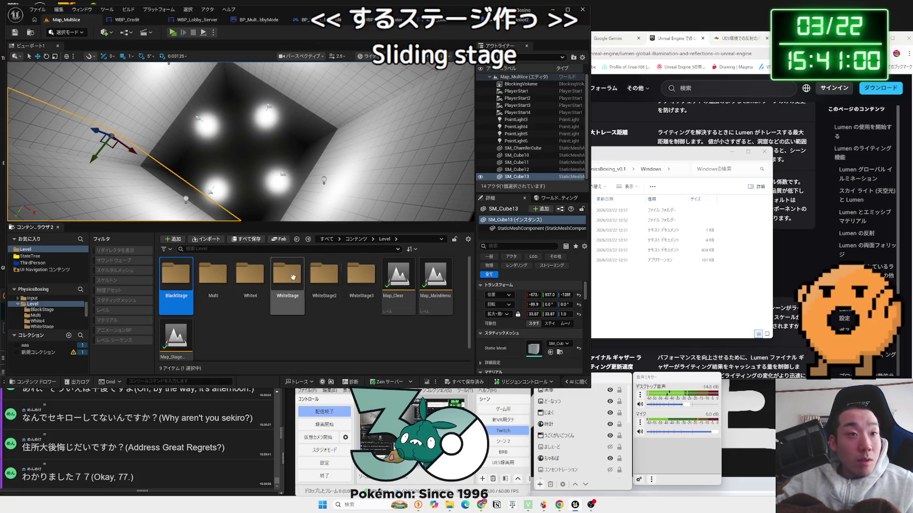
double_click(258, 279)
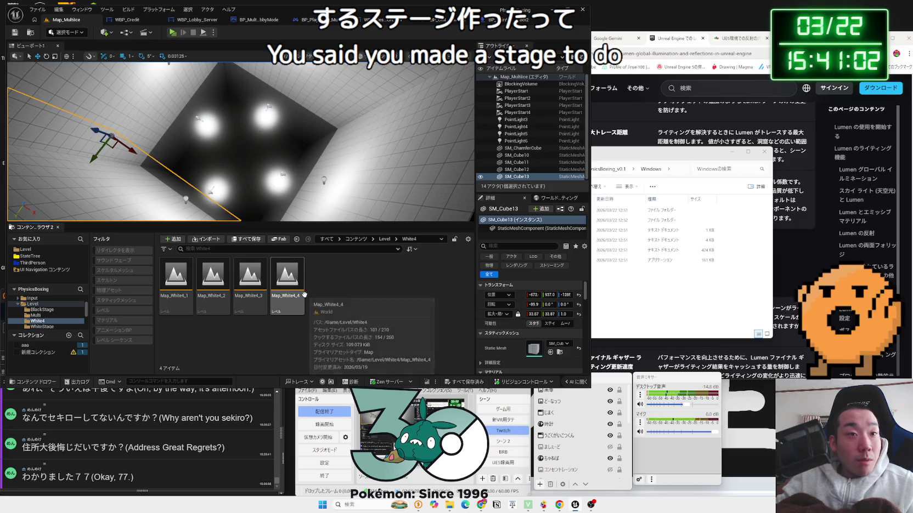
double_click(286, 279)
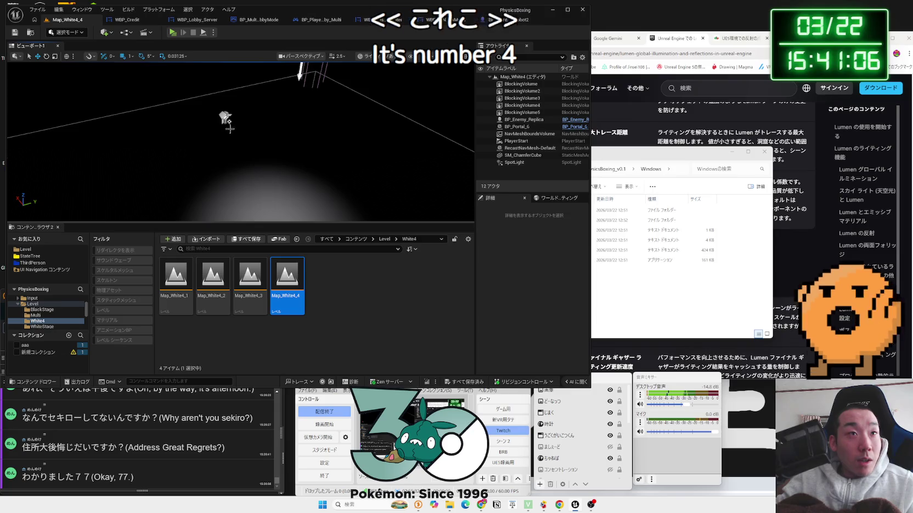
click(230, 129)
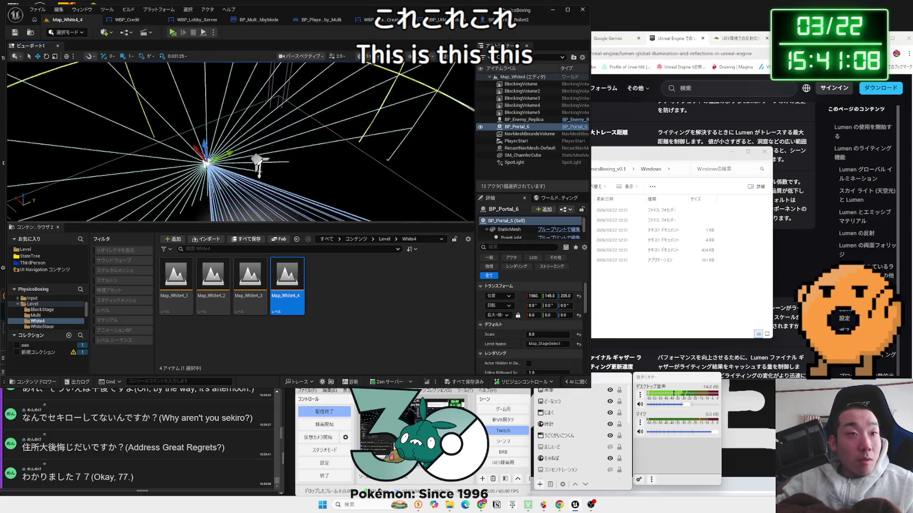
click(258, 163)
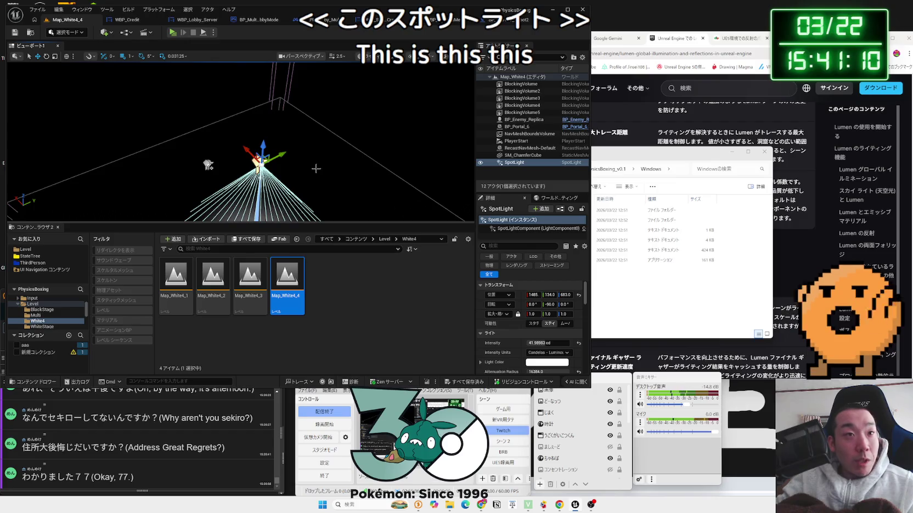
- Go back to the Level folder and open Map_MultiLobby from the Multi folder
click(316, 169)
click(296, 239)
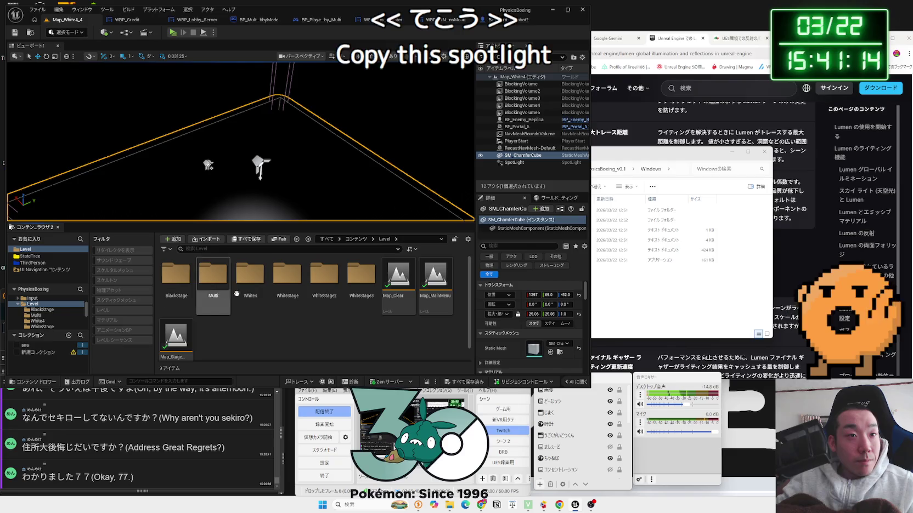
double_click(216, 281)
click(239, 299)
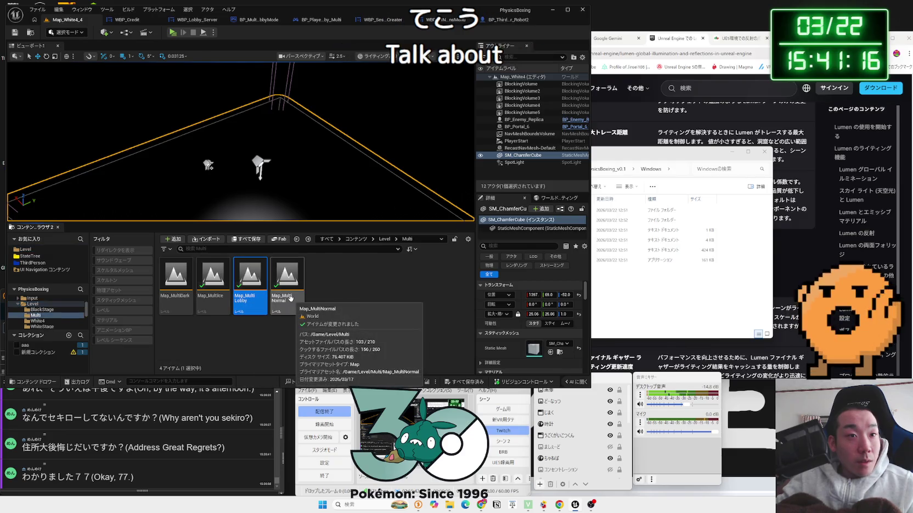
key(alt+Left)
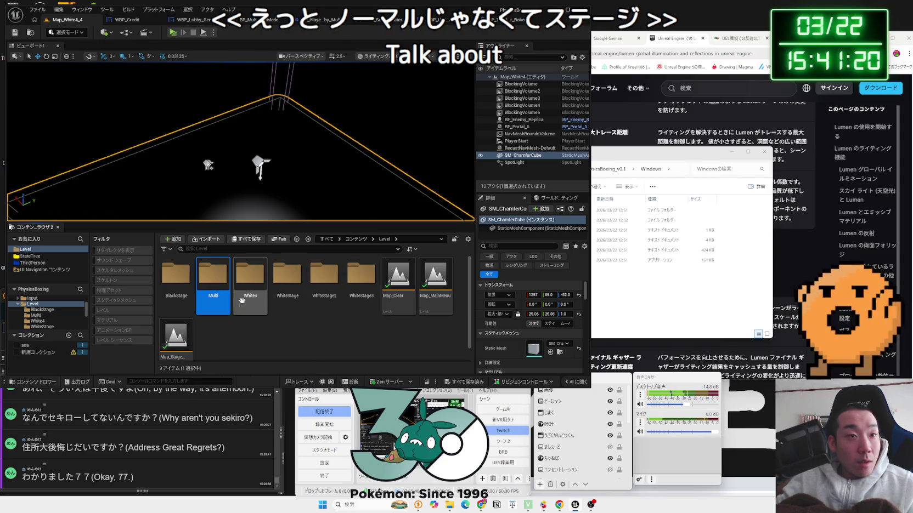
double_click(215, 280)
double_click(250, 277)
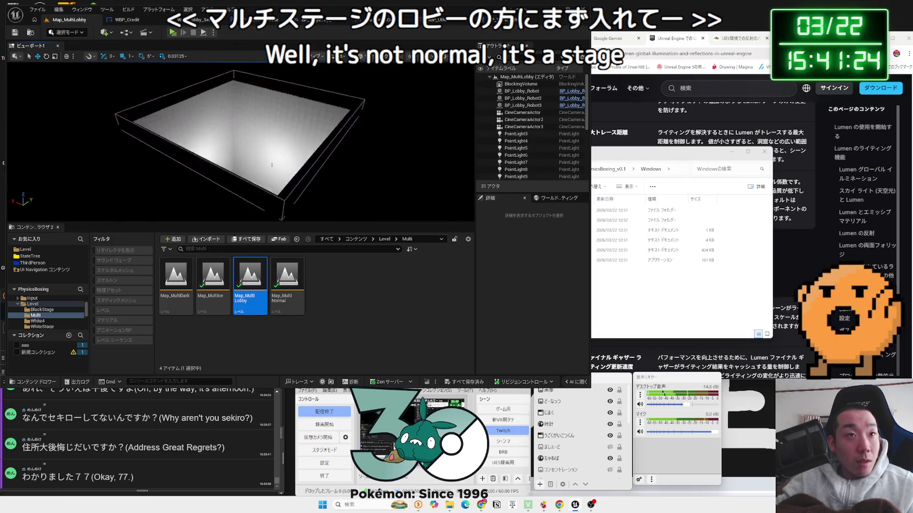
- Paste the copied SpotLight into Map_MultiLobby, check it from around, and start a play-test
mouse_move(336, 136)
mouse_down()
mouse_move(225, 143)
mouse_move(224, 126)
mouse_up()
click(382, 57)
key(ctrl+v)
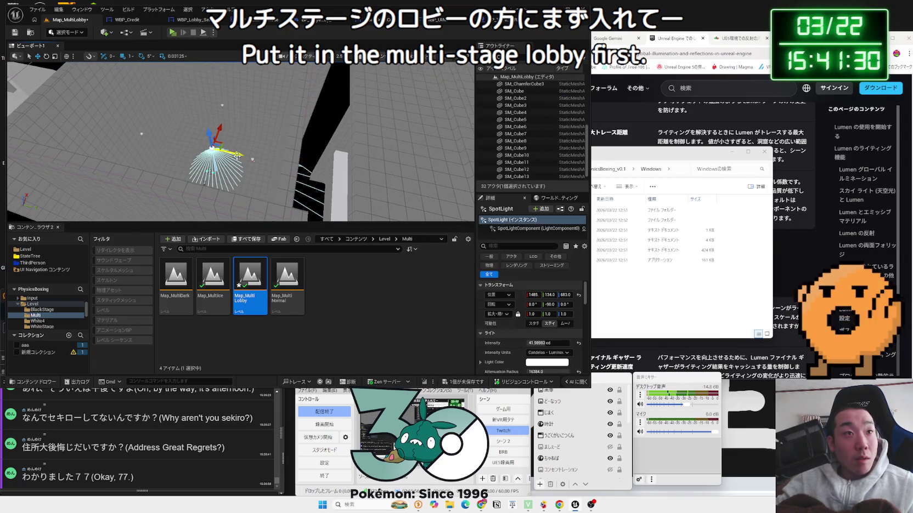
drag(457, 175, 256, 116)
scroll(283, 121, down, 5)
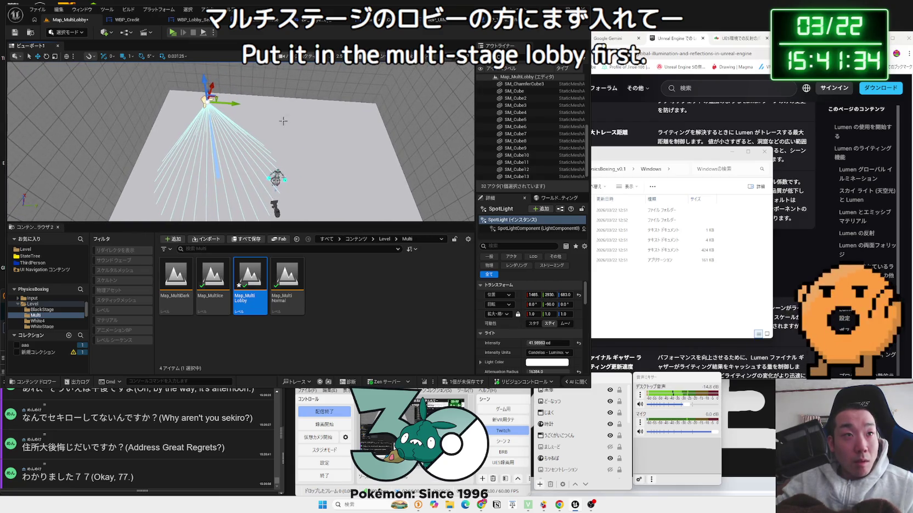
mouse_move(322, 117)
mouse_down()
mouse_move(339, 129)
mouse_move(231, 134)
mouse_up()
click(172, 33)
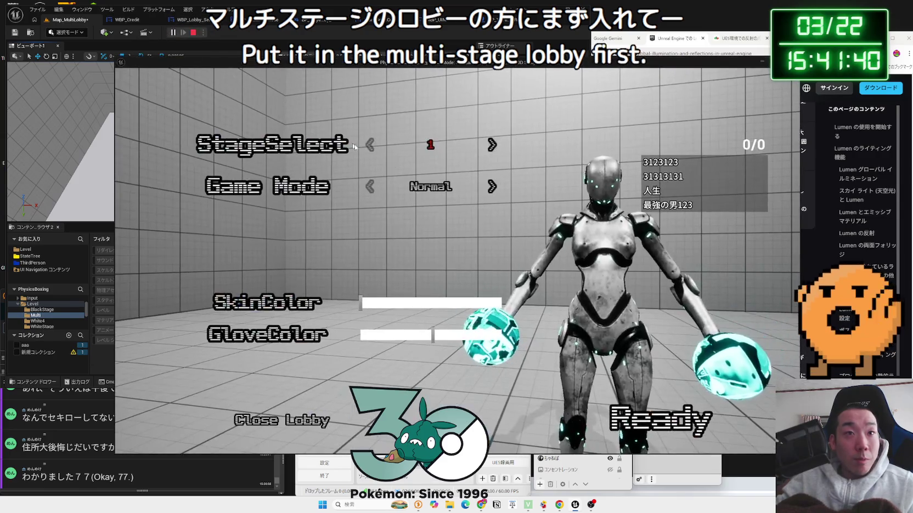
- Step StageSelect forward to 3 in the lobby play-test, then stop the play-test
click(492, 145)
click(493, 145)
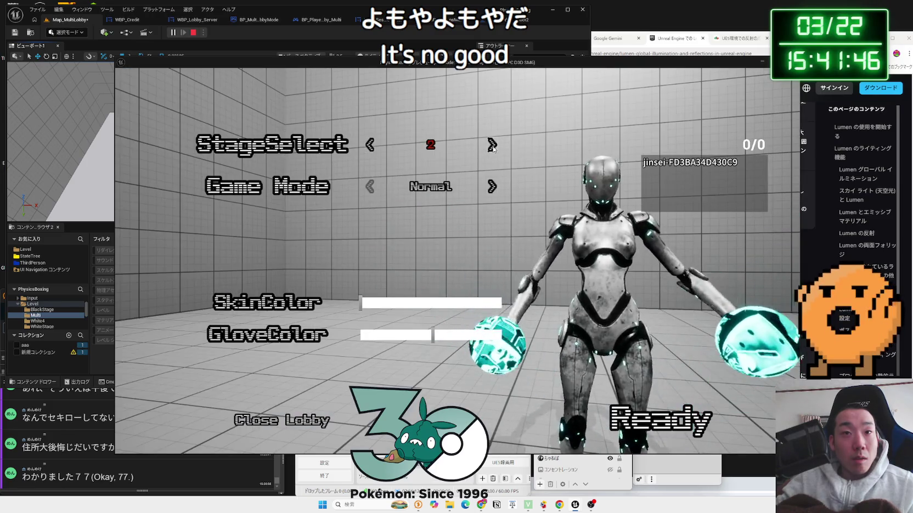
click(493, 145)
click(493, 146)
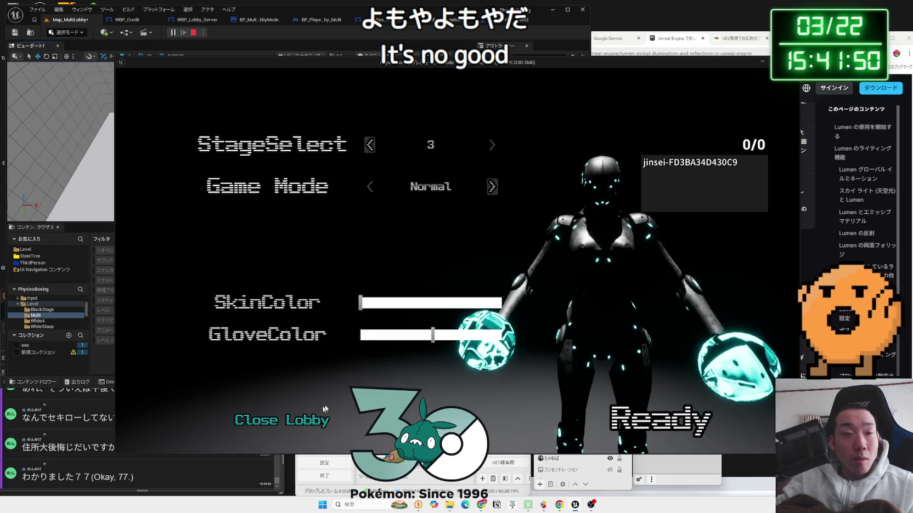
key(Escape)
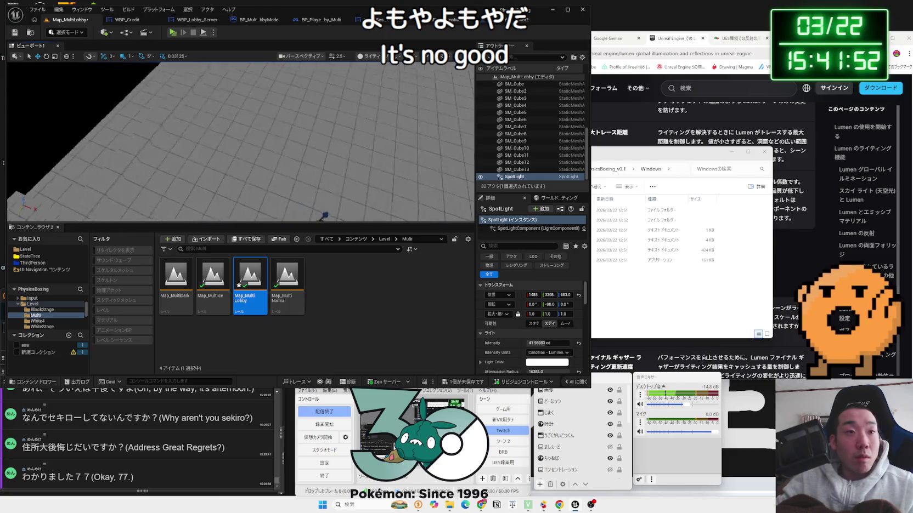
- Open Map_MultiDark, saving Map_MultiLobby when prompted
right_click(217, 284)
double_click(175, 274)
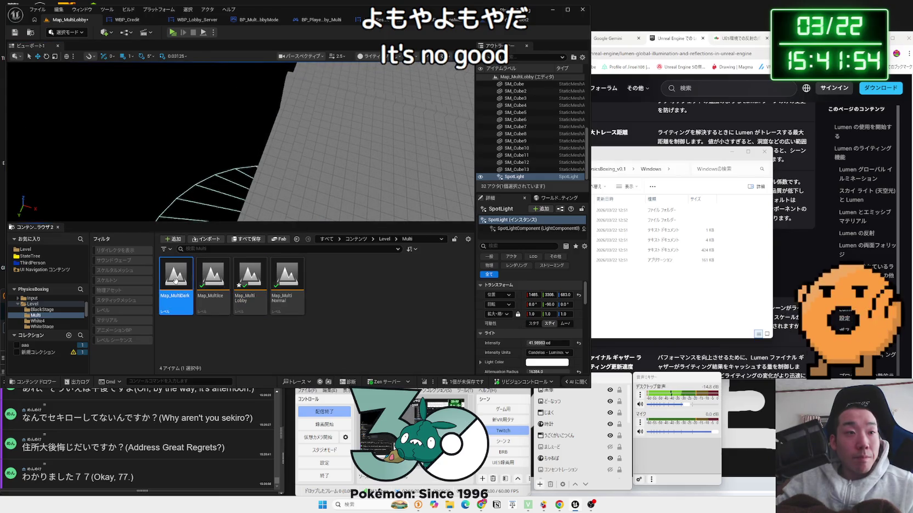
click(464, 335)
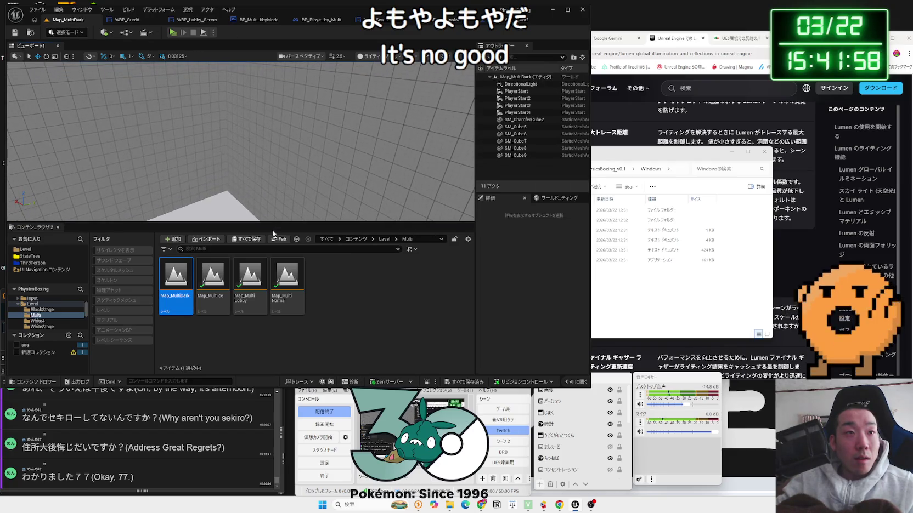
- Replace Map_MultiDark's DirectionalLight with the pasted SpotLight and shift it along Y
click(295, 145)
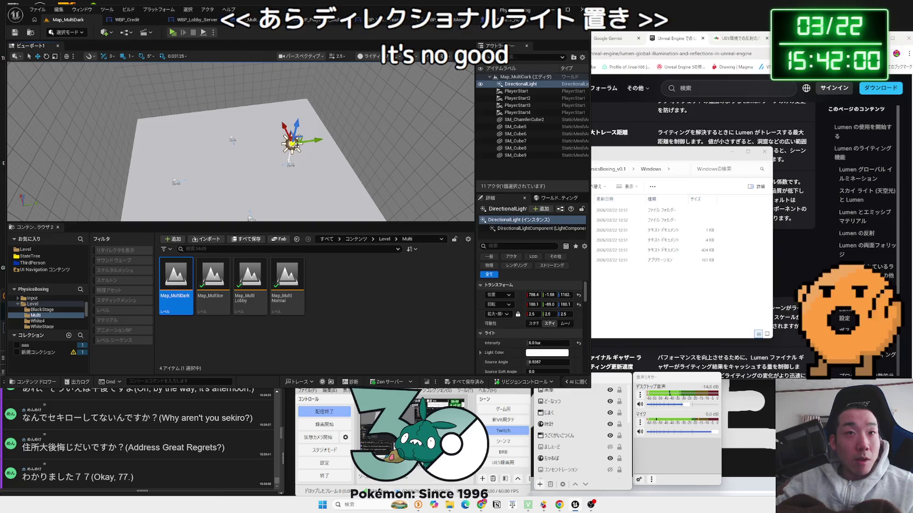
key(Delete)
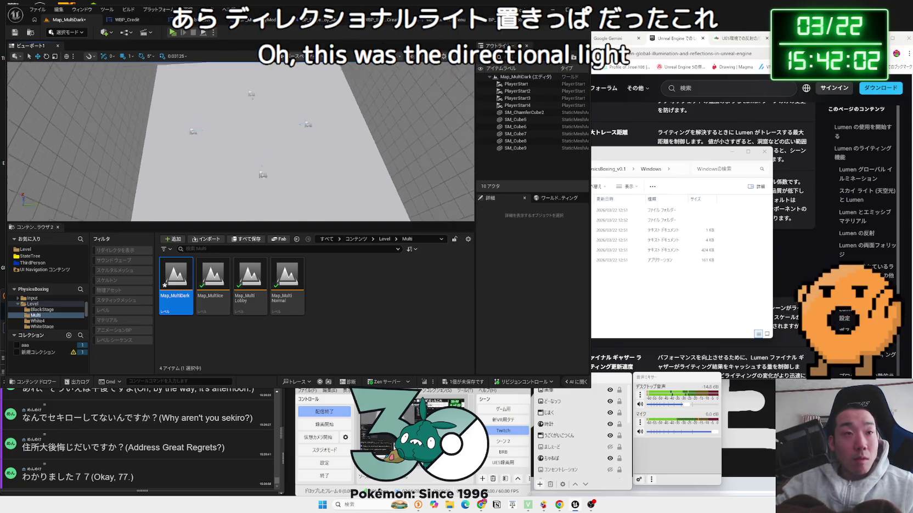
click(300, 138)
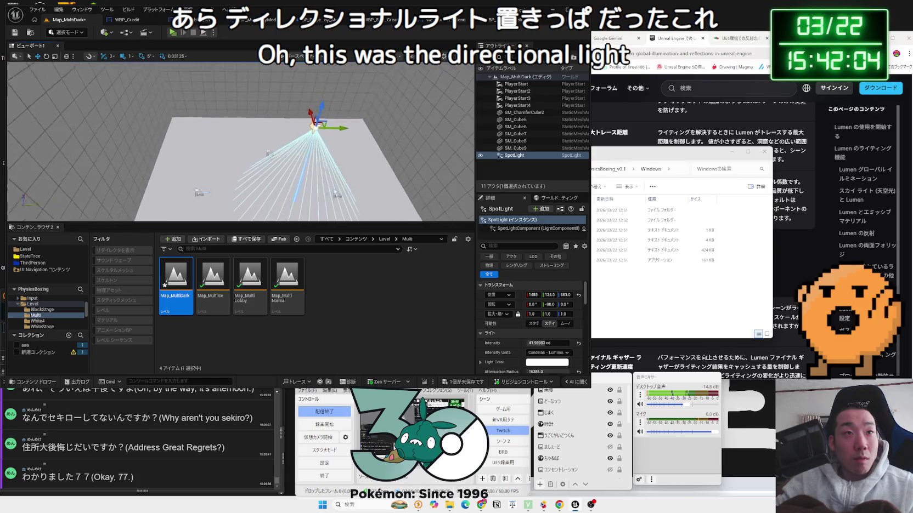
key(f)
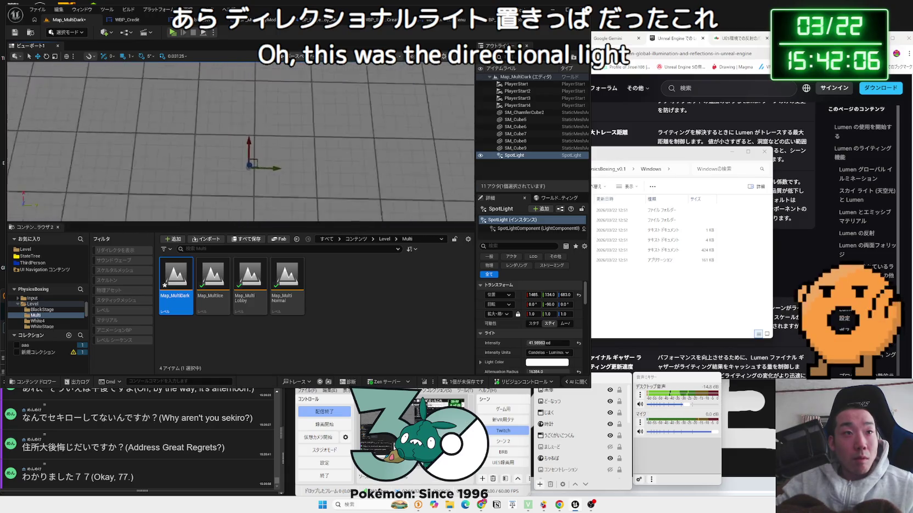
mouse_move(280, 142)
mouse_down()
mouse_move(242, 142)
mouse_move(250, 166)
mouse_move(228, 160)
mouse_move(286, 164)
mouse_up()
- Move PlayerStart4 outward along Y, nudge PlayerStart2, then start a Map_MultiDark play-test
click(190, 143)
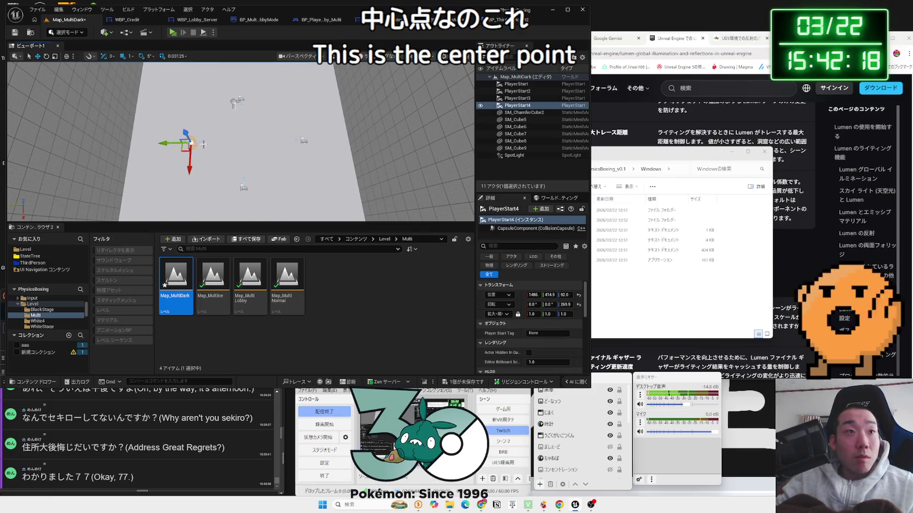
drag(145, 142, 136, 141)
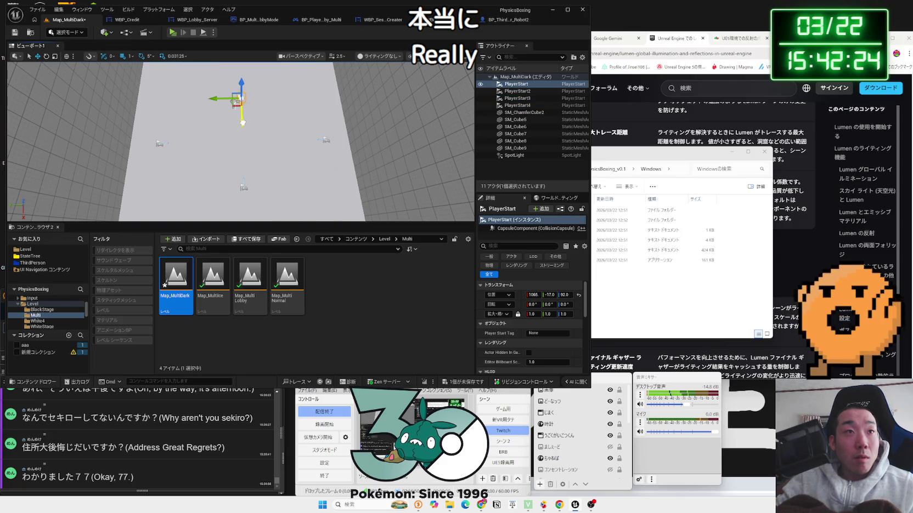
mouse_move(243, 99)
mouse_down()
mouse_move(393, 151)
mouse_move(256, 96)
mouse_up()
scroll(257, 96, down, 5)
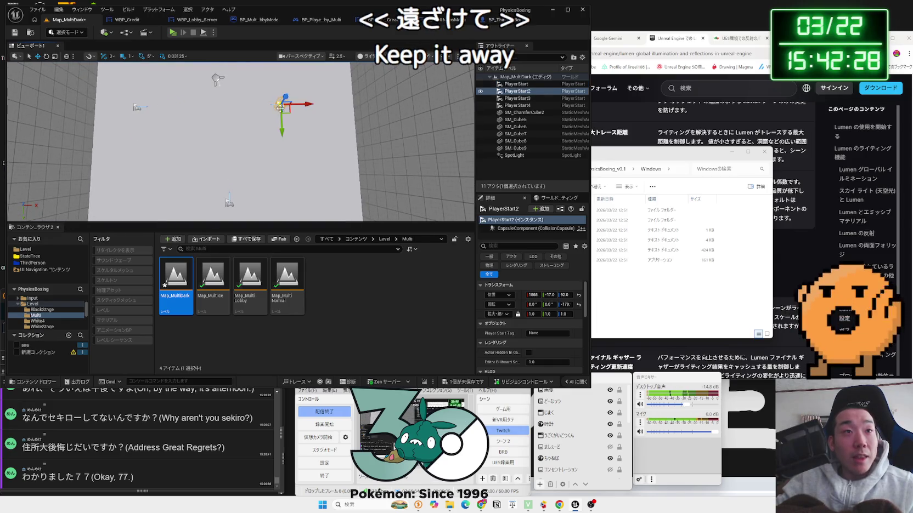
mouse_move(346, 106)
mouse_down()
mouse_move(258, 122)
mouse_move(276, 132)
mouse_move(296, 126)
mouse_move(263, 148)
mouse_up()
click(302, 116)
click(173, 33)
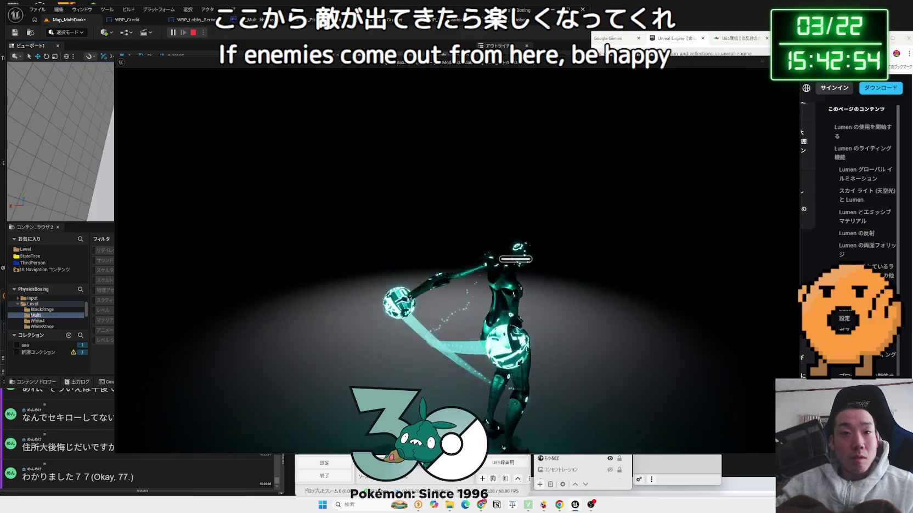
- Pause the game, look over the video options, and resume
key(Escape)
click(231, 293)
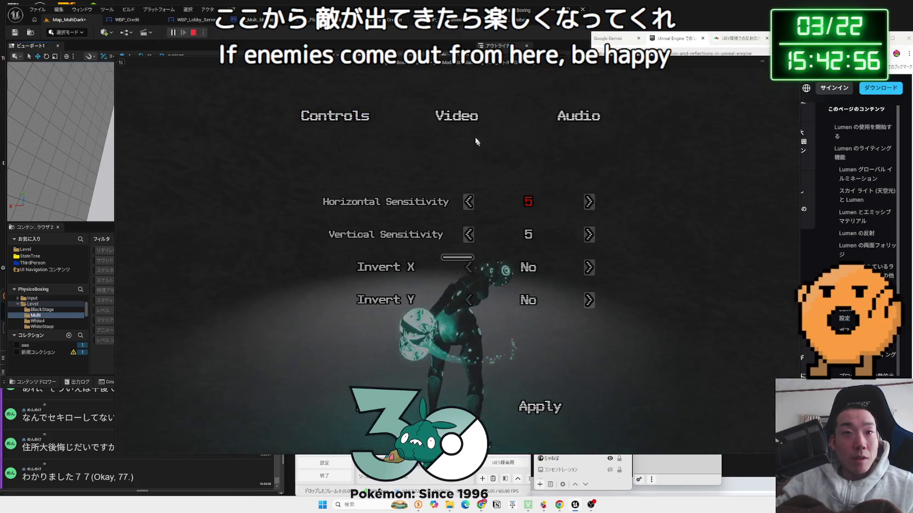
click(459, 117)
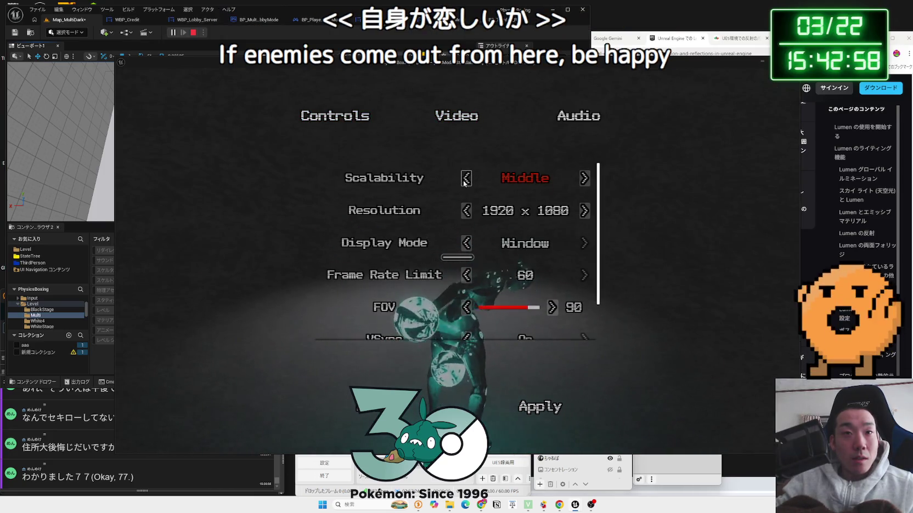
scroll(560, 326, down, 2)
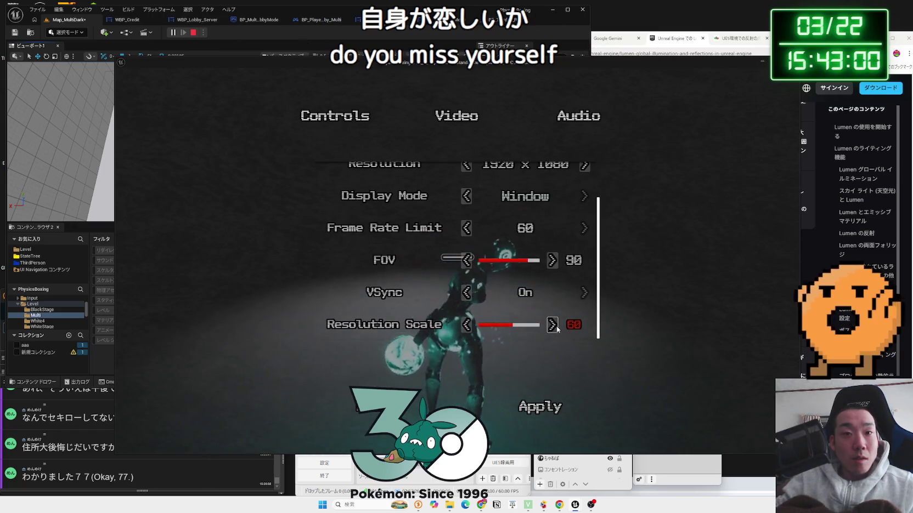
key(Escape)
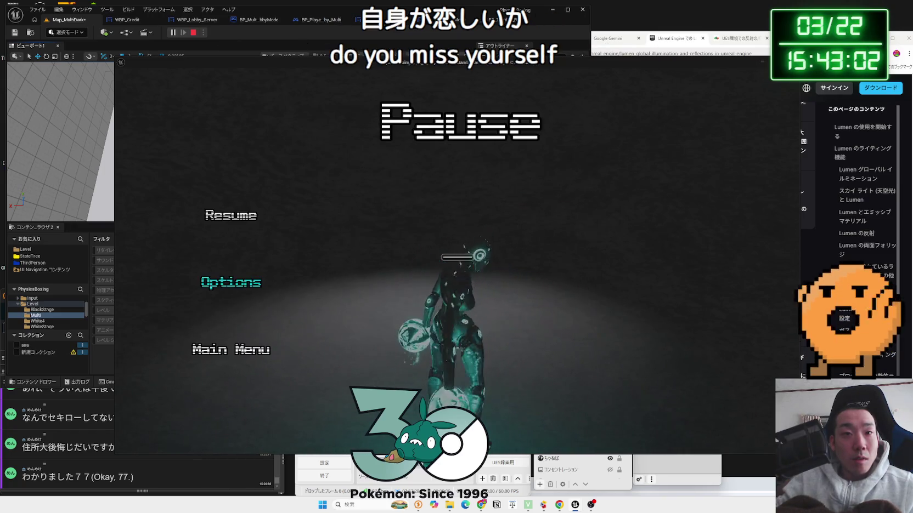
click(256, 216)
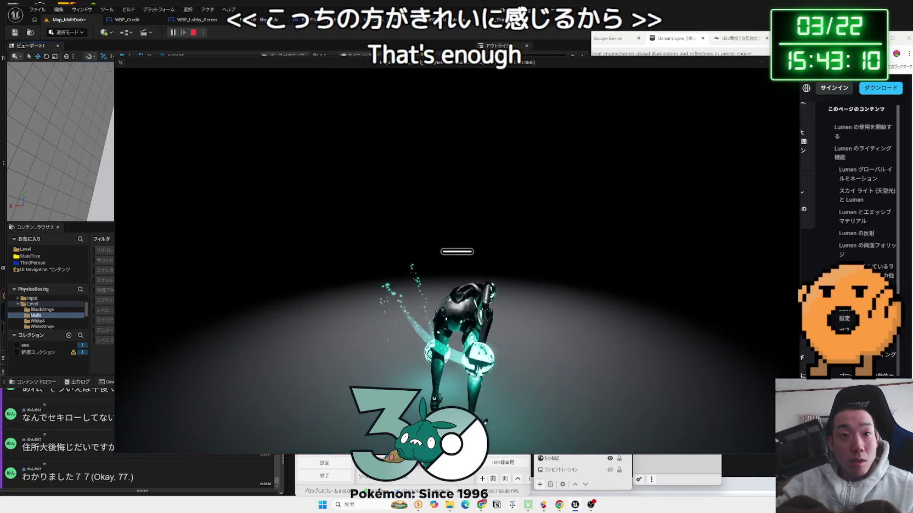
- Set in-game Scalability to Cinematic, resume, then stop the play-test
key(Escape)
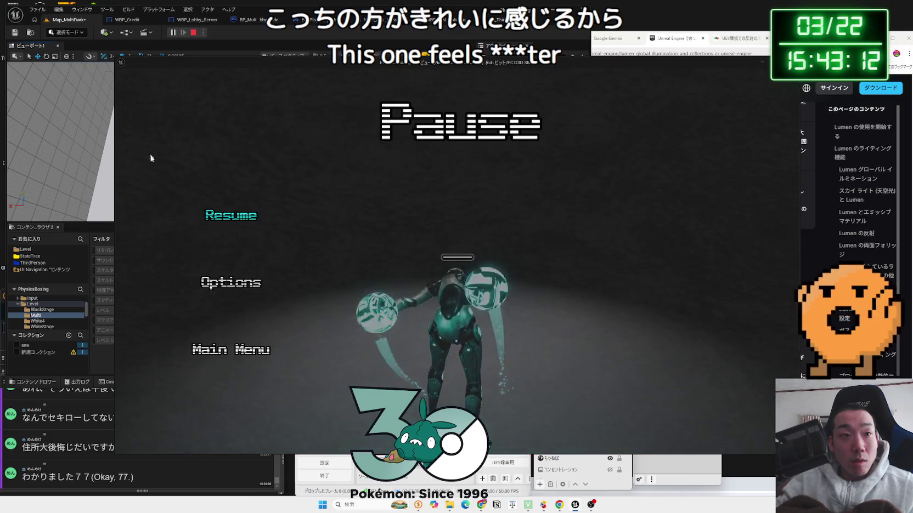
click(226, 288)
click(466, 125)
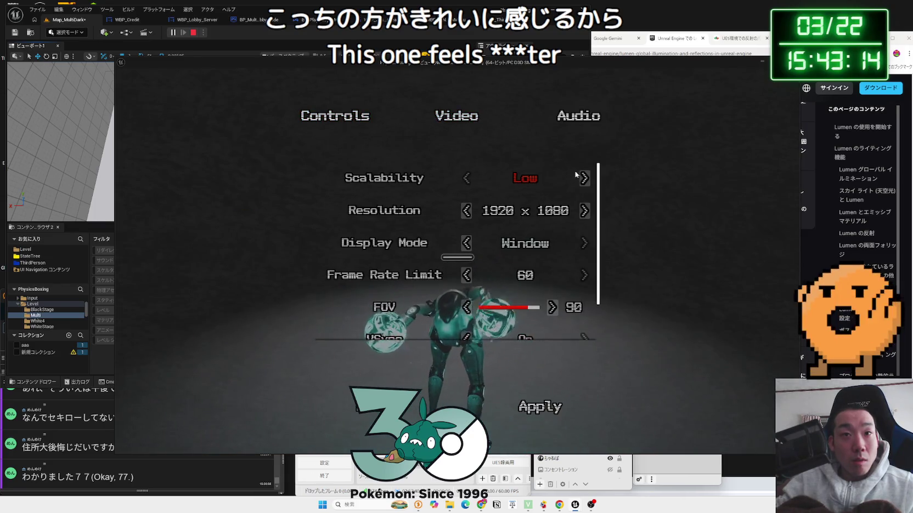
key(Right)
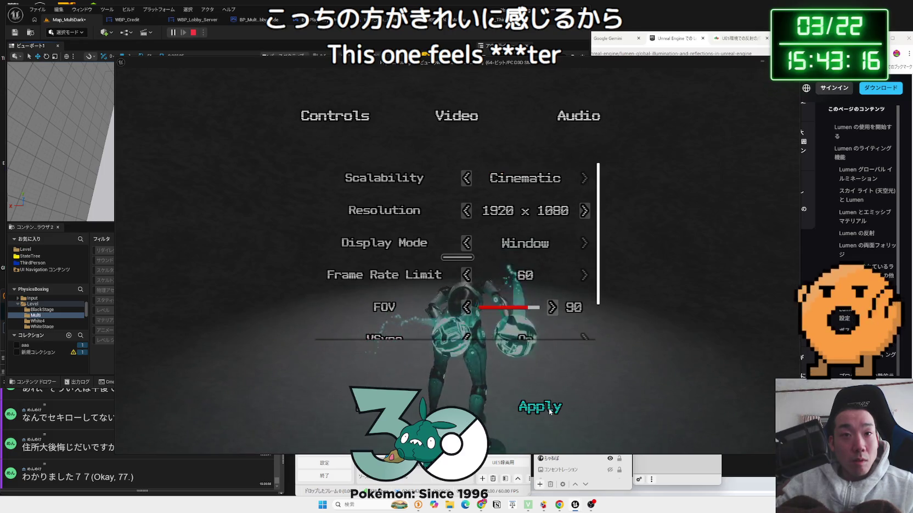
click(497, 413)
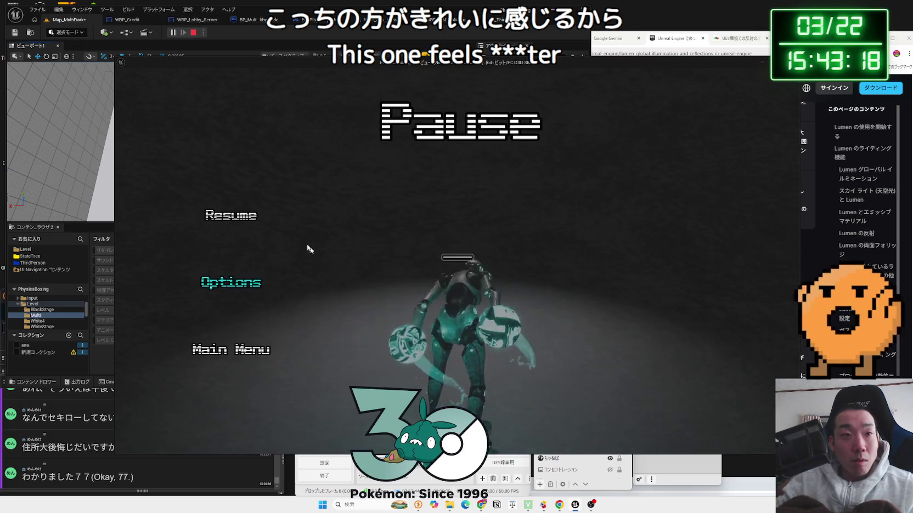
click(229, 212)
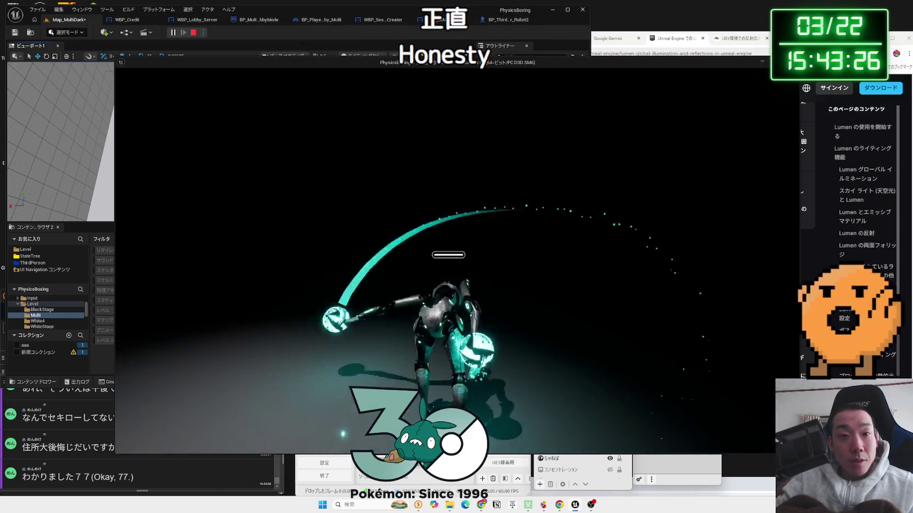
key(Escape)
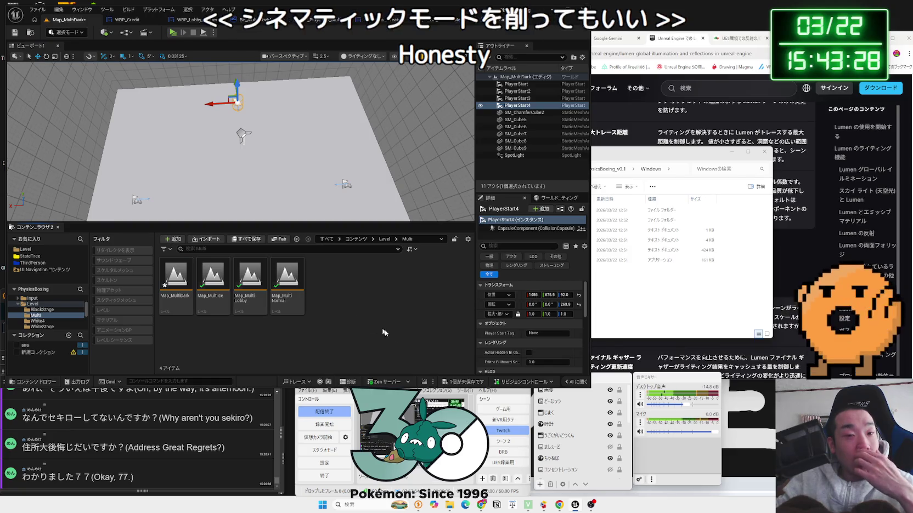
- Save Map_MultiDark and check the editor viewport's scalability levels
click(468, 382)
click(496, 333)
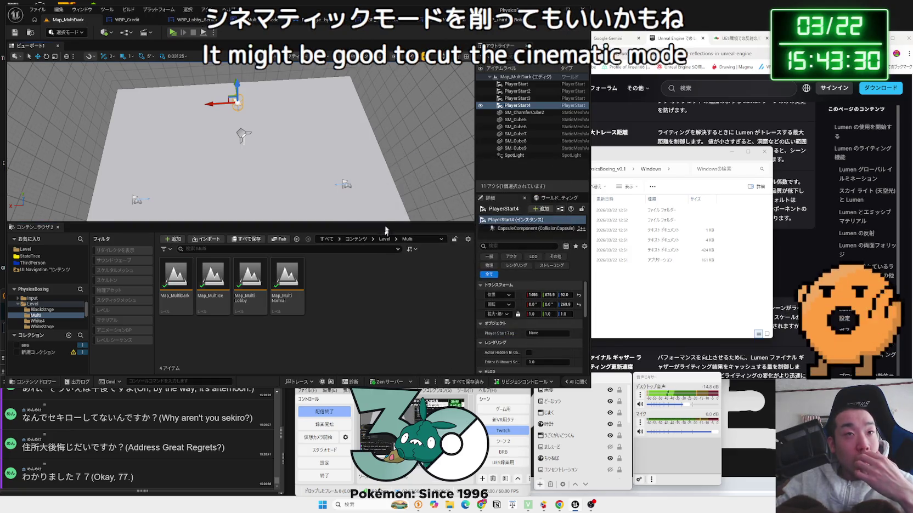
click(432, 57)
mouse_move(451, 86)
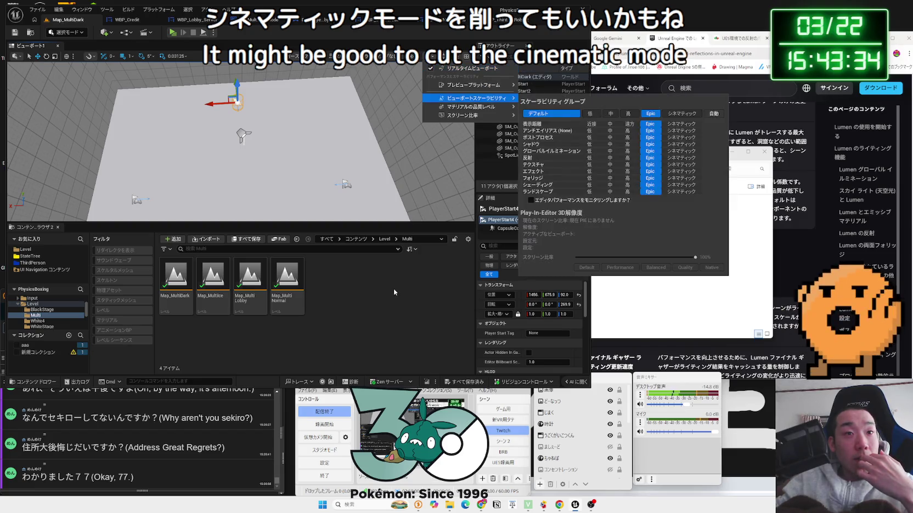
click(415, 137)
- Look over the character Blueprint's robot preview and physics settings graph
key(ctrl+Tab)
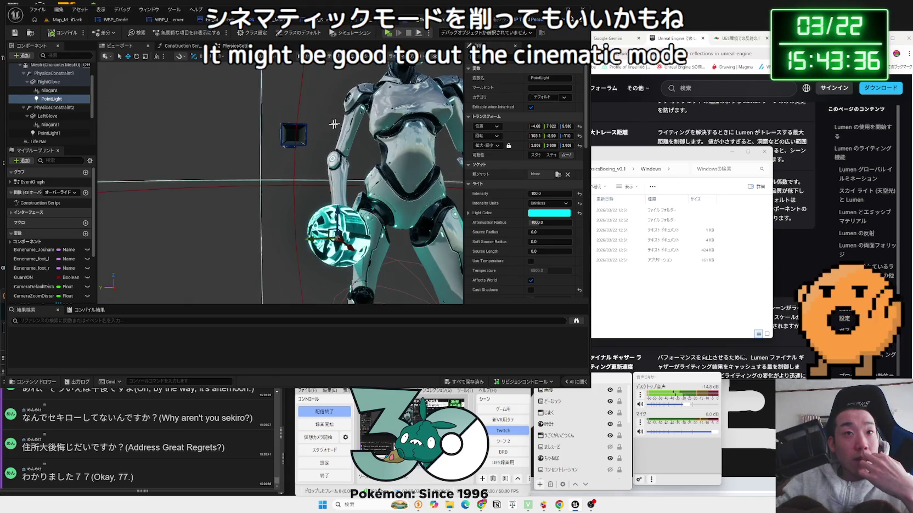
drag(316, 134, 329, 124)
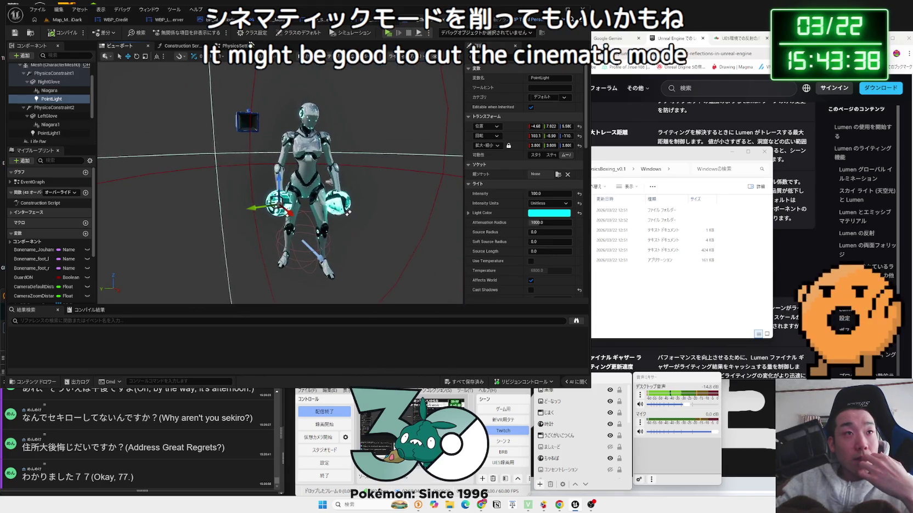
click(236, 45)
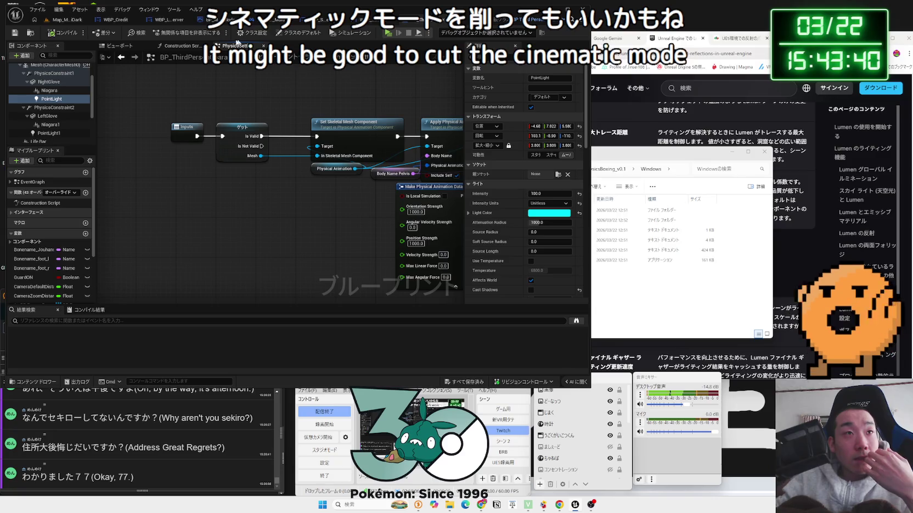
click(120, 47)
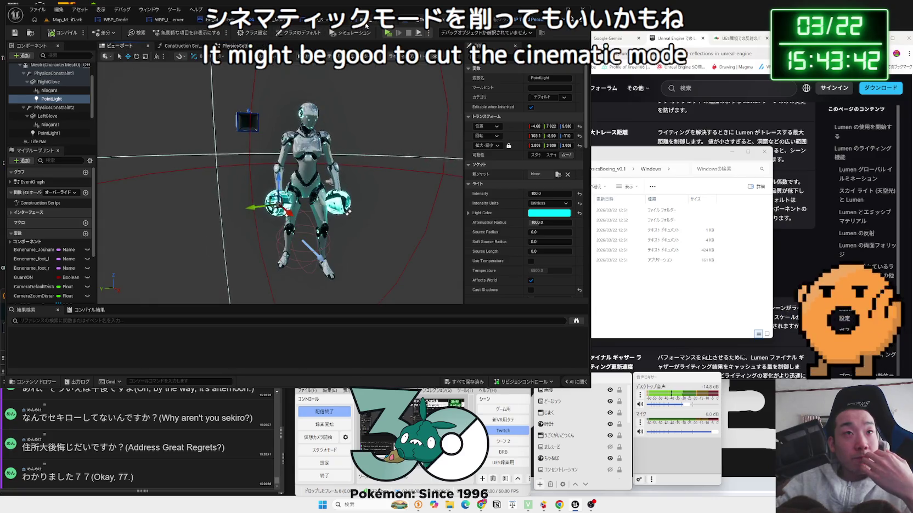
- Cycle through the open widget and Blueprint tabs, ending on WBP_UINavOptionsMenu's graph
click(366, 25)
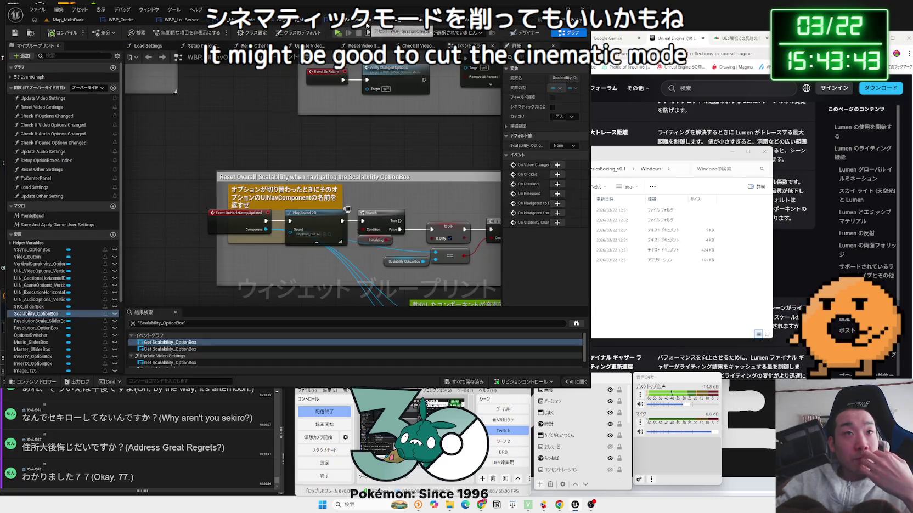
click(112, 21)
click(69, 20)
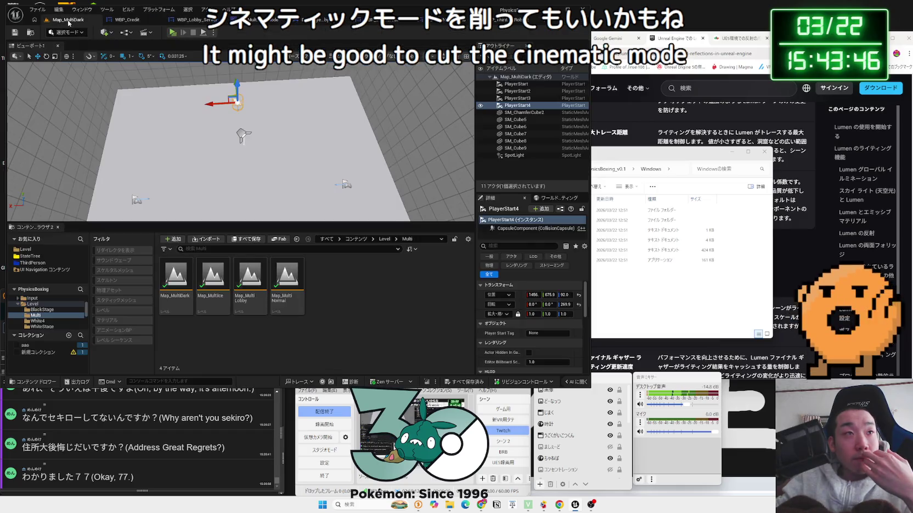
click(193, 22)
click(296, 24)
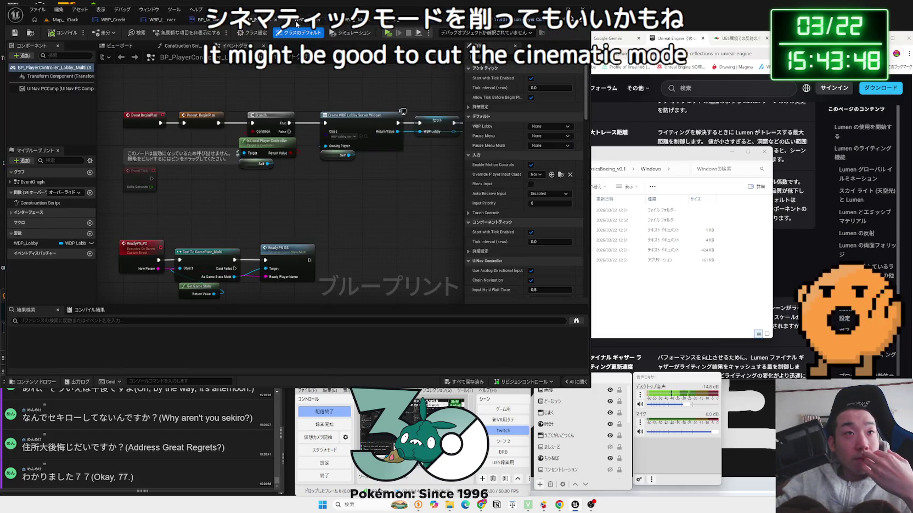
click(296, 23)
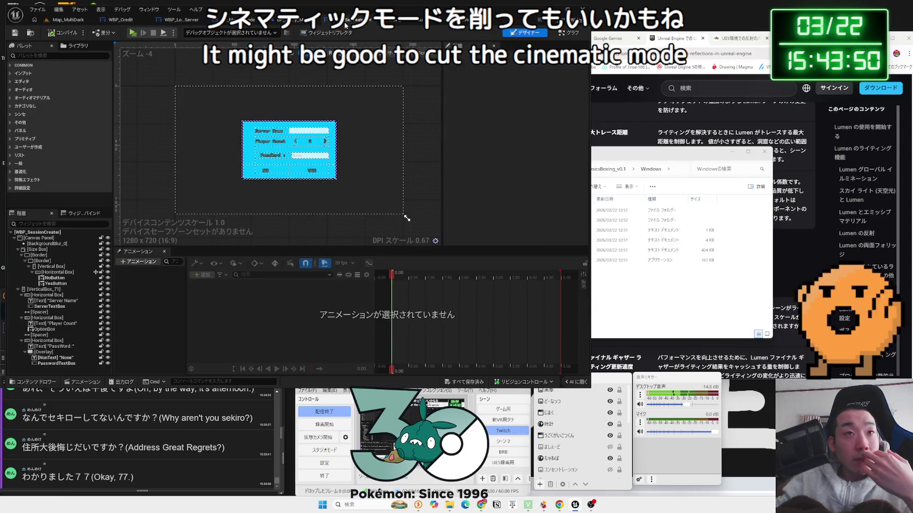
click(405, 24)
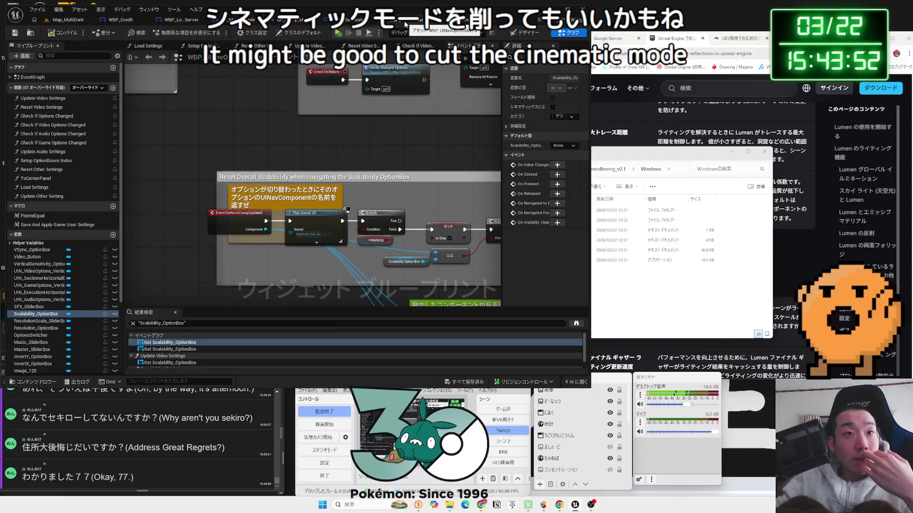
- In Designer, move the Resolution Scale row up to the top of the video options
click(515, 33)
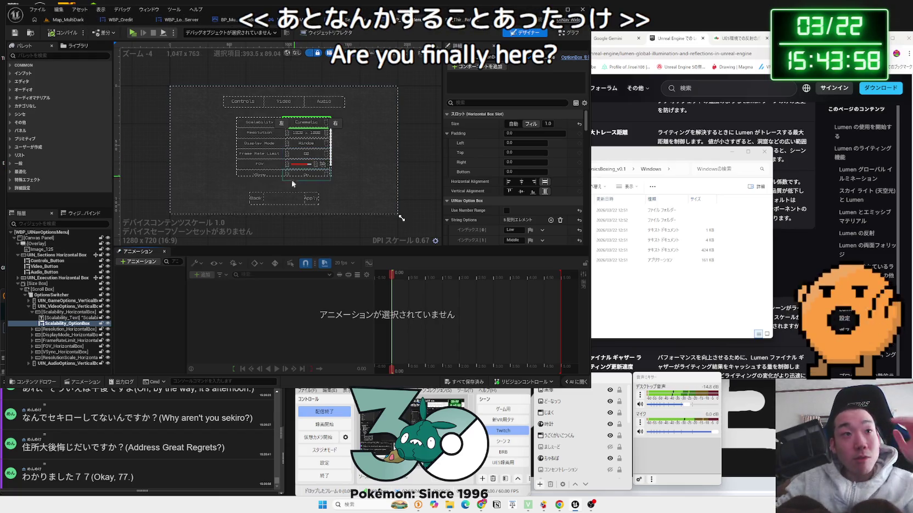
scroll(263, 146, up, 3)
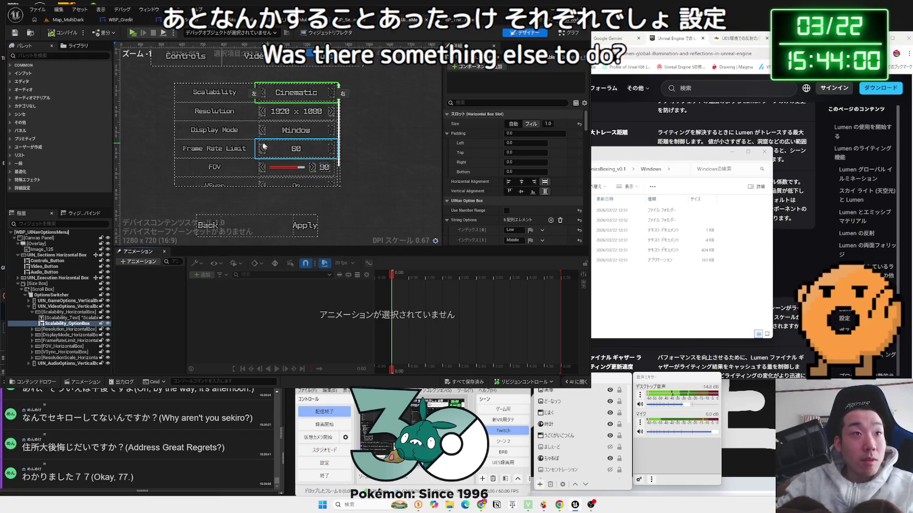
click(58, 346)
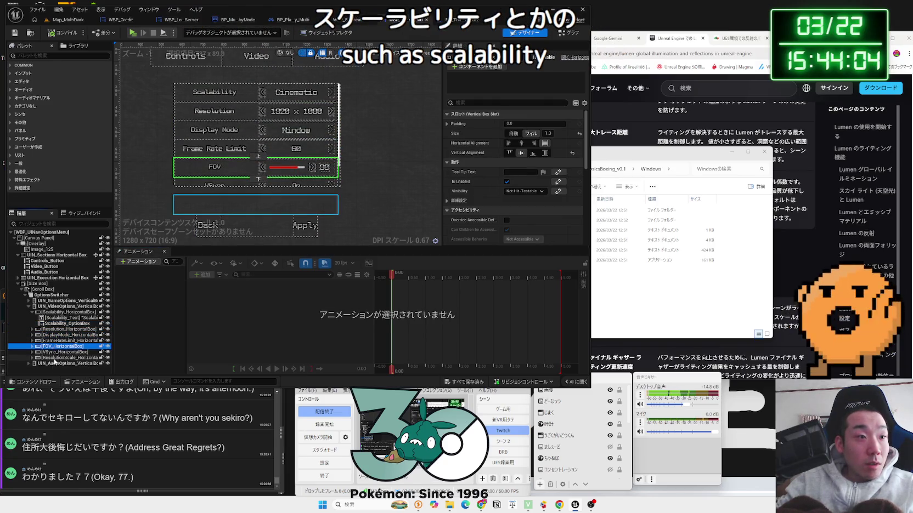
click(62, 357)
click(259, 169)
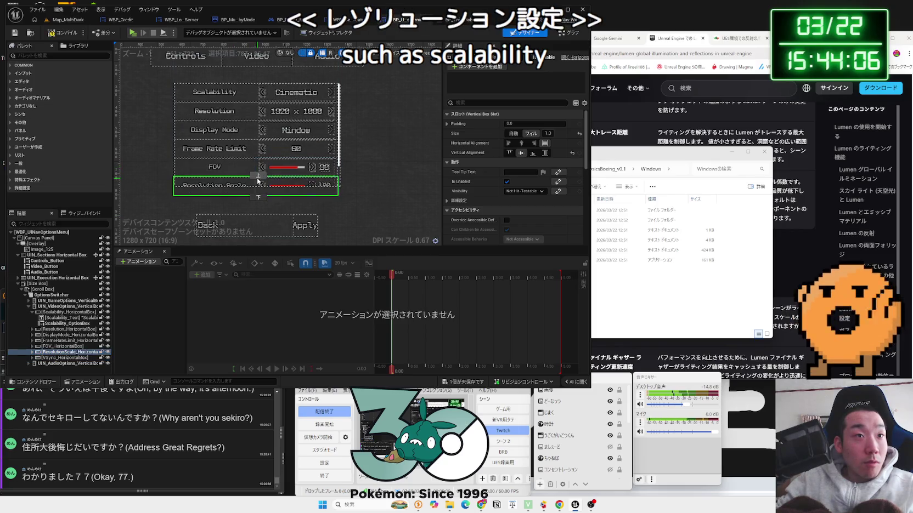
click(257, 177)
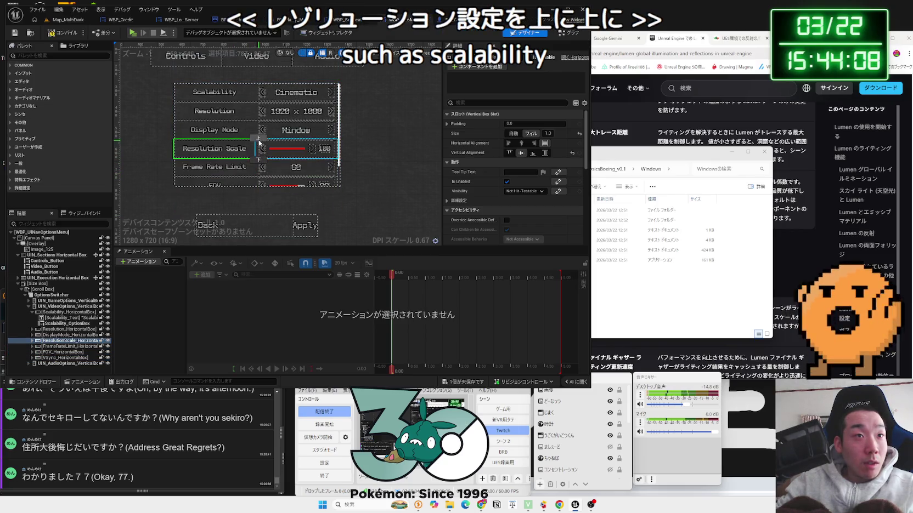
click(259, 138)
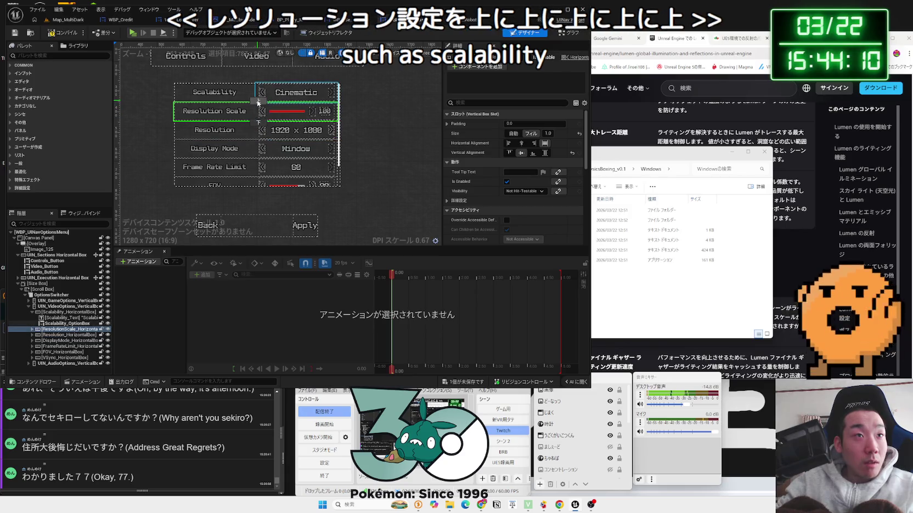
click(259, 121)
click(258, 102)
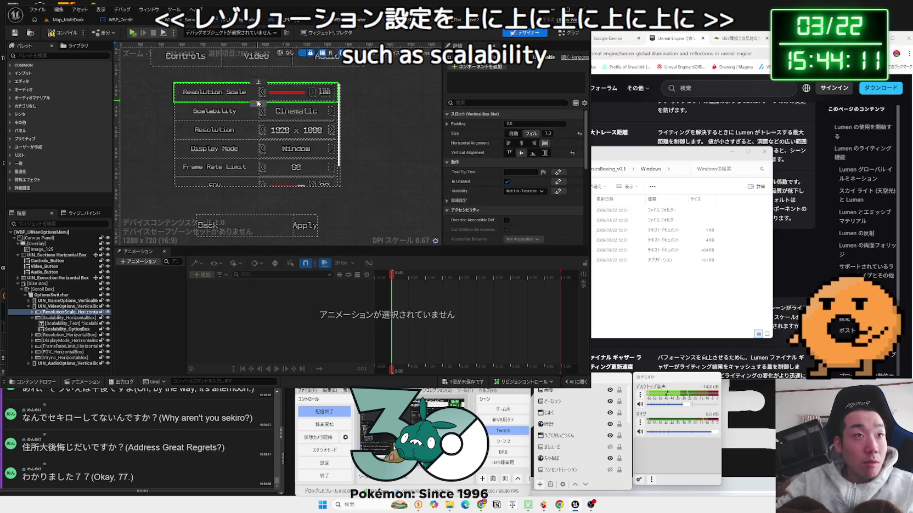
- Remove the Cinematic entry from the Scalability option box's String Options
click(314, 116)
scroll(535, 180, down, 3)
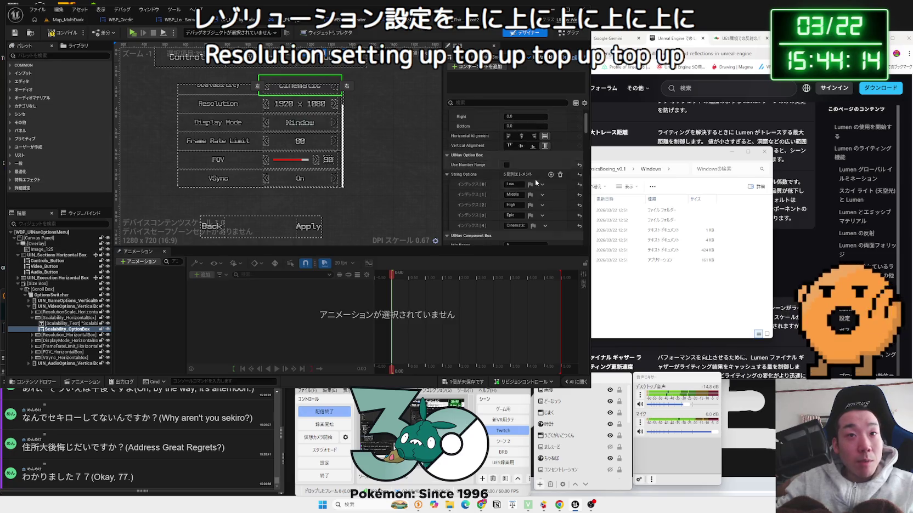
click(545, 205)
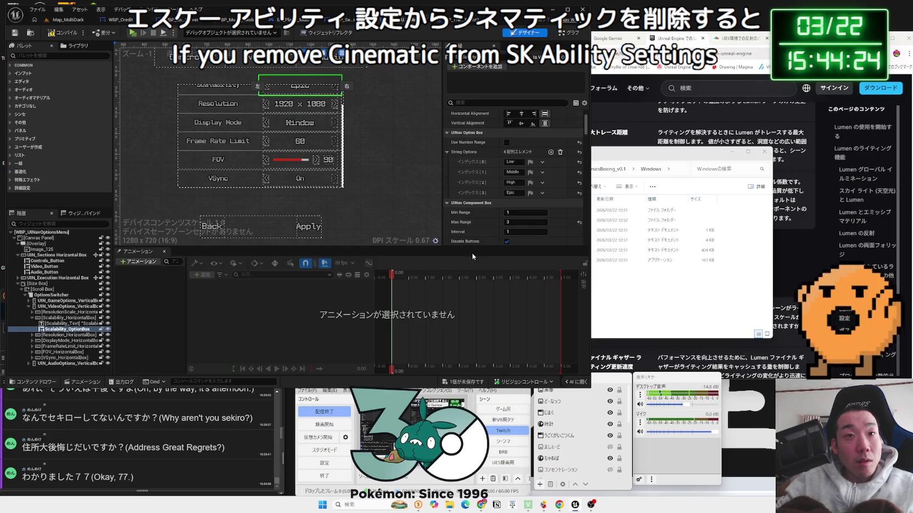
scroll(478, 241, down, 1)
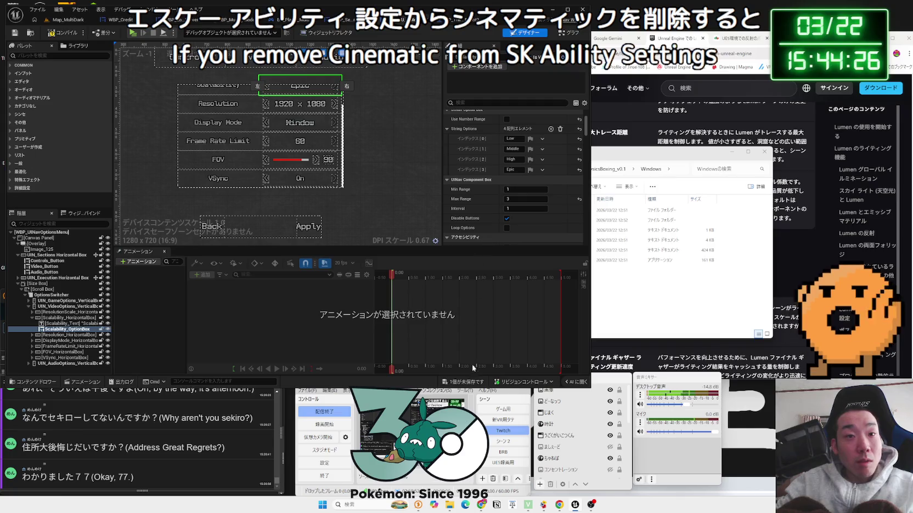
- Save the options menu widget and review its details
click(464, 382)
click(504, 332)
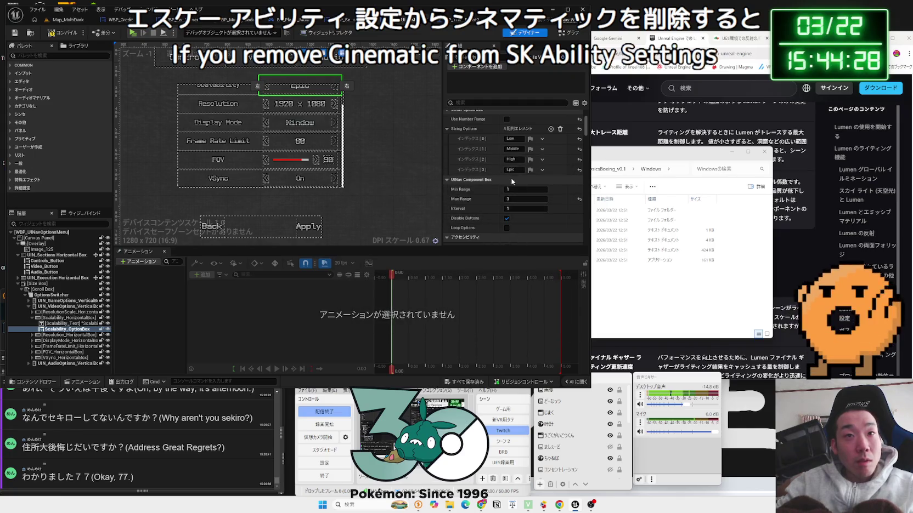
scroll(513, 182, down, 5)
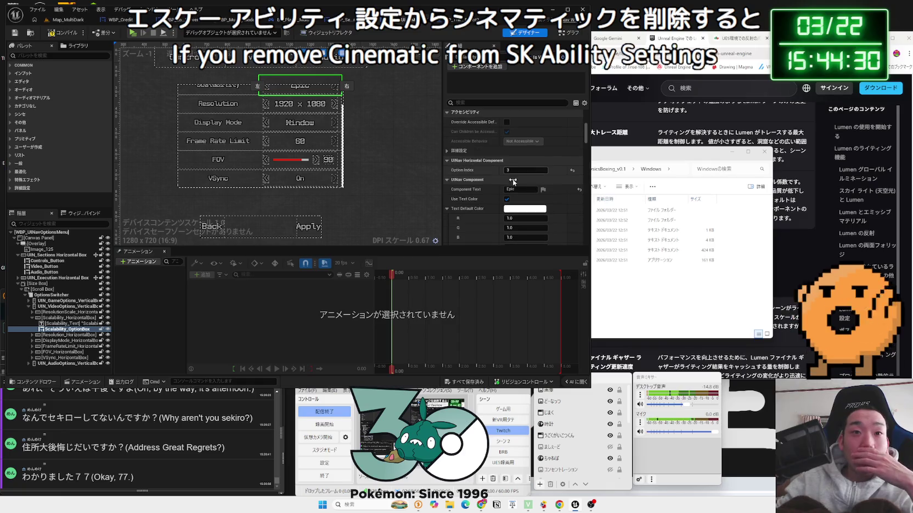
scroll(518, 186, down, 1)
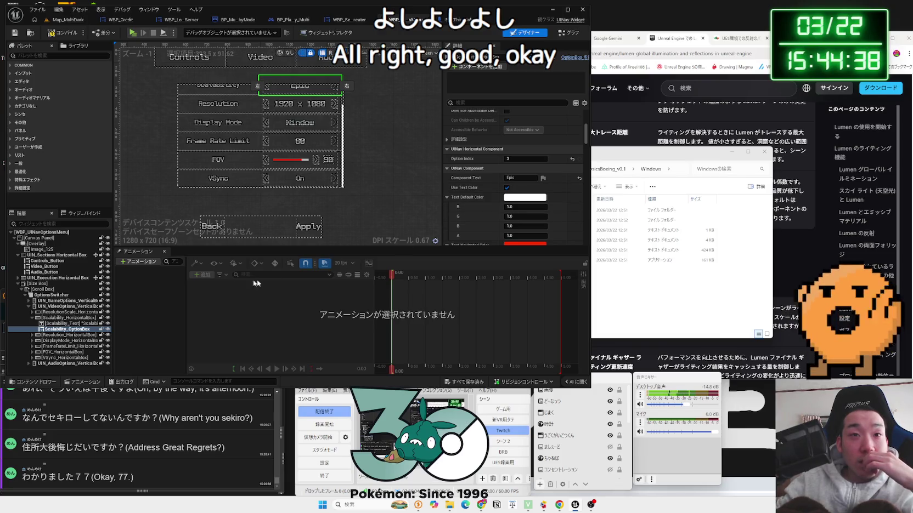
scroll(444, 174, down, 5)
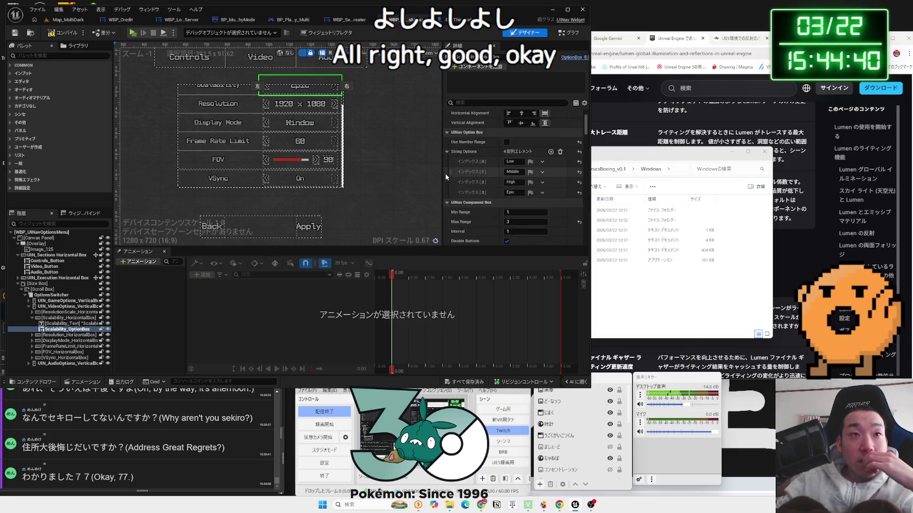
scroll(445, 173, up, 1)
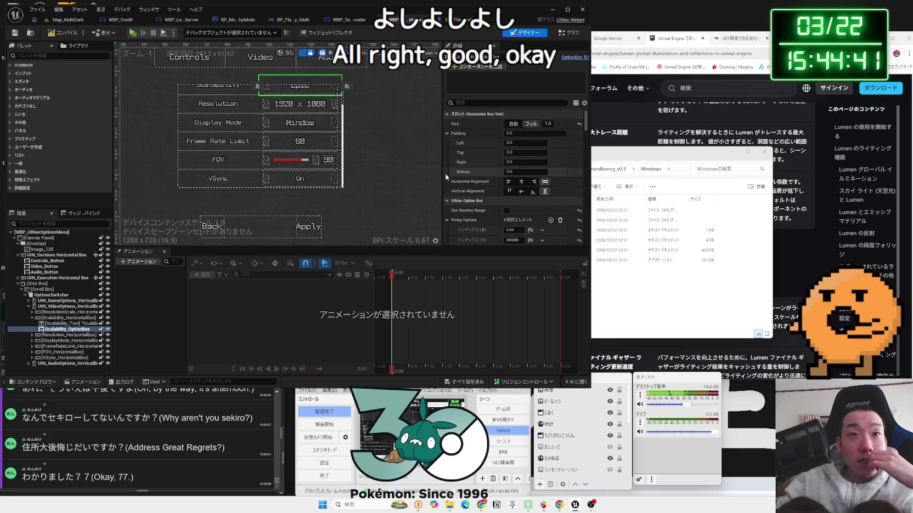
- Check the options menu's event graph, then start a Map_MultiDark play-test
click(575, 34)
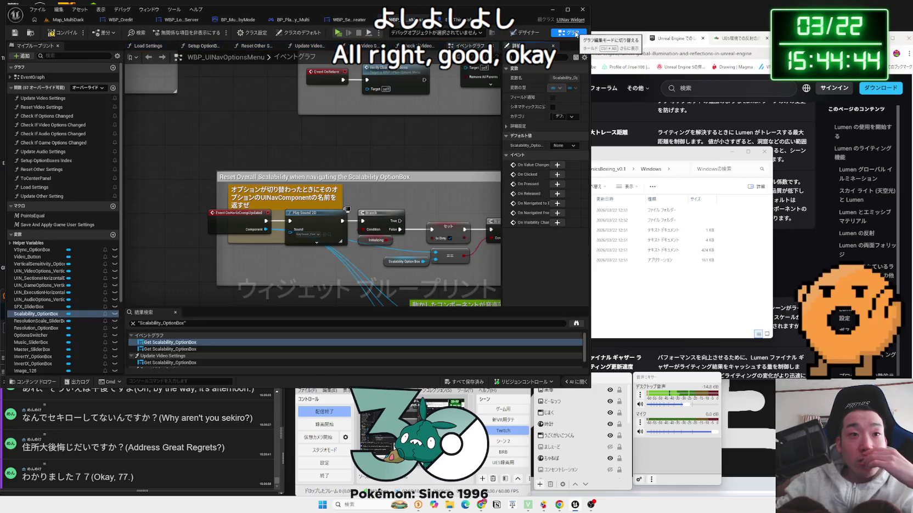
scroll(310, 177, down, 4)
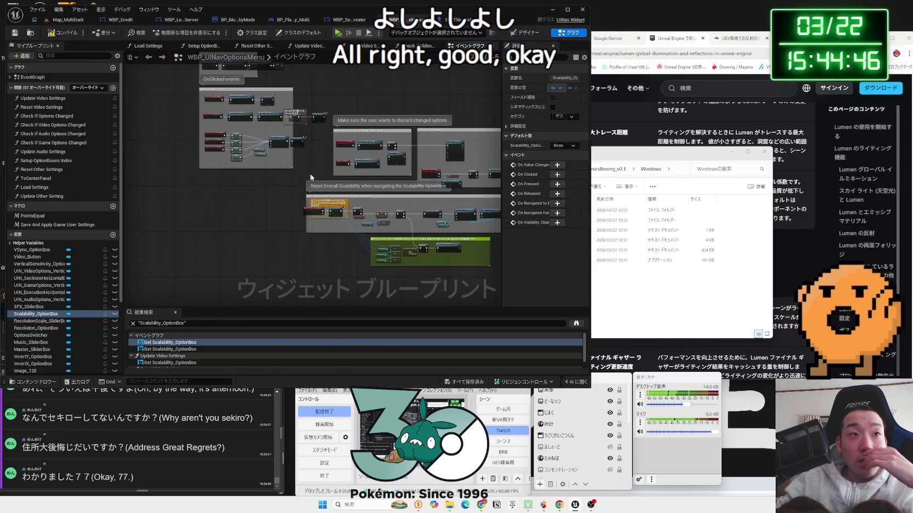
click(66, 20)
click(173, 33)
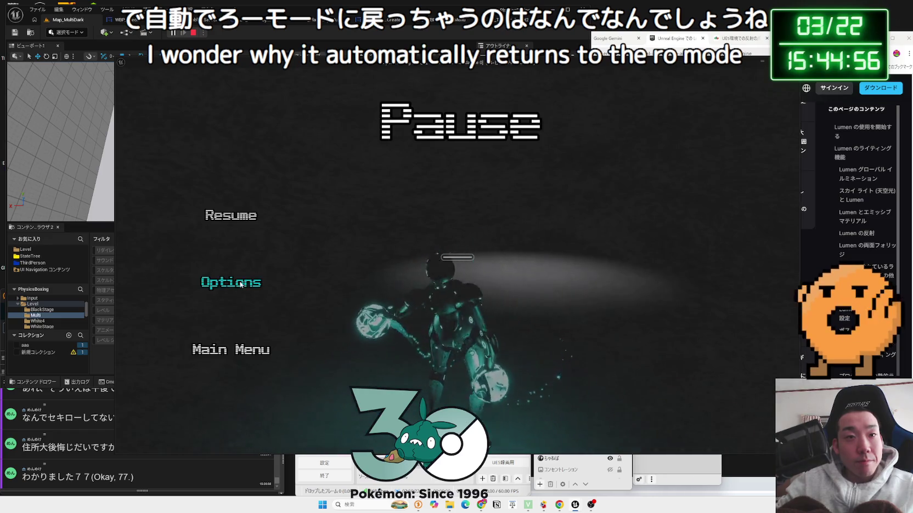
- In the video options, step Scalability down to Low, raise Resolution Scale, and resume
click(244, 286)
click(450, 128)
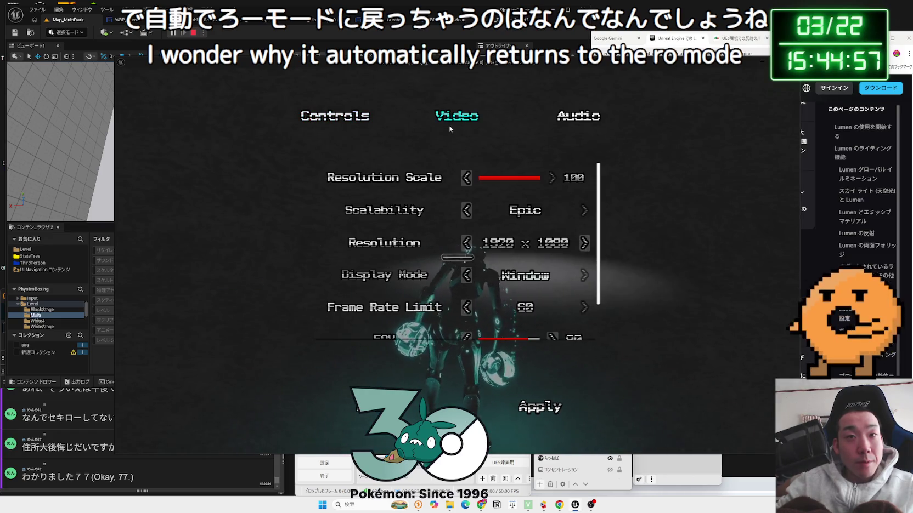
click(469, 213)
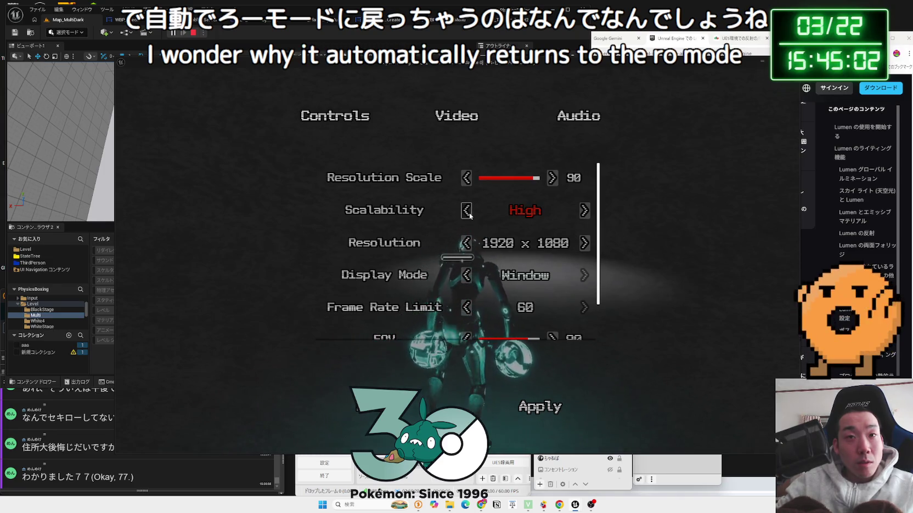
click(467, 211)
click(467, 211)
click(584, 211)
click(584, 211)
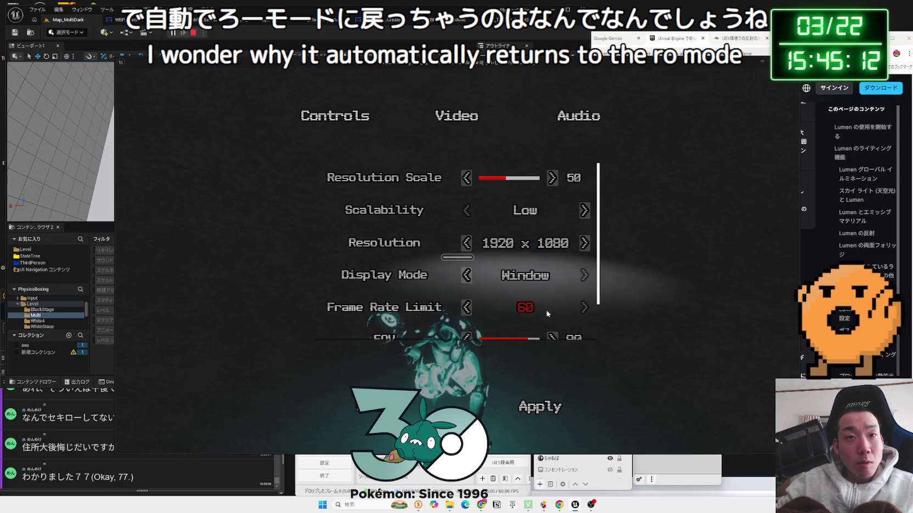
click(551, 178)
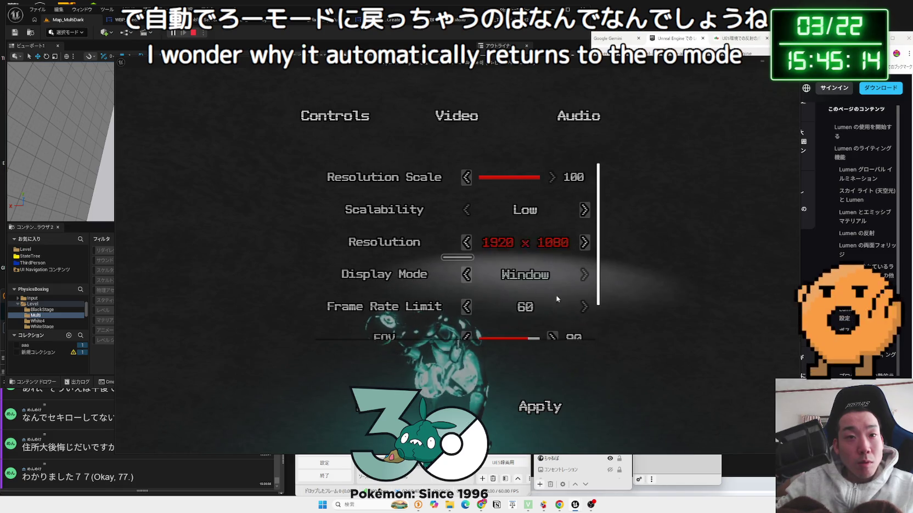
scroll(555, 318, down, 1)
key(Escape)
key(Escape)
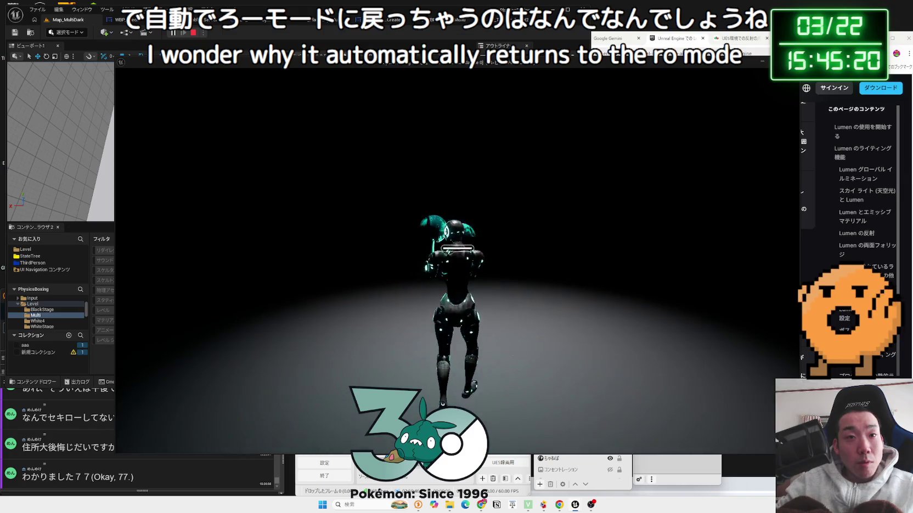
- Lower Resolution Scale to 20, resume play, then stop the play-test
key(Escape)
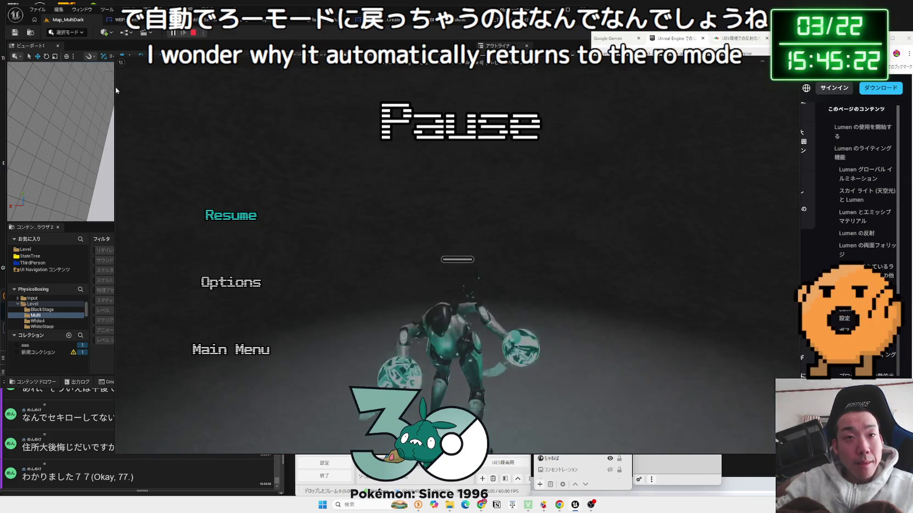
click(216, 269)
click(456, 115)
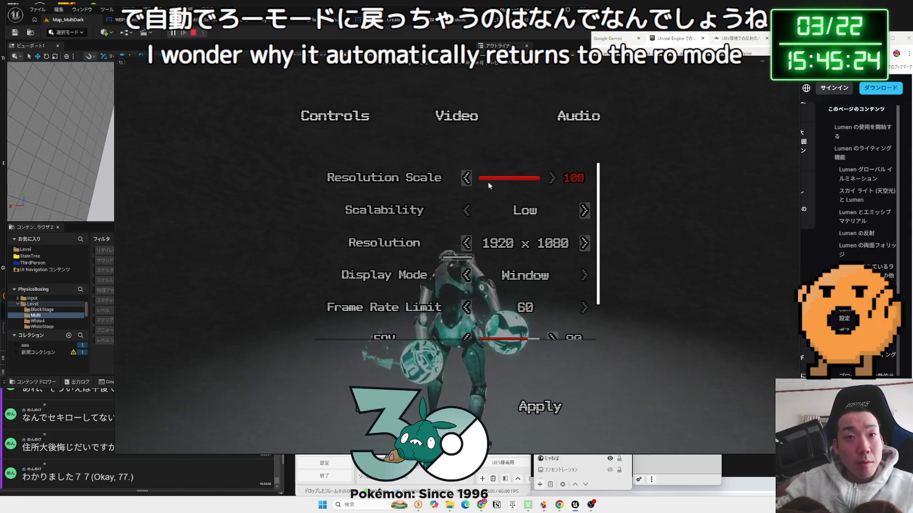
click(466, 177)
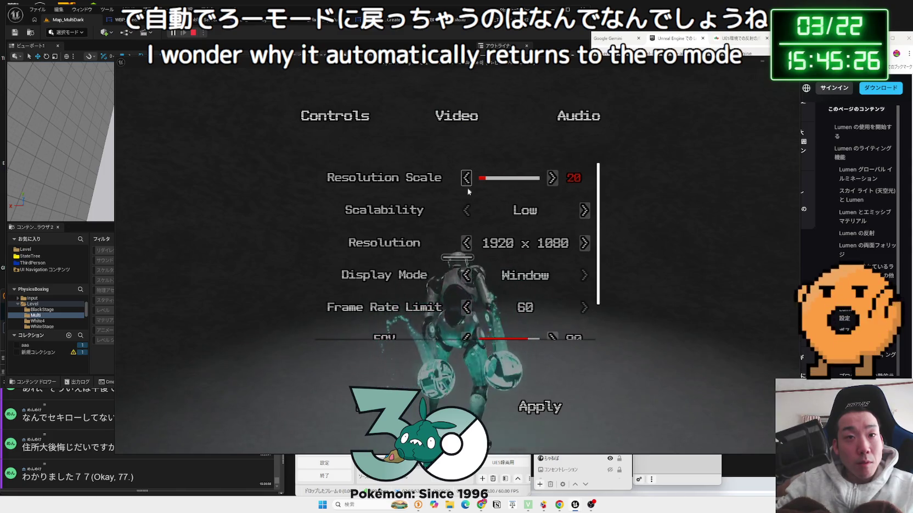
scroll(466, 183, down, 1)
key(Escape)
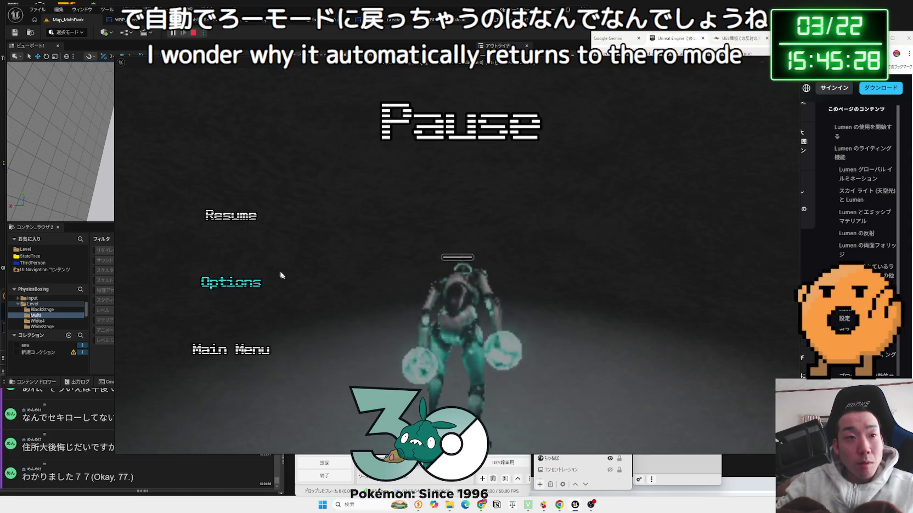
key(Escape)
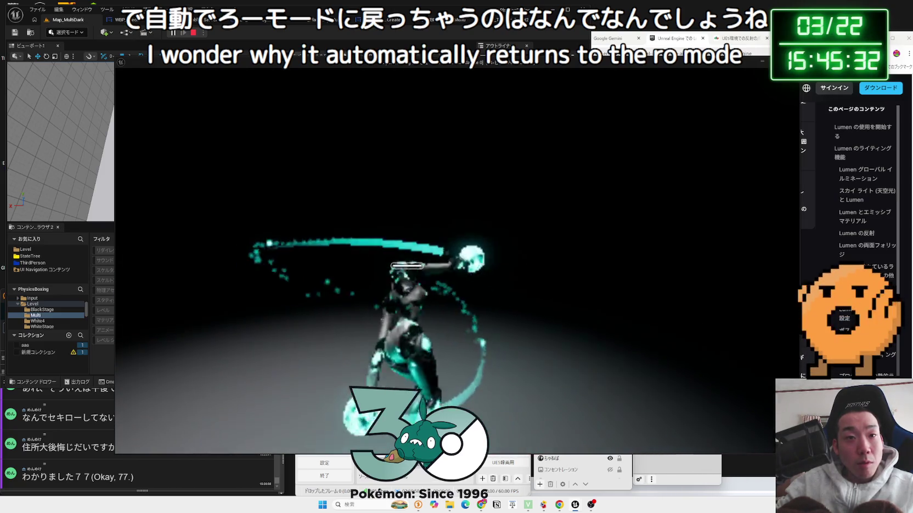
key(Escape)
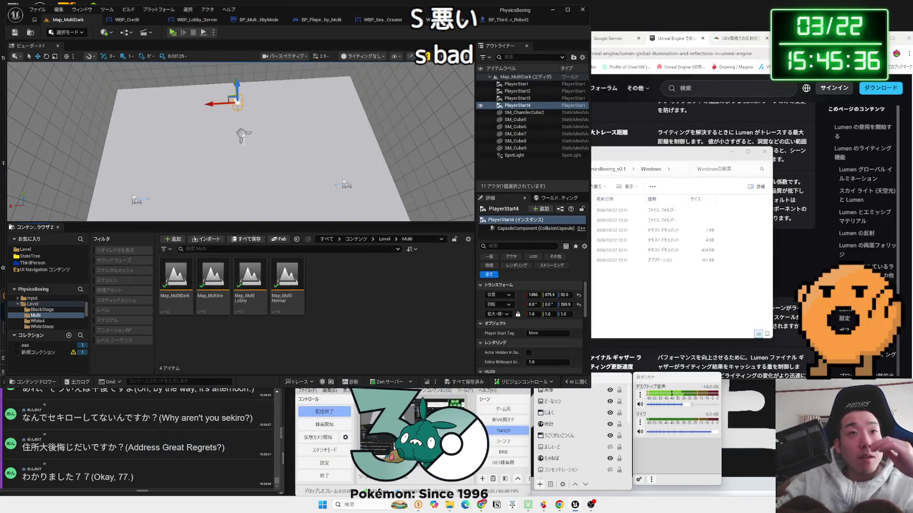
- Check BP_ThirdPersonCharacter, play-test Map_MultiDark, then play-test Map_StageSelect from the Level folder
click(498, 24)
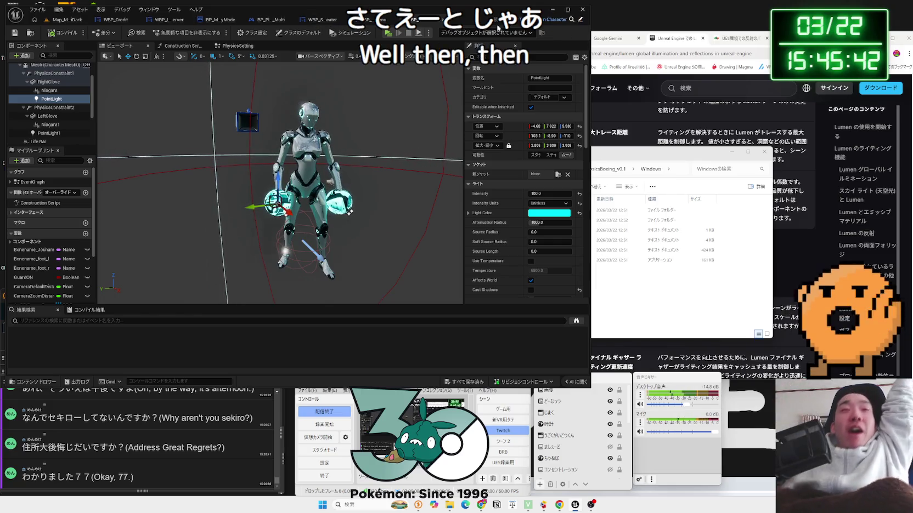
click(67, 19)
click(173, 32)
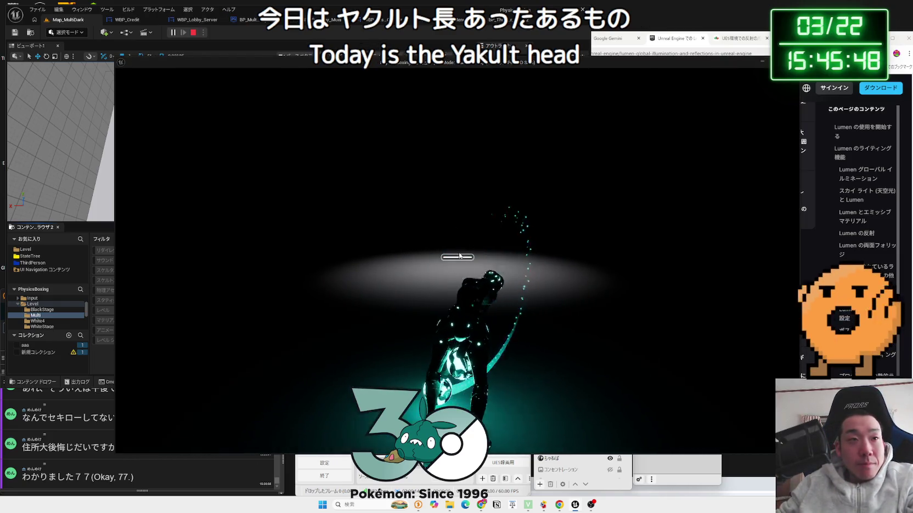
key(Escape)
key(alt+Left)
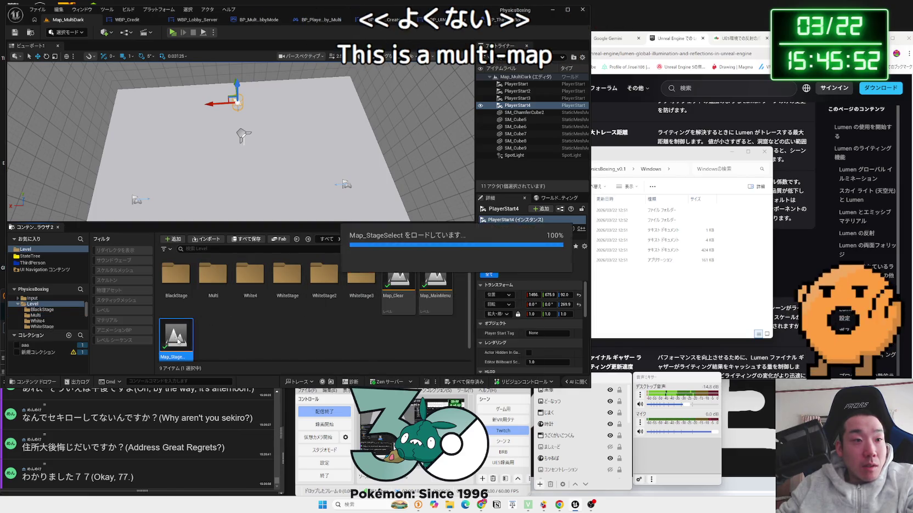
click(171, 33)
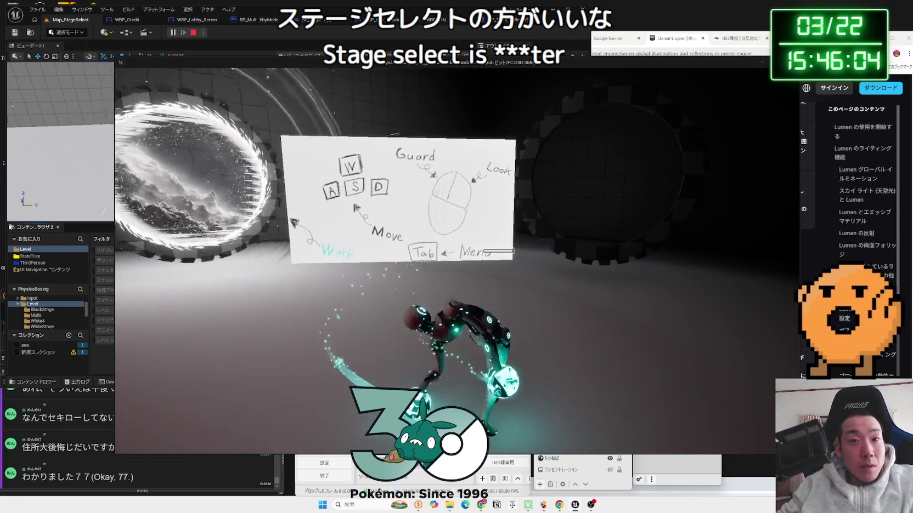
- Delete the DirectionalLight from Map_StageSelect and play-test the level without it
key(Escape)
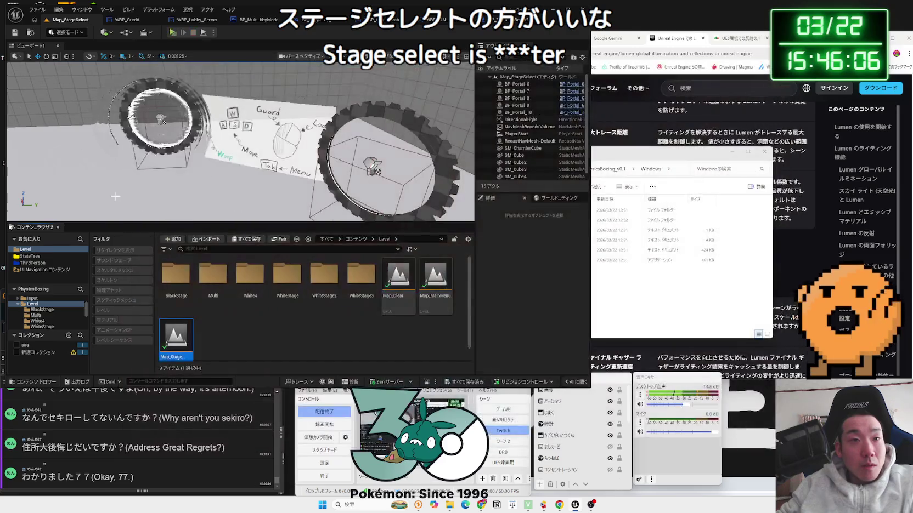
scroll(241, 142, down, 3)
click(165, 187)
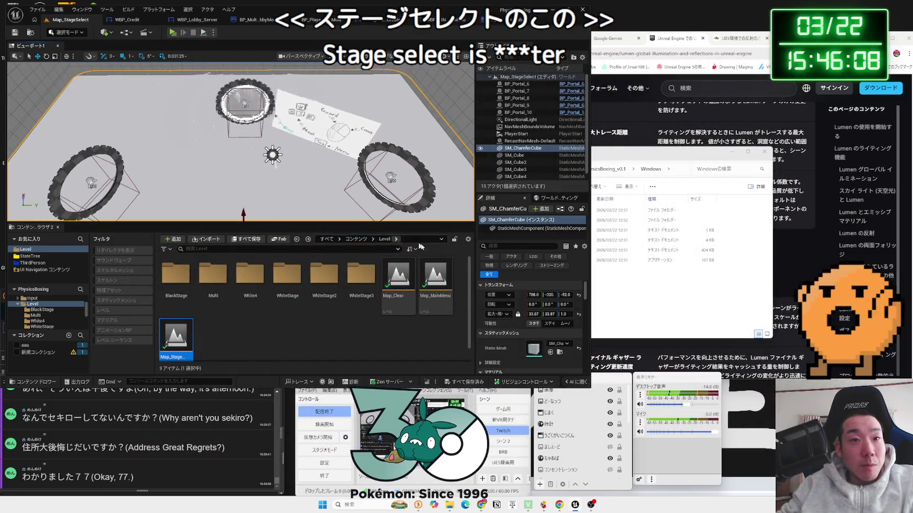
scroll(528, 315, down, 1)
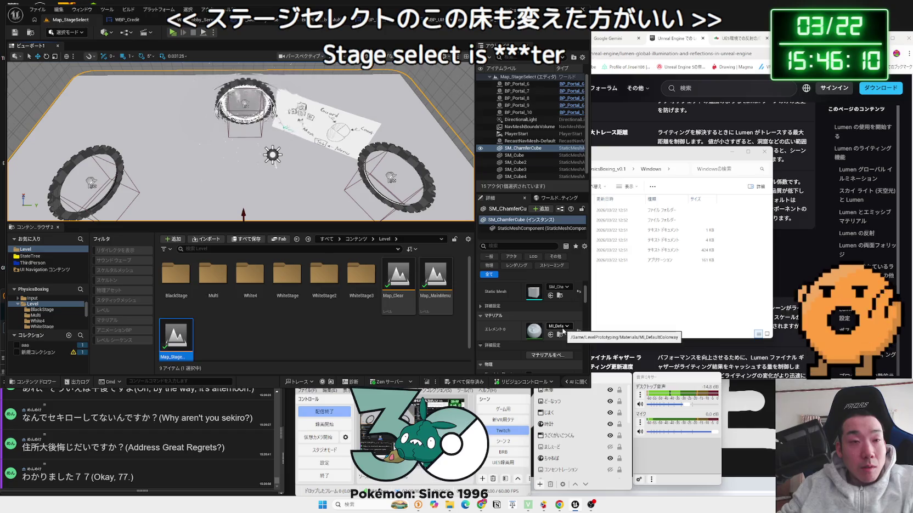
scroll(285, 102, down, 5)
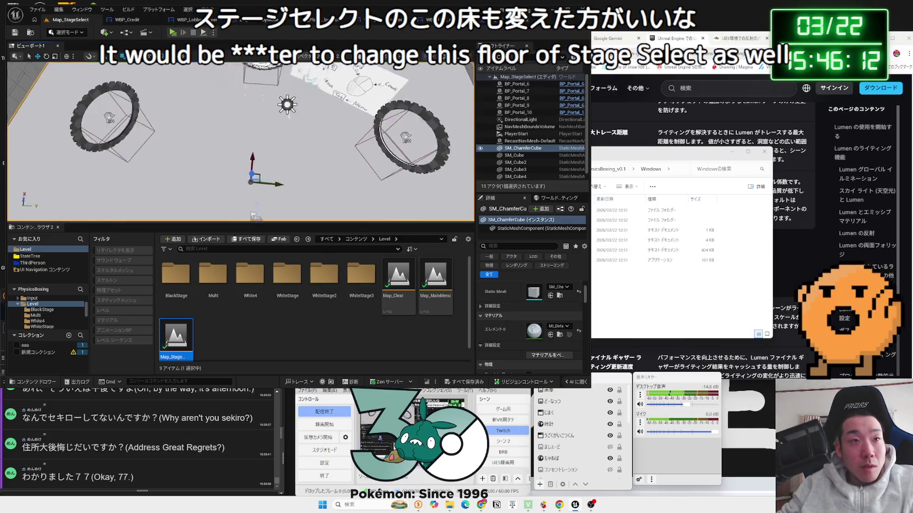
scroll(283, 120, up, 5)
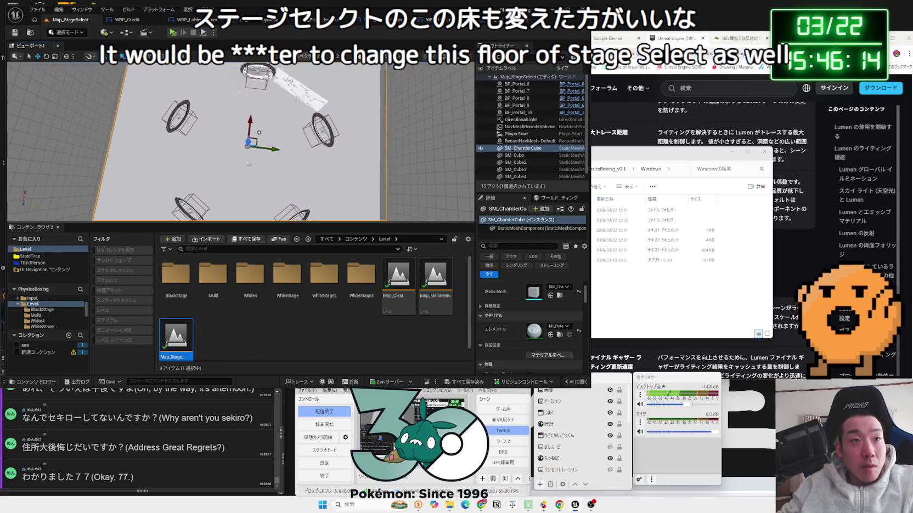
click(283, 120)
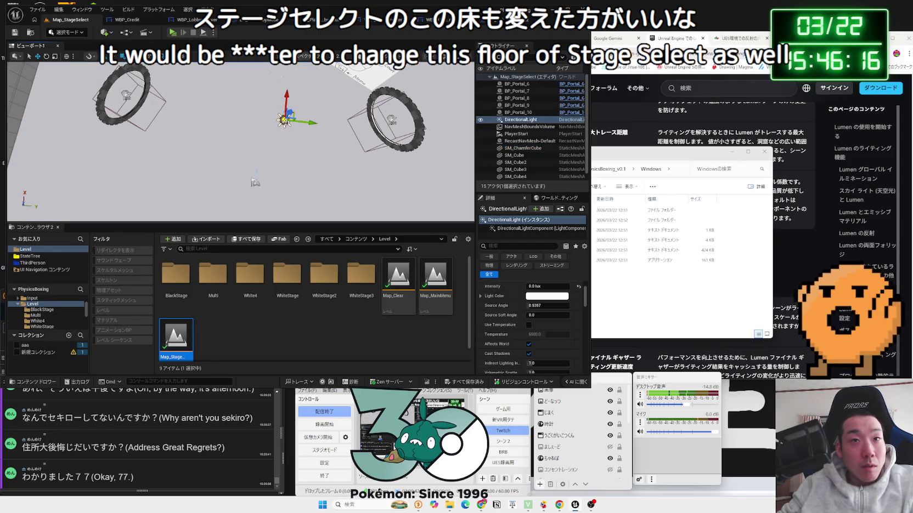
key(Delete)
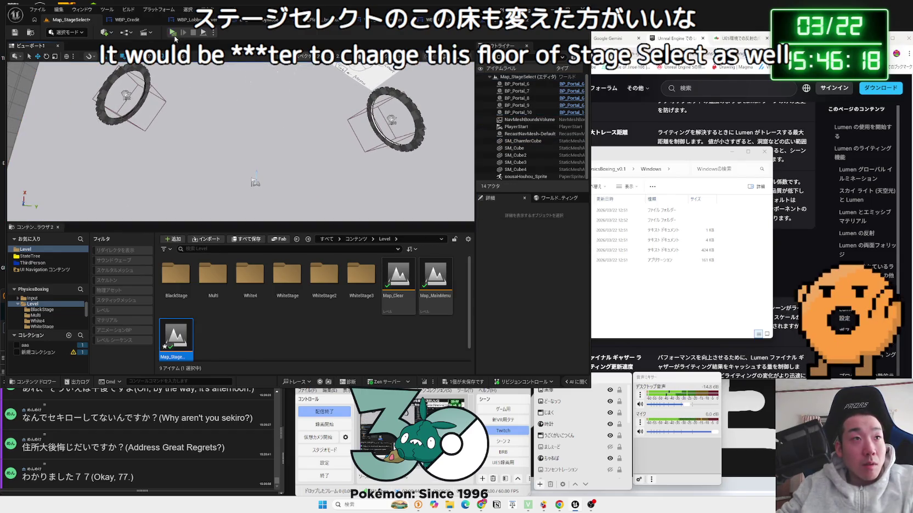
click(173, 32)
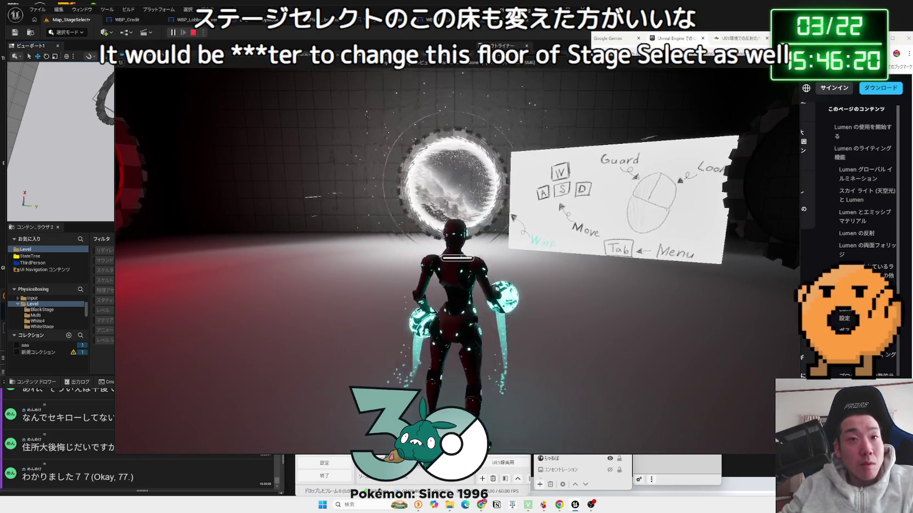
key(Escape)
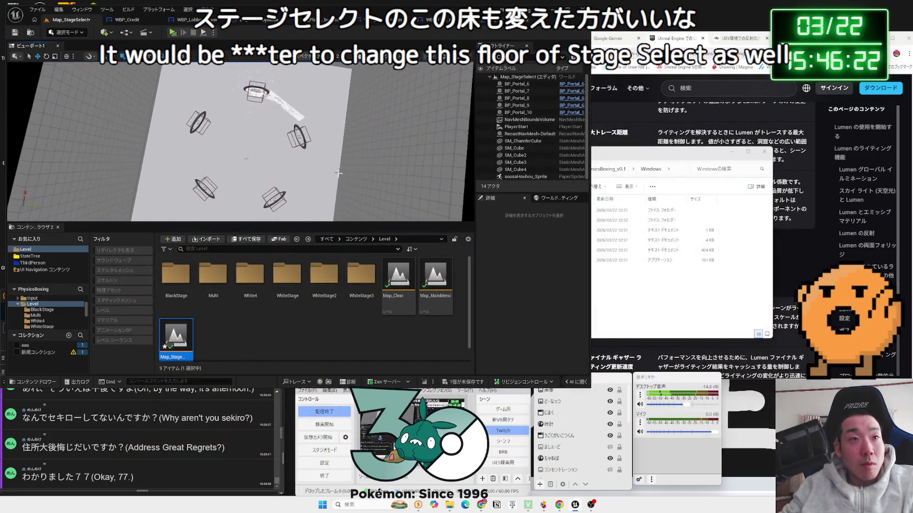
- Delete the white floor, restore it with undo, and play-test the level again
click(327, 181)
key(Delete)
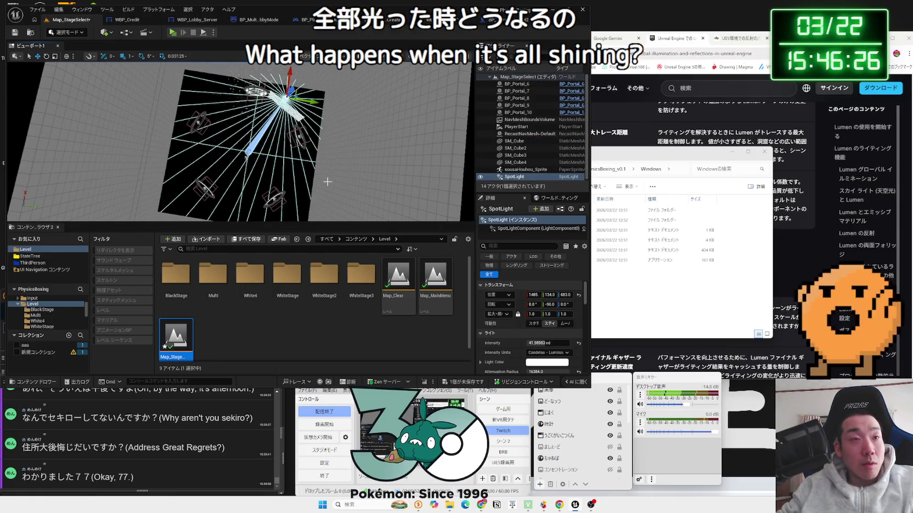
key(ctrl+z)
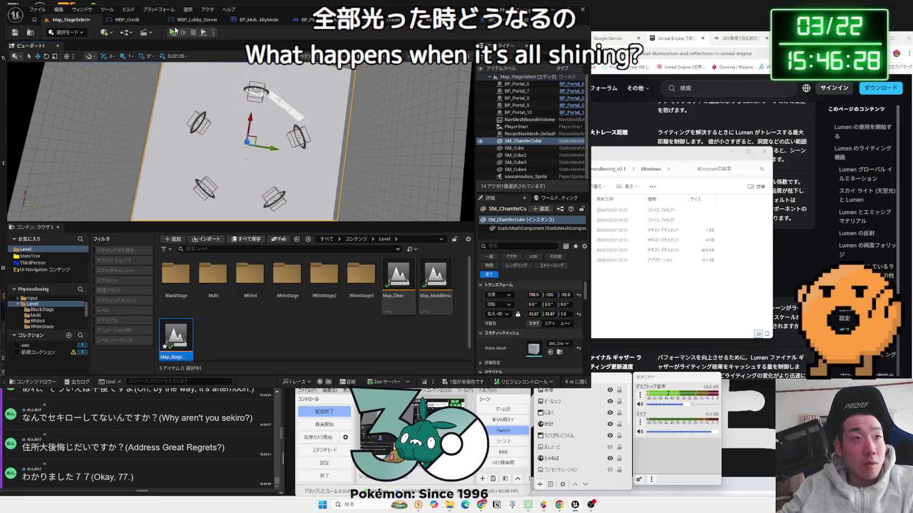
click(172, 32)
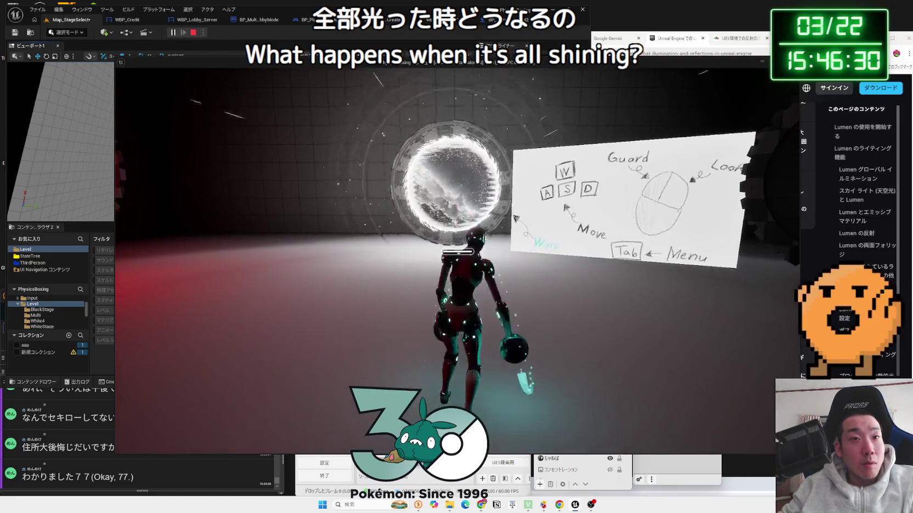
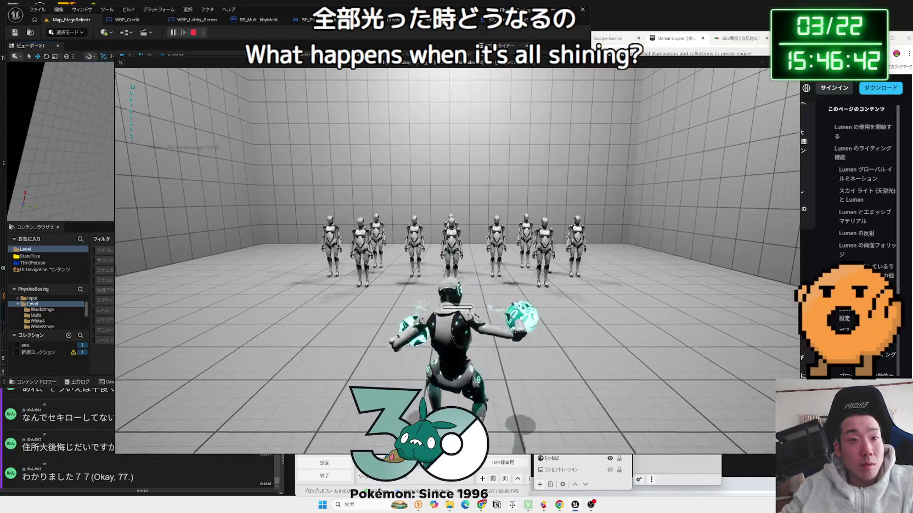
- In the pause menu's Video options, lower Scalability from Middle to Low and resume play
key(Escape)
key(Escape)
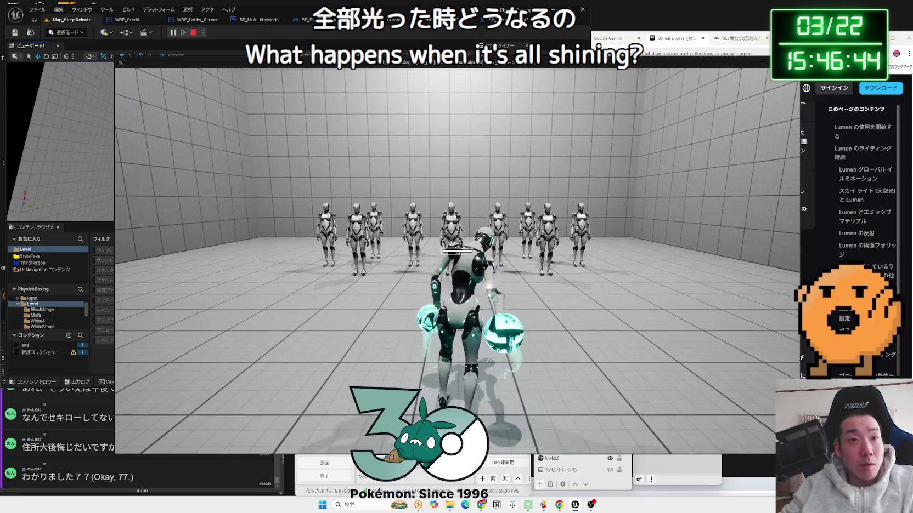
key(Escape)
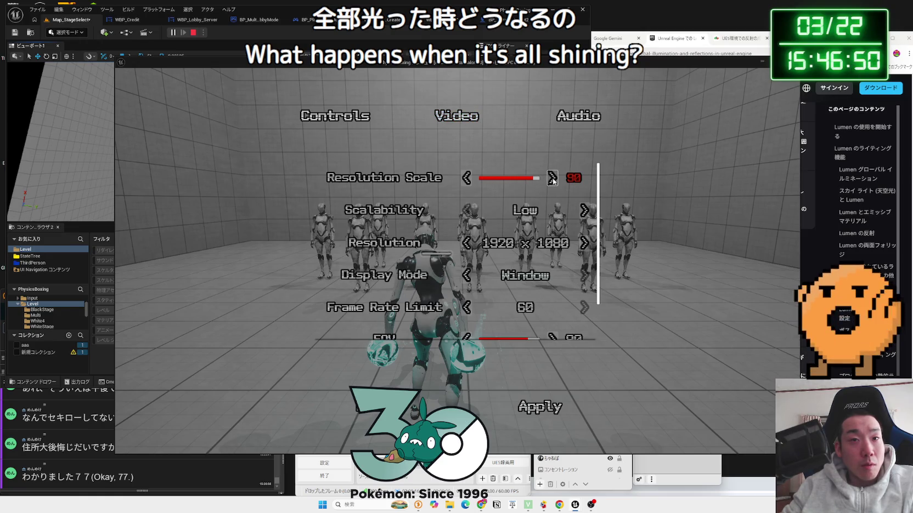
click(469, 213)
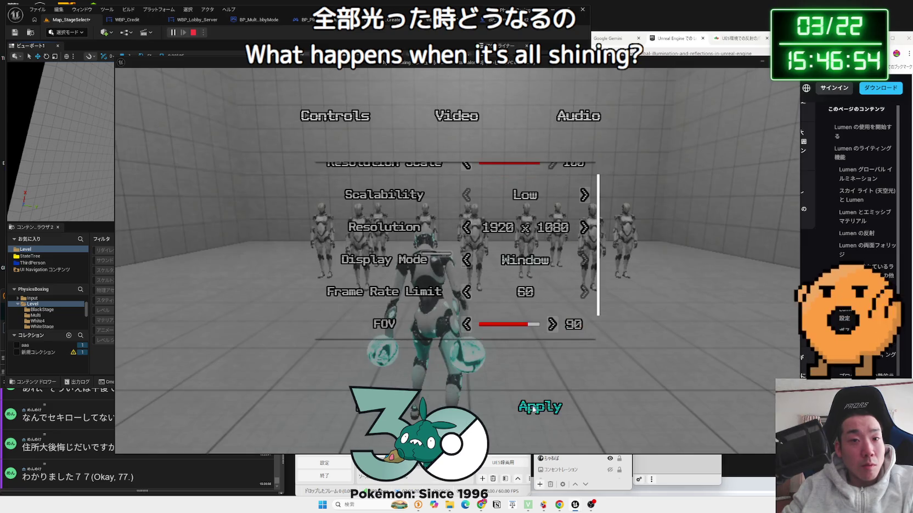
key(Escape)
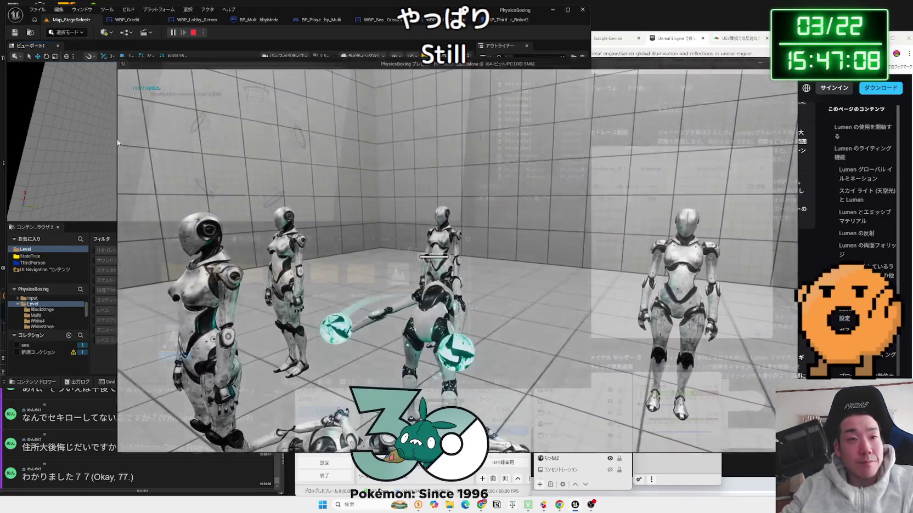
- Stop the play session and load Map_White1 from the WhiteStage folder without saving
key(Escape)
click(315, 20)
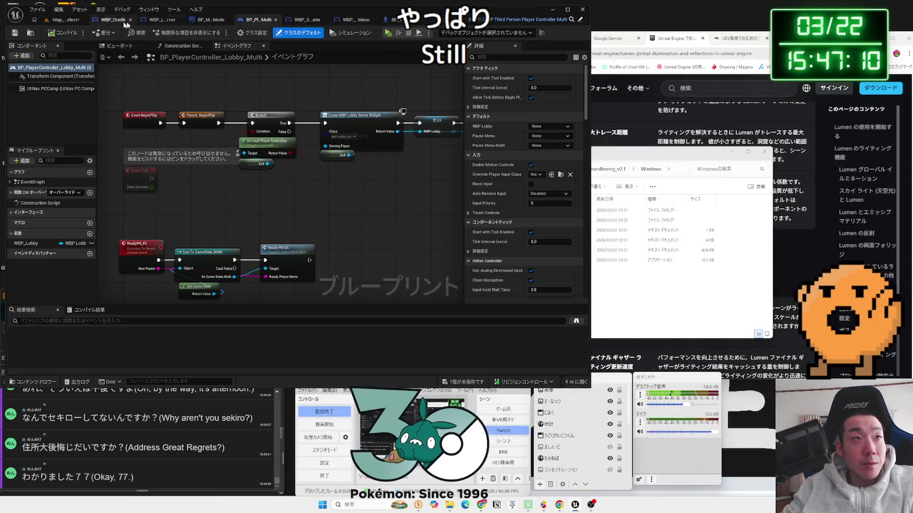
click(68, 22)
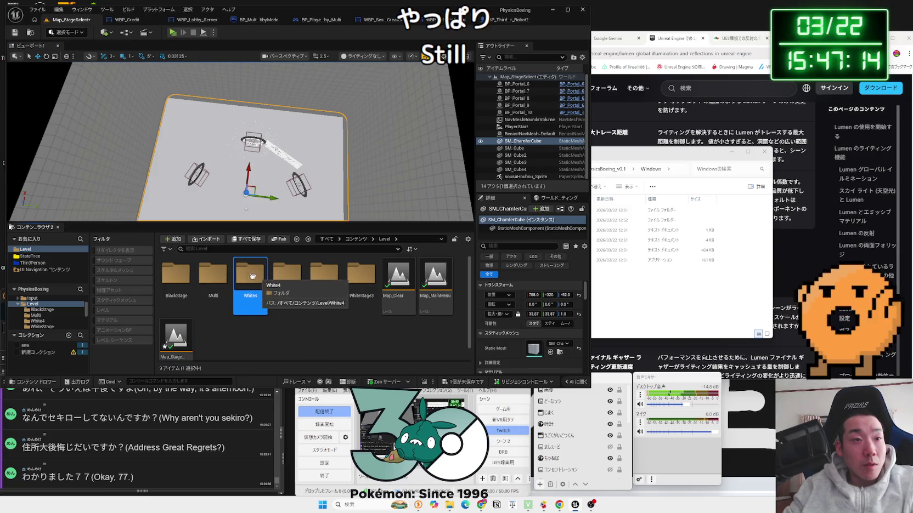
double_click(292, 277)
double_click(178, 281)
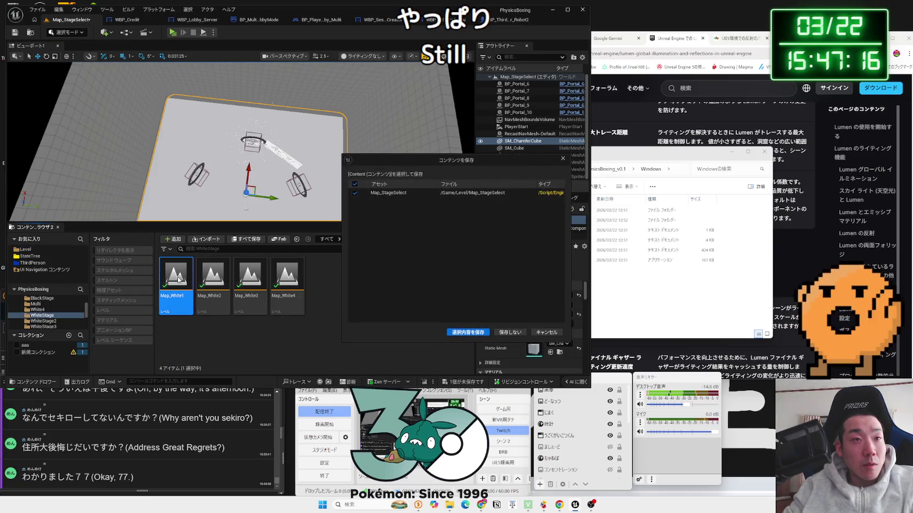
click(456, 332)
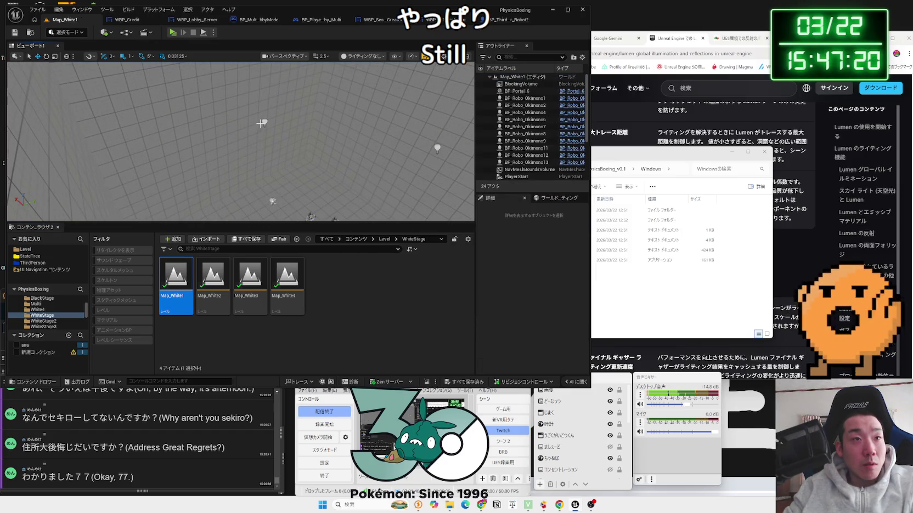
- Select the room's point lights, including PointLight6, and switch the viewport to Lit
click(263, 122)
ctrl+click(436, 146)
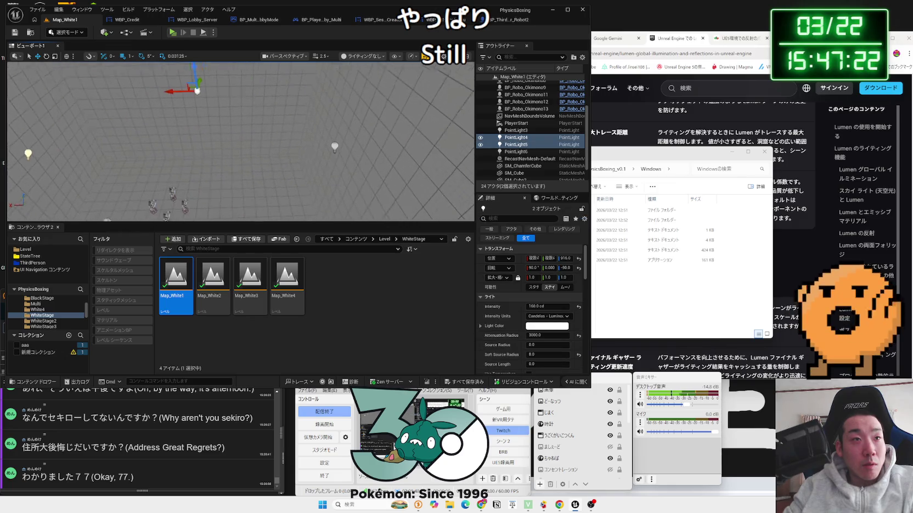
drag(264, 153, 241, 172)
ctrl+click(242, 171)
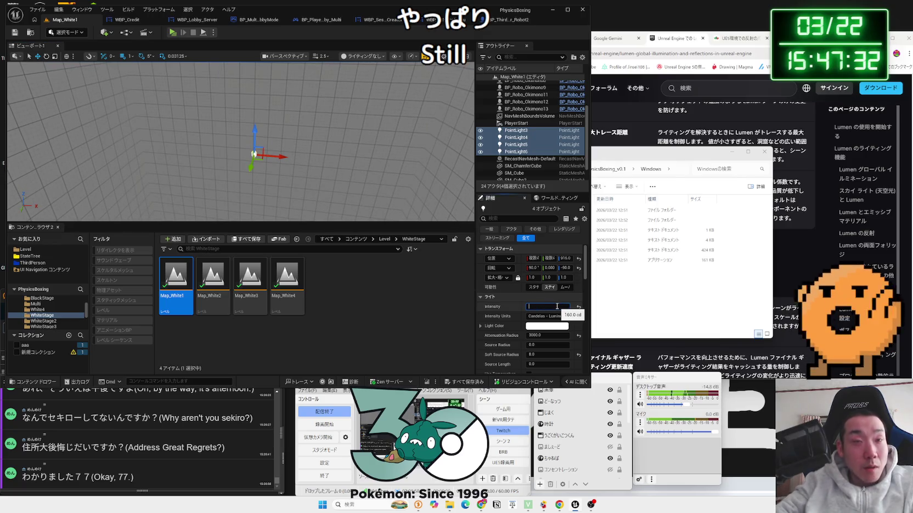
click(365, 56)
click(359, 68)
drag(329, 110, 315, 140)
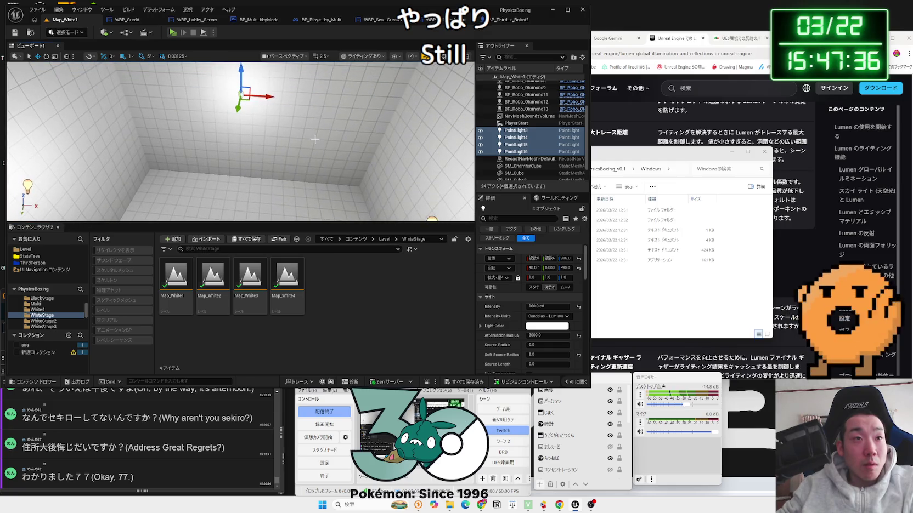
- Set the selected lights' Intensity to 100 cd and play the level in a preview window
text(130)
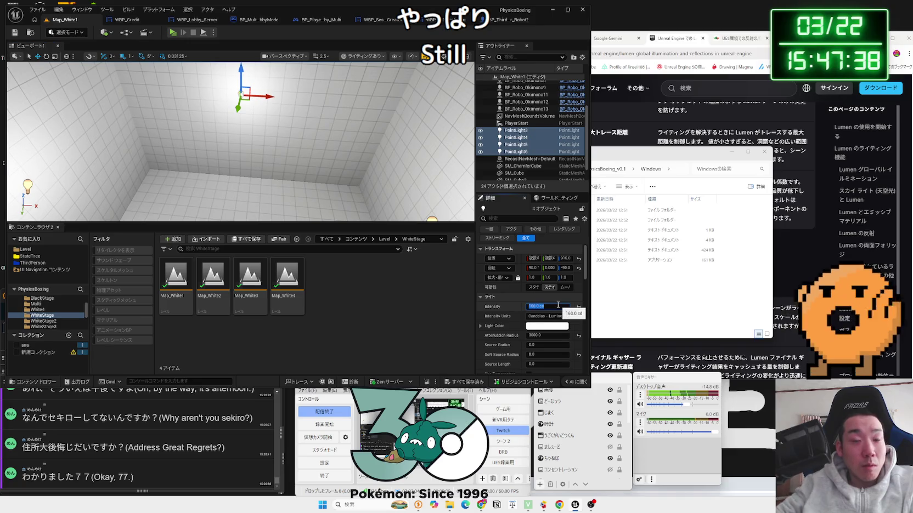
key(Return)
key(BackSpace)
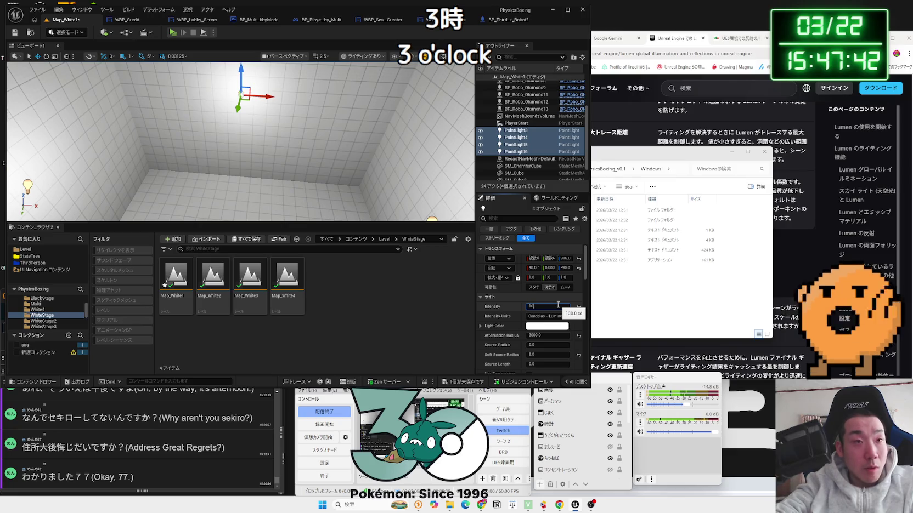
text(100)
key(Return)
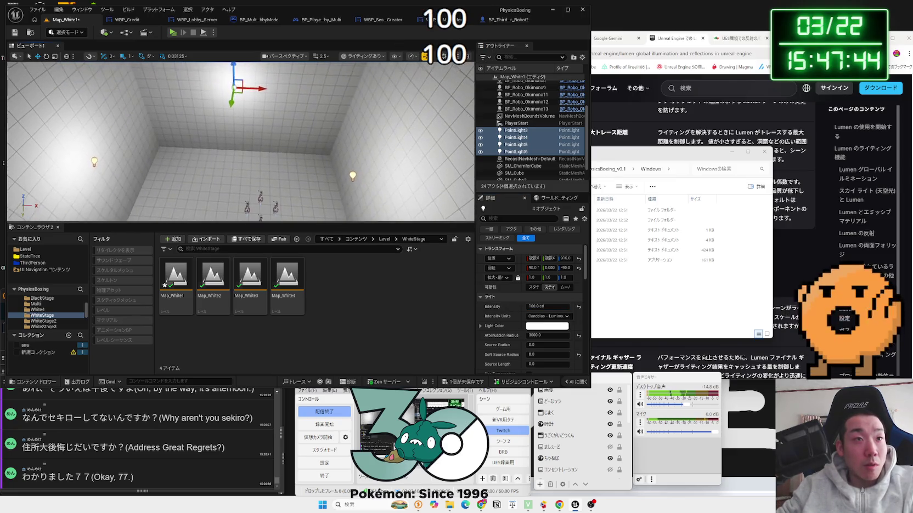
click(173, 33)
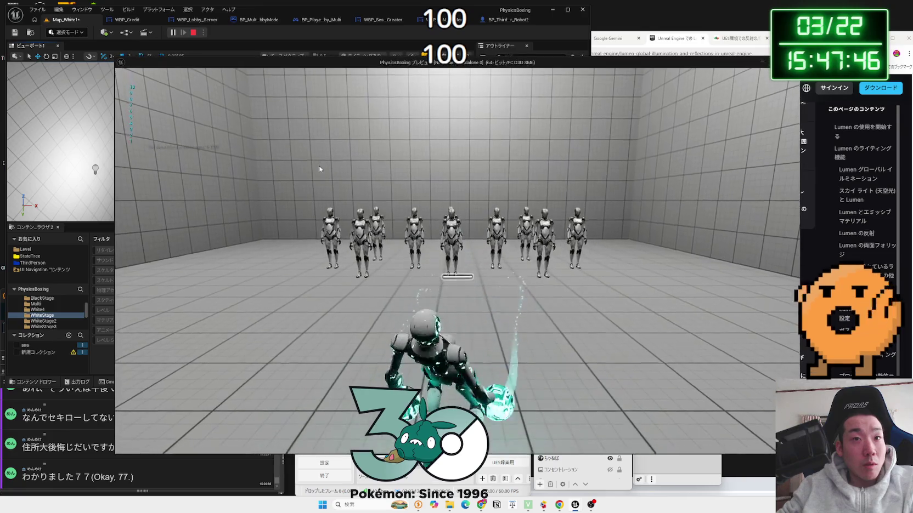
- Restart the Map_White1 play test, walk forward, and open Options from the Pause menu
key(Escape)
drag(252, 121, 252, 104)
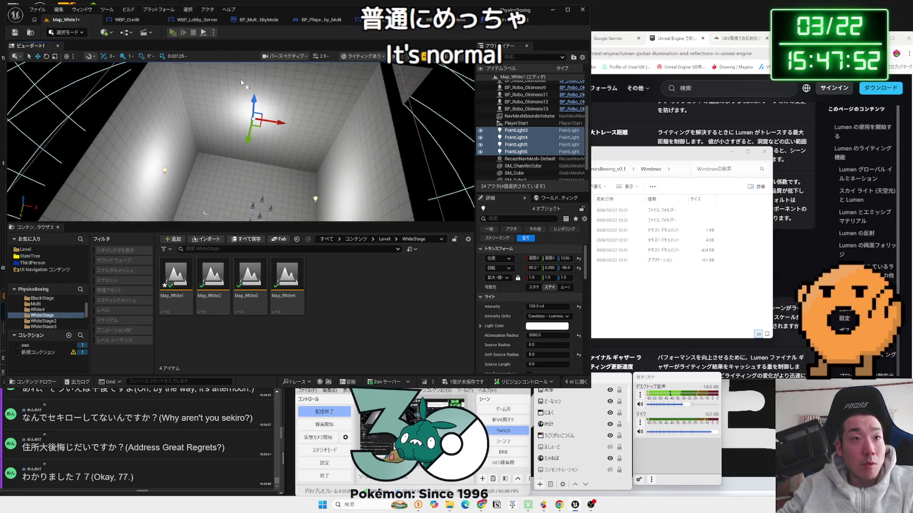
key(alt+p)
key(Escape)
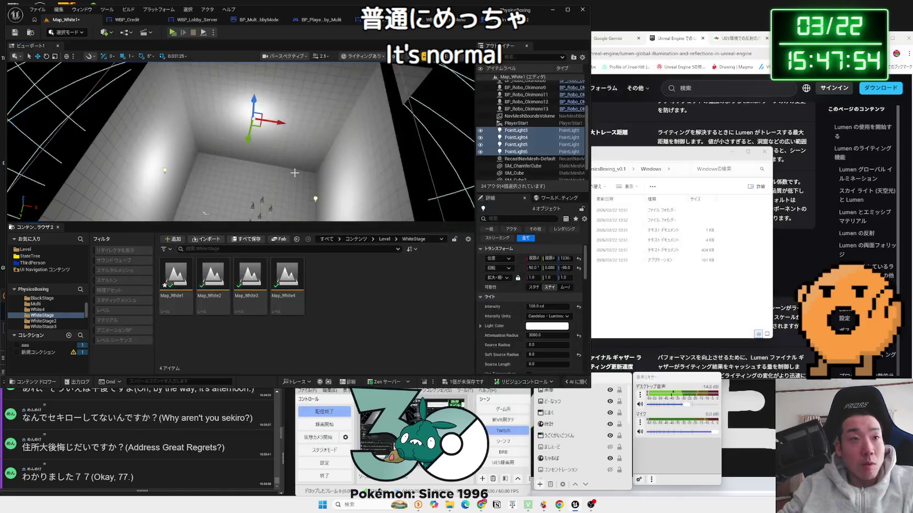
key(alt+p)
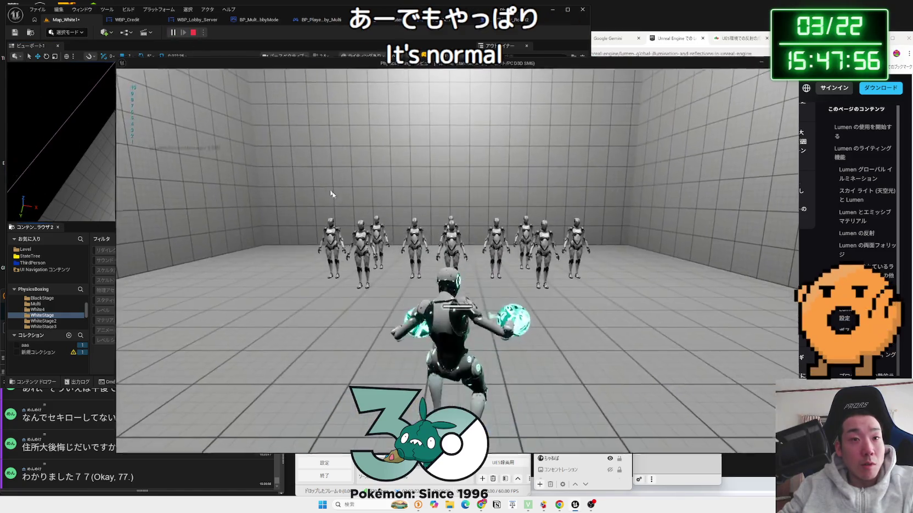
key(w)
key(Escape)
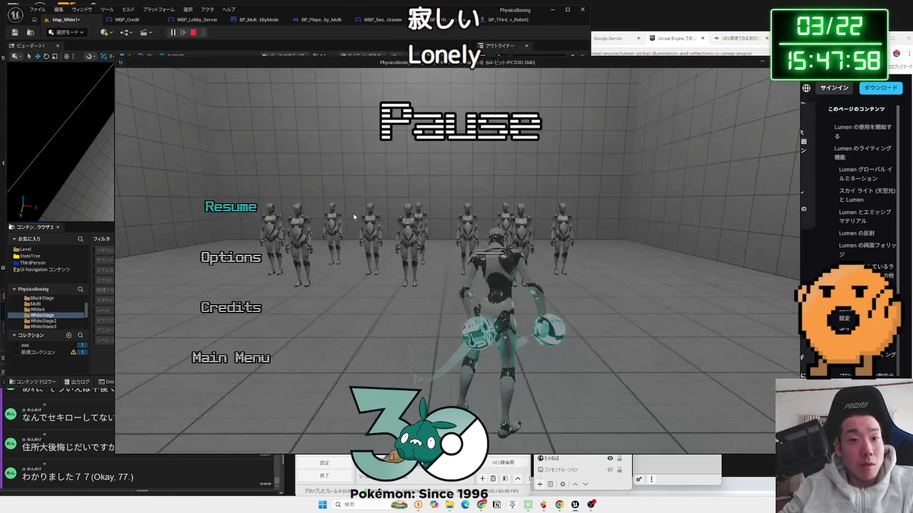
click(211, 253)
- In Video settings, raise Scalability to Middle and Resolution Scale to 100, then apply
click(456, 116)
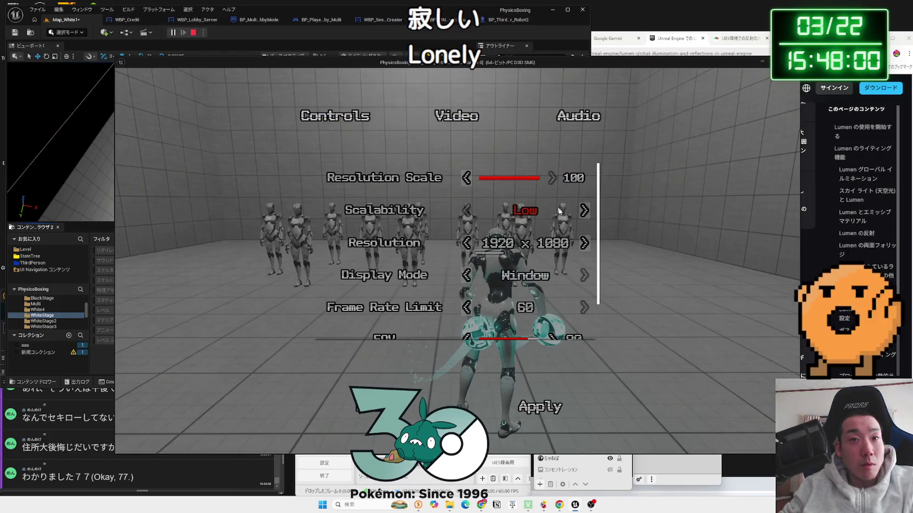
click(583, 210)
scroll(525, 274, down, 1)
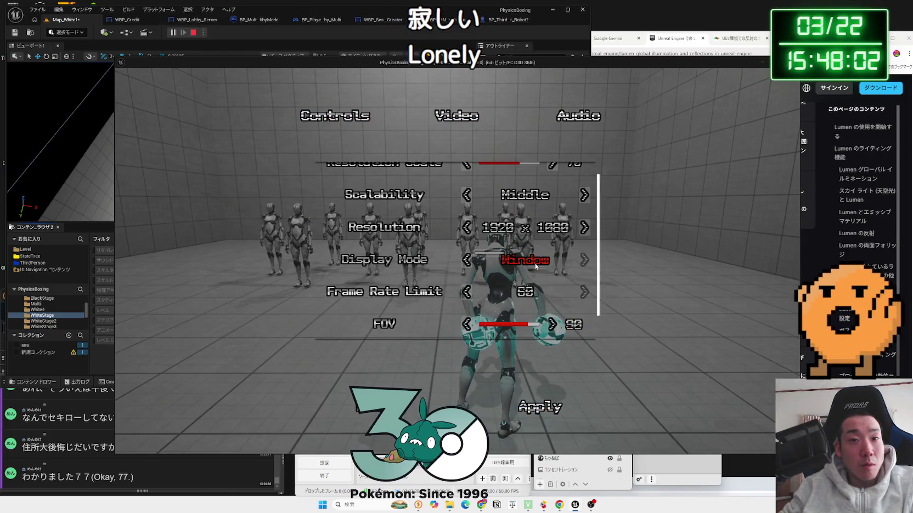
scroll(548, 328, up, 2)
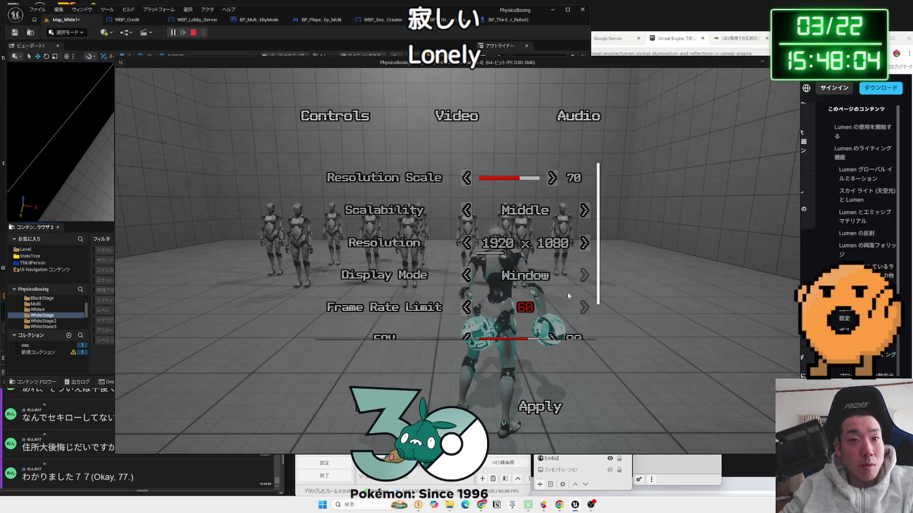
click(552, 178)
click(552, 178)
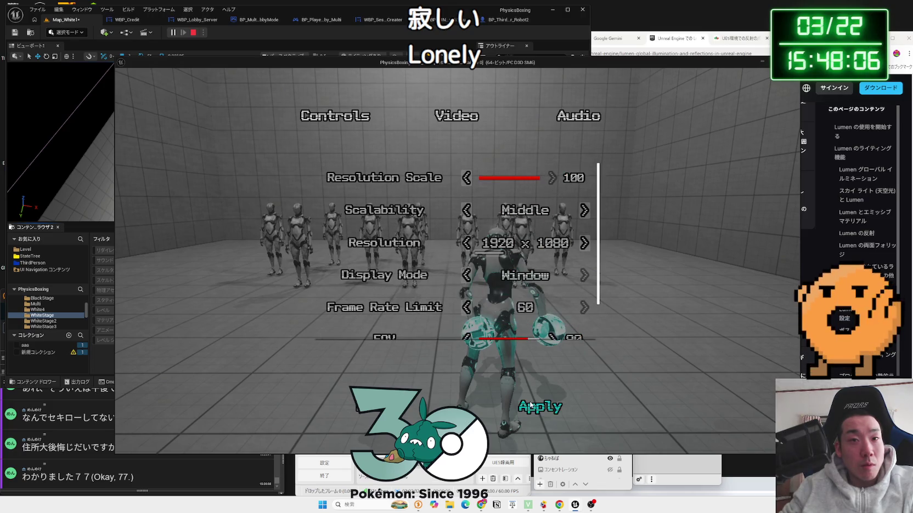
click(540, 407)
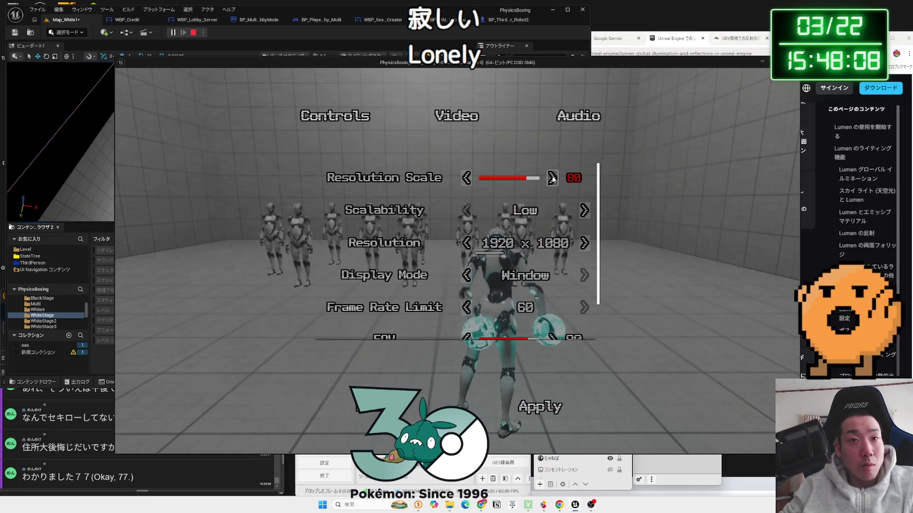
- Raise Scalability to Epic, then drop it back to Low
scroll(552, 368, down, 1)
scroll(541, 256, up, 1)
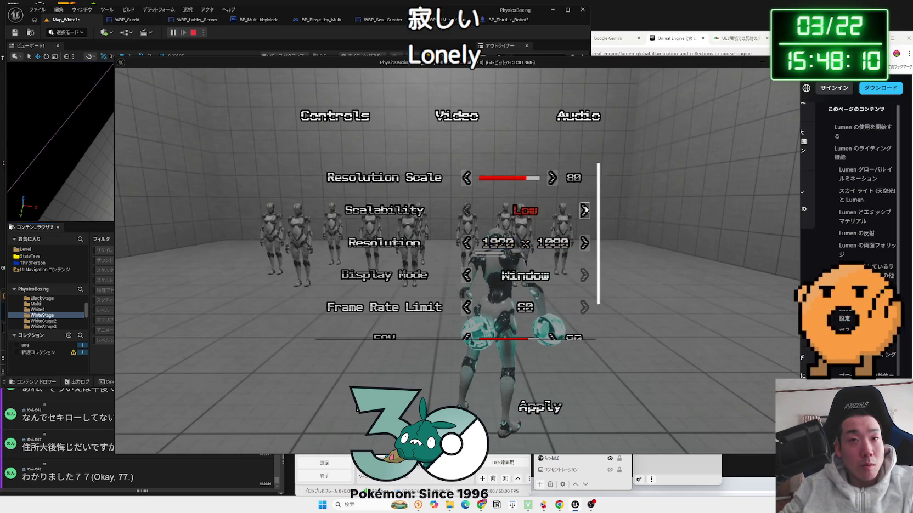
click(584, 210)
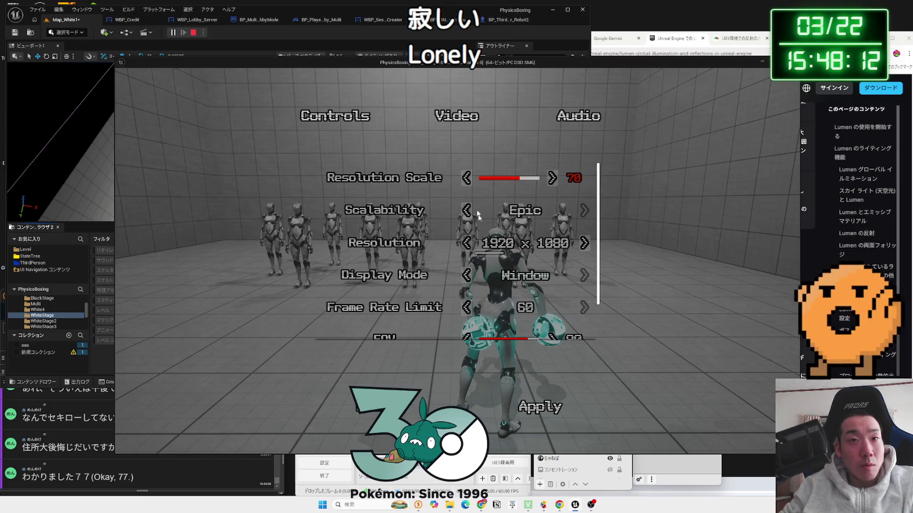
scroll(477, 214, down, 1)
scroll(520, 265, up, 1)
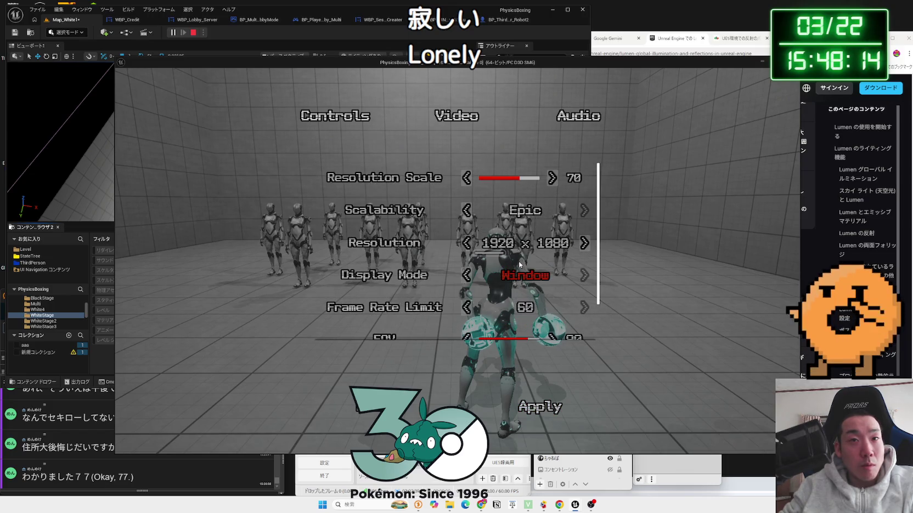
scroll(464, 182, down, 1)
click(466, 195)
scroll(548, 203, up, 1)
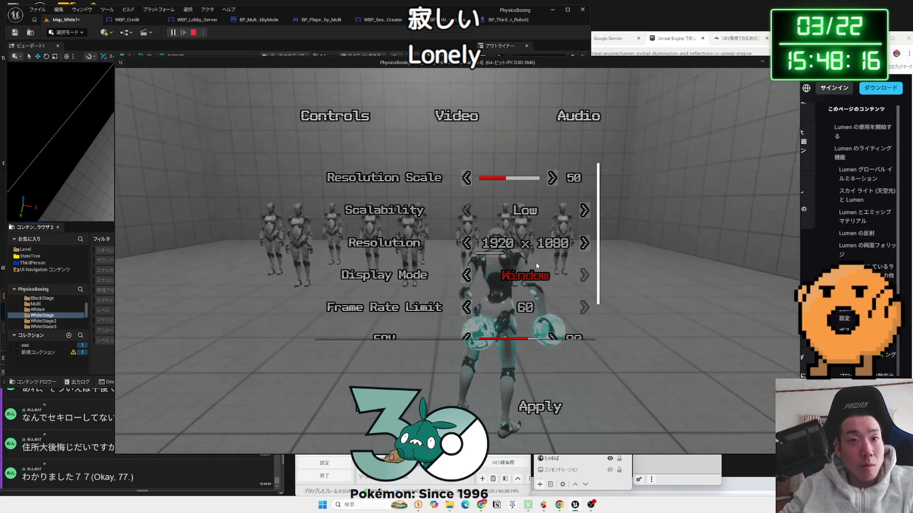
scroll(549, 307, down, 1)
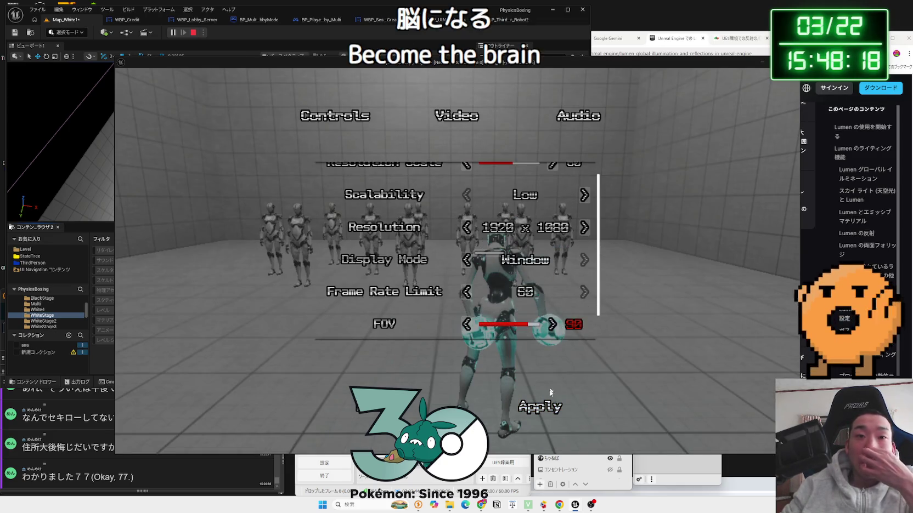
scroll(547, 404, up, 1)
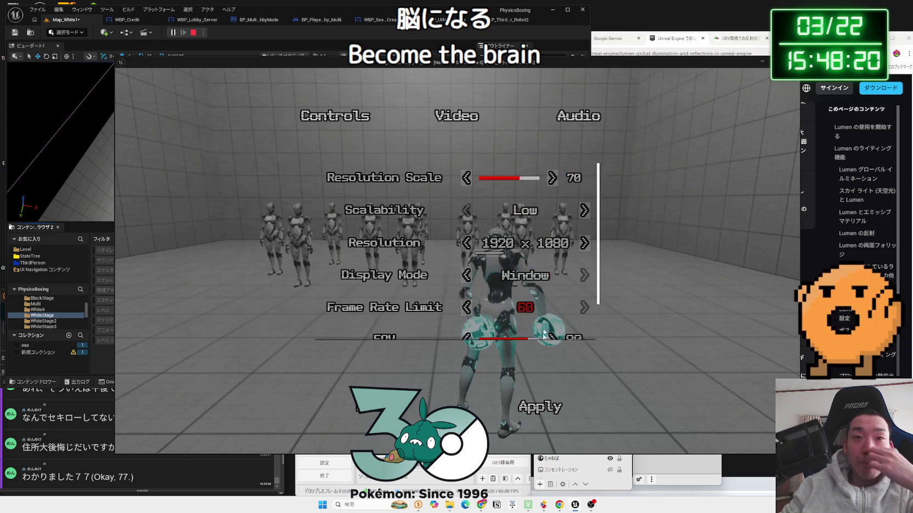
scroll(537, 408, down, 1)
scroll(545, 188, up, 1)
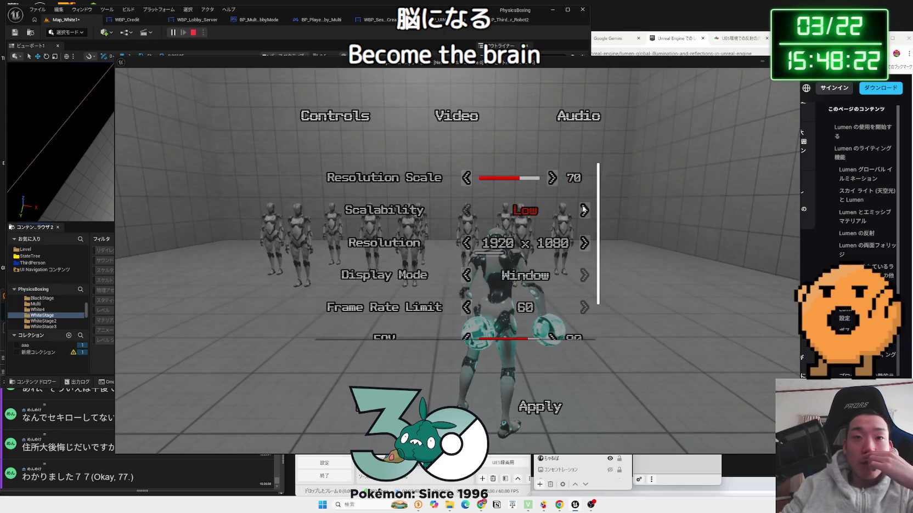
- Step Scalability up to High and return it to Low
click(584, 209)
click(584, 209)
scroll(549, 219, down, 1)
scroll(519, 229, up, 1)
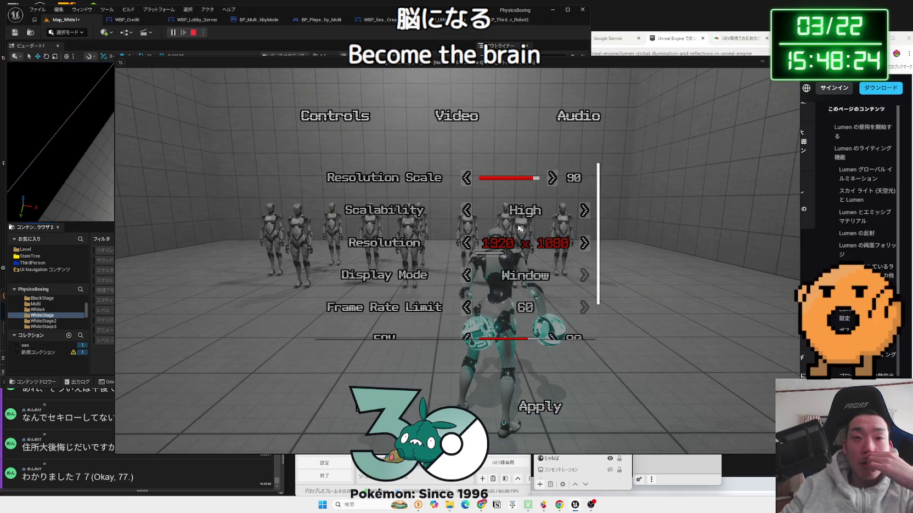
scroll(523, 329, down, 1)
click(530, 412)
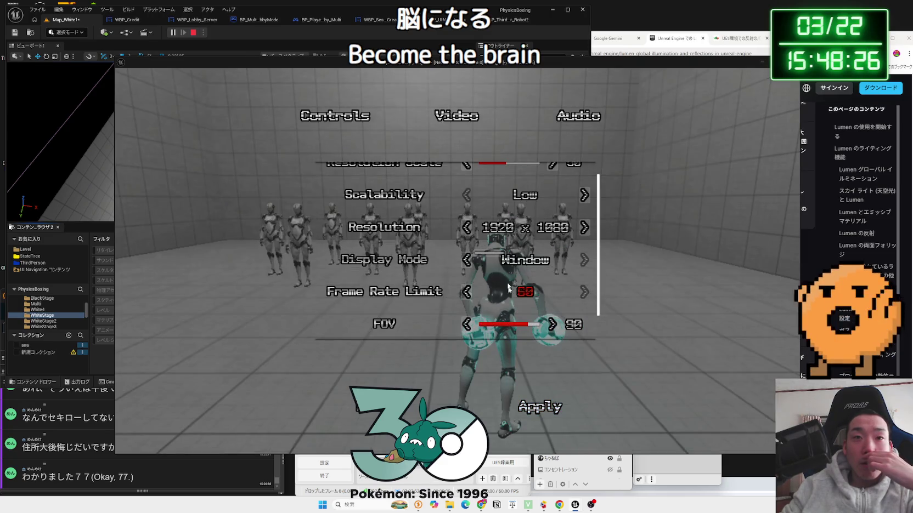
scroll(540, 202, up, 1)
scroll(550, 336, down, 1)
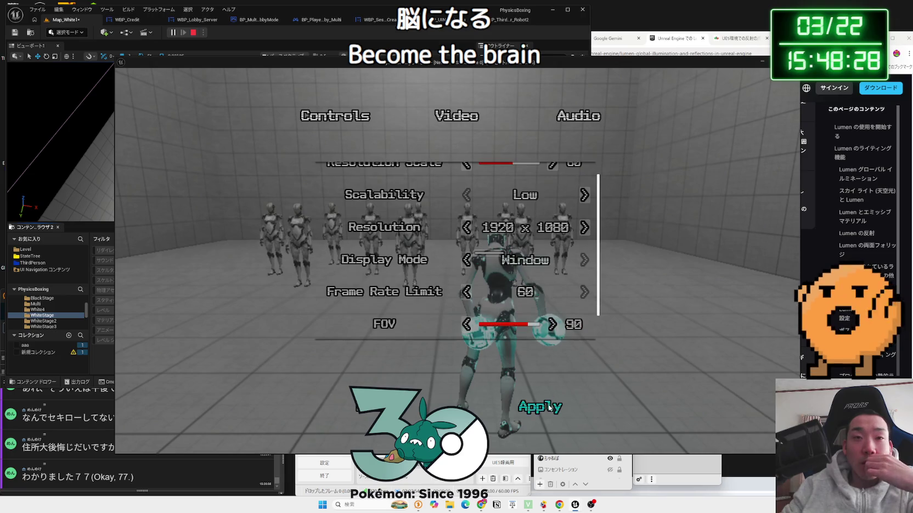
scroll(544, 233, up, 1)
- Raise Resolution Scale from 60 to 70, set Scalability to High, and apply
click(552, 179)
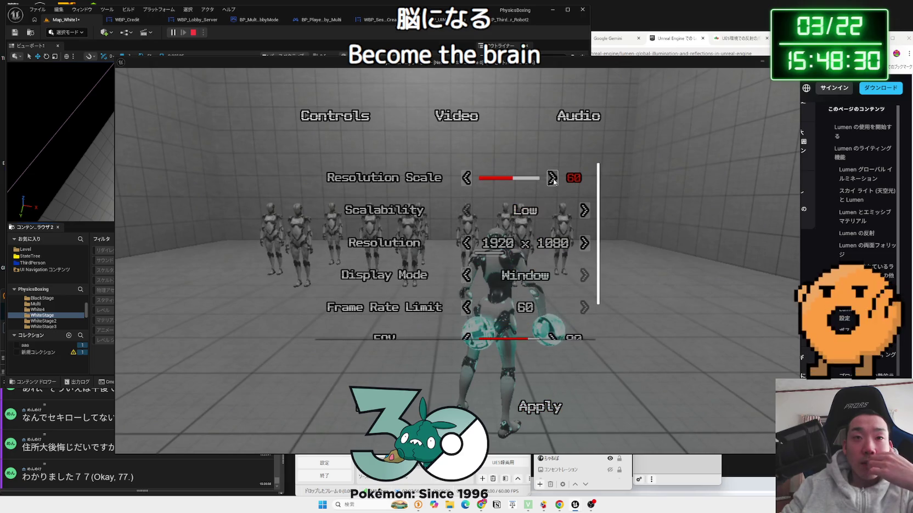
scroll(570, 214, down, 1)
click(584, 194)
click(585, 195)
scroll(556, 193, up, 1)
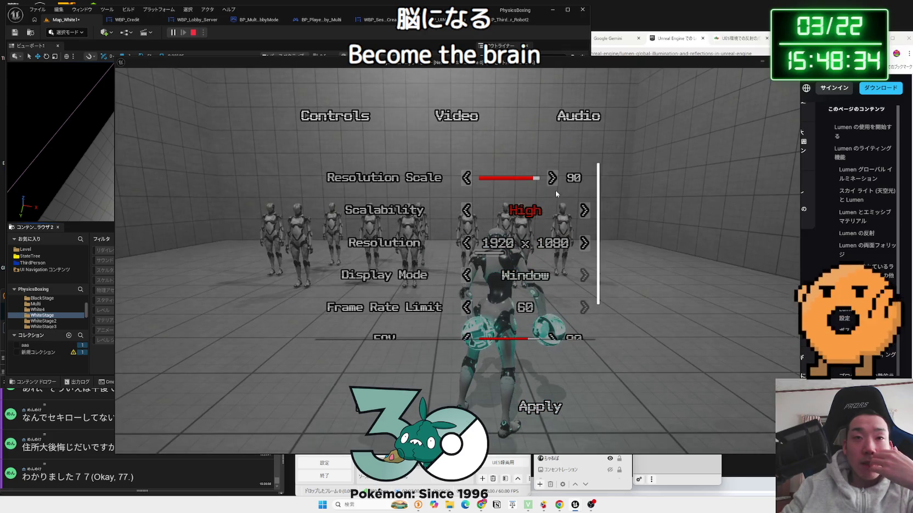
click(584, 210)
scroll(559, 274, down, 1)
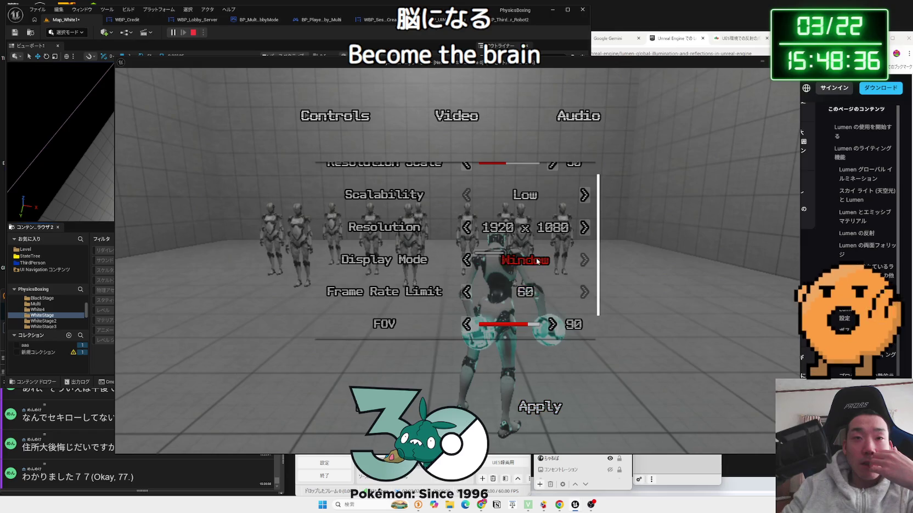
scroll(548, 247, up, 1)
scroll(577, 233, down, 1)
- Reopen Options > Video and step Scalability from Low to Middle and back to Low
key(Escape)
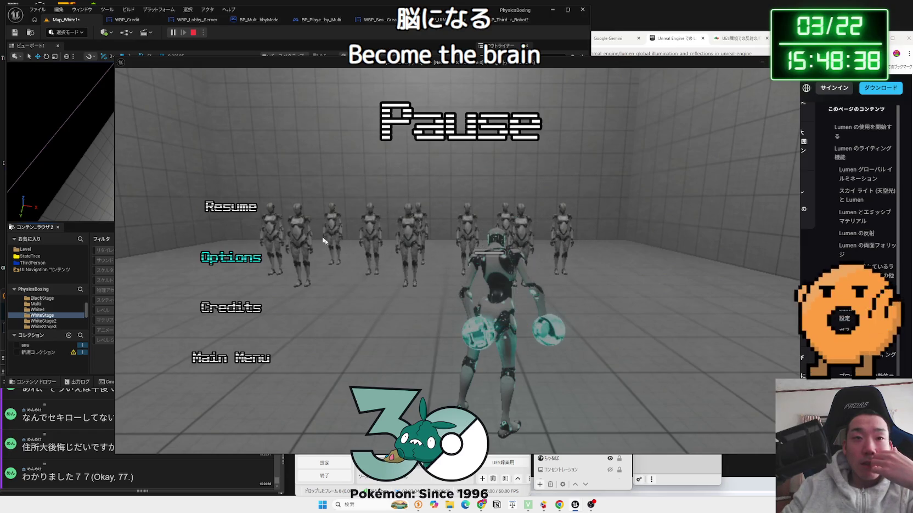
key(Escape)
key(Escape)
click(229, 251)
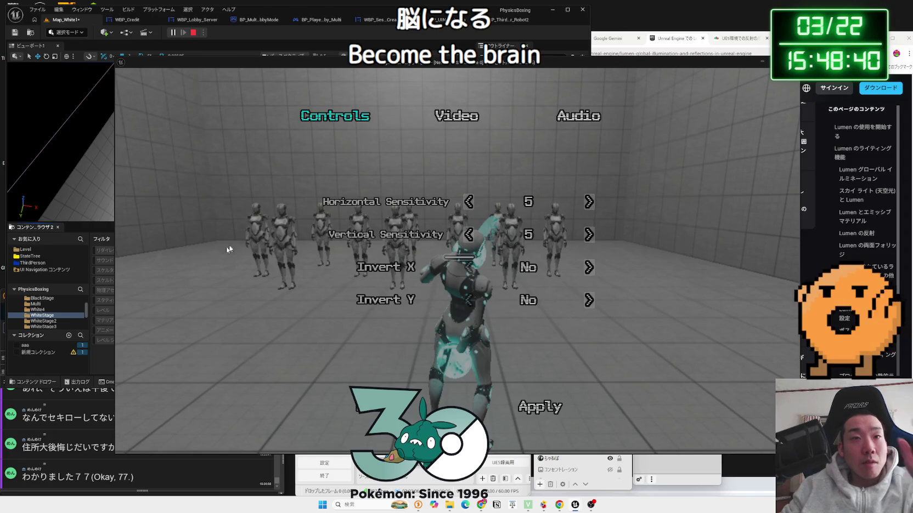
click(456, 115)
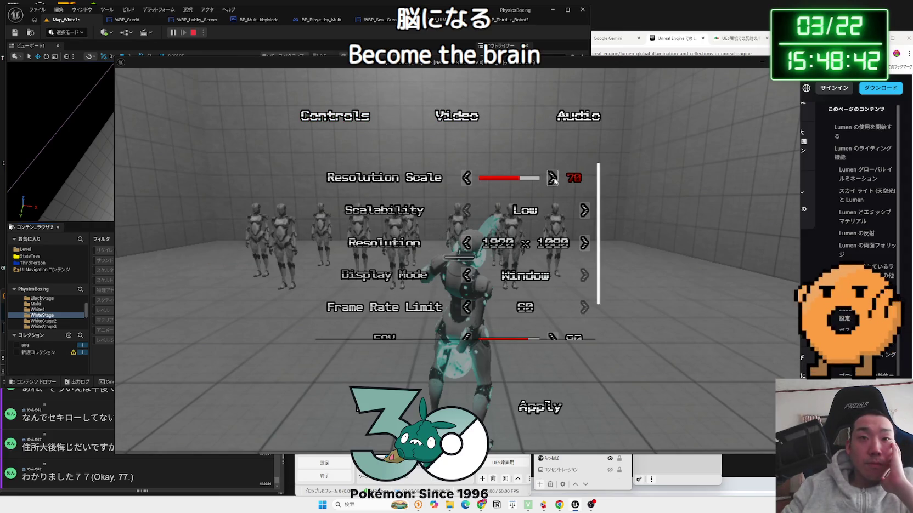
scroll(540, 291, down, 1)
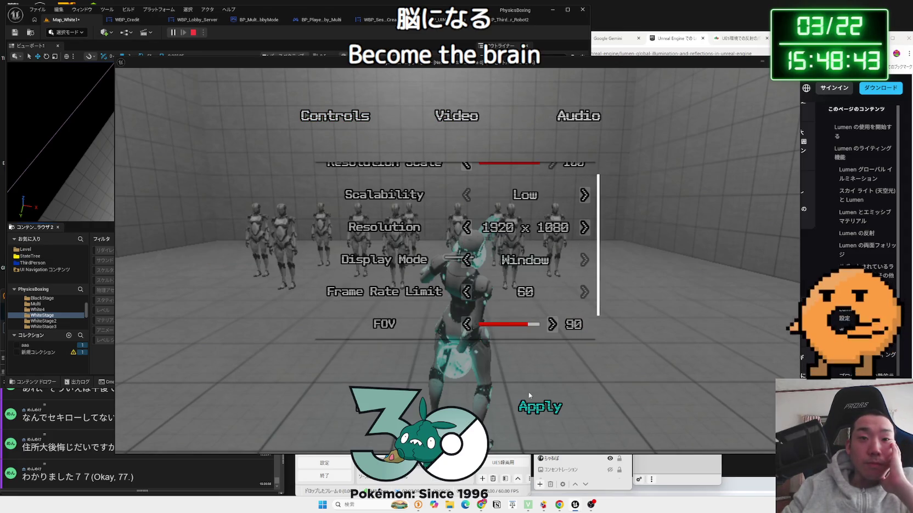
click(584, 196)
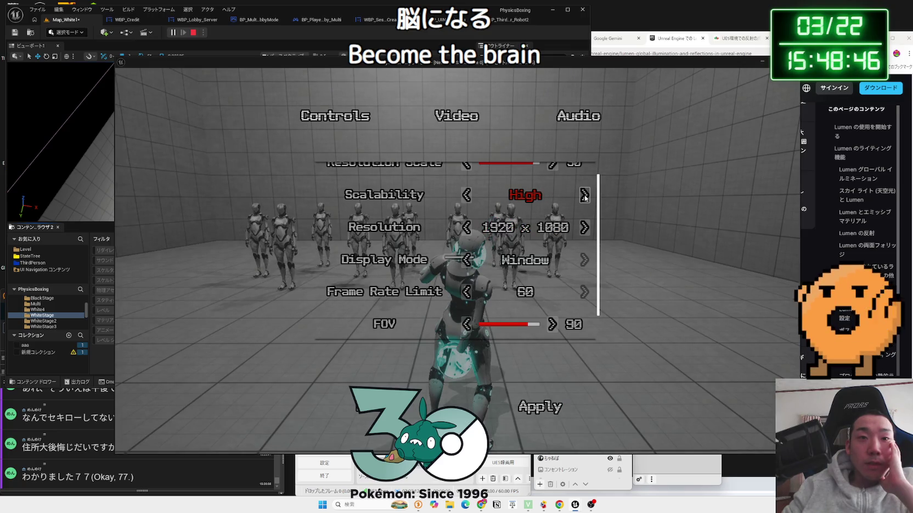
scroll(550, 172, up, 1)
scroll(557, 197, down, 1)
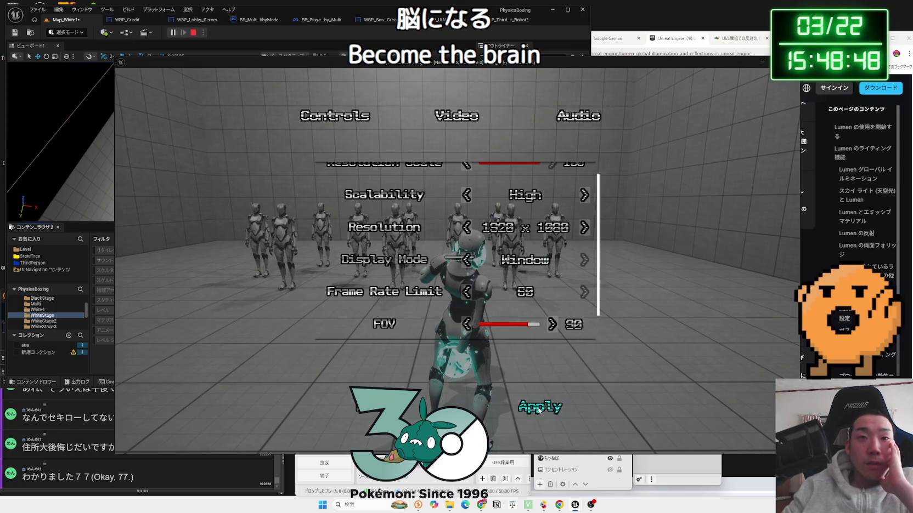
click(467, 196)
click(467, 195)
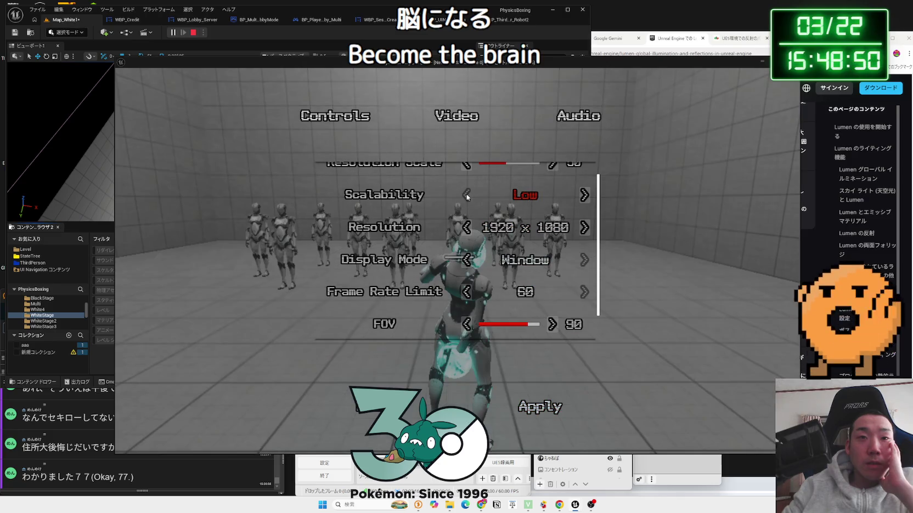
scroll(553, 175, up, 1)
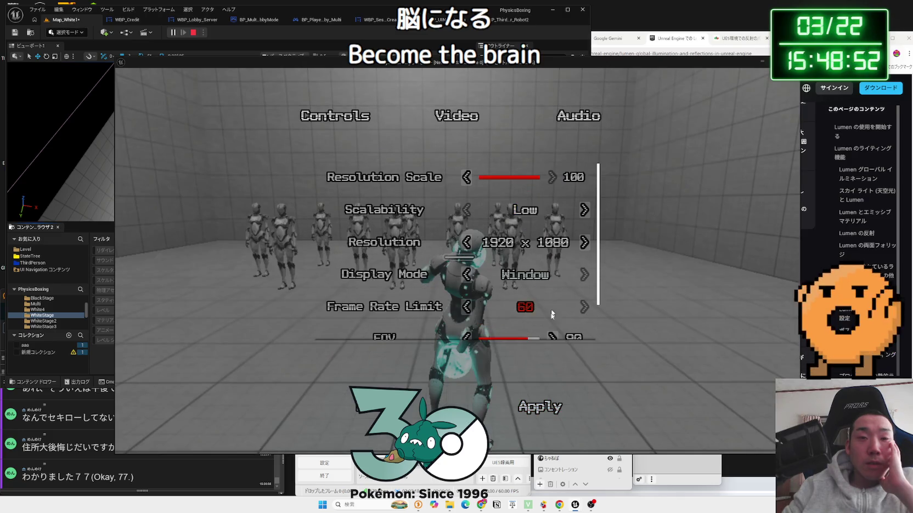
scroll(552, 313, down, 1)
scroll(548, 230, up, 1)
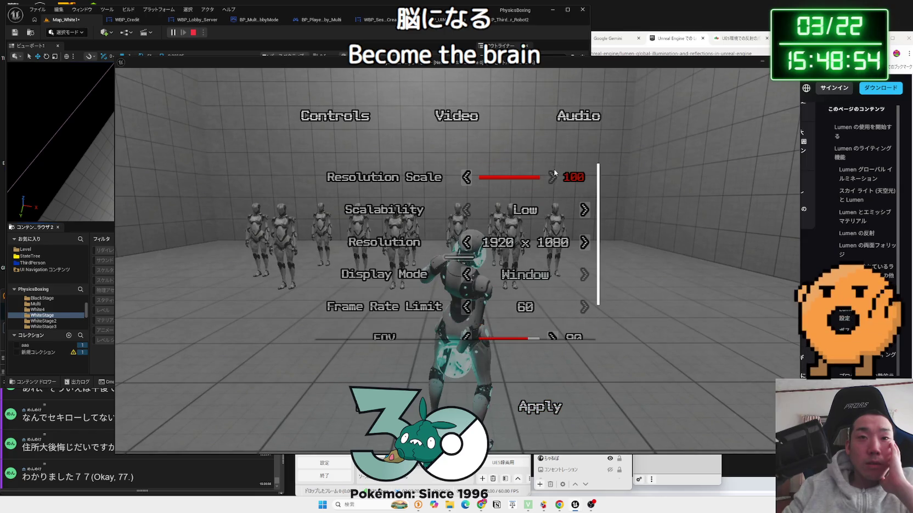
- Set Scalability to High, lower Resolution Scale, then raise it back to 100 and apply
click(586, 211)
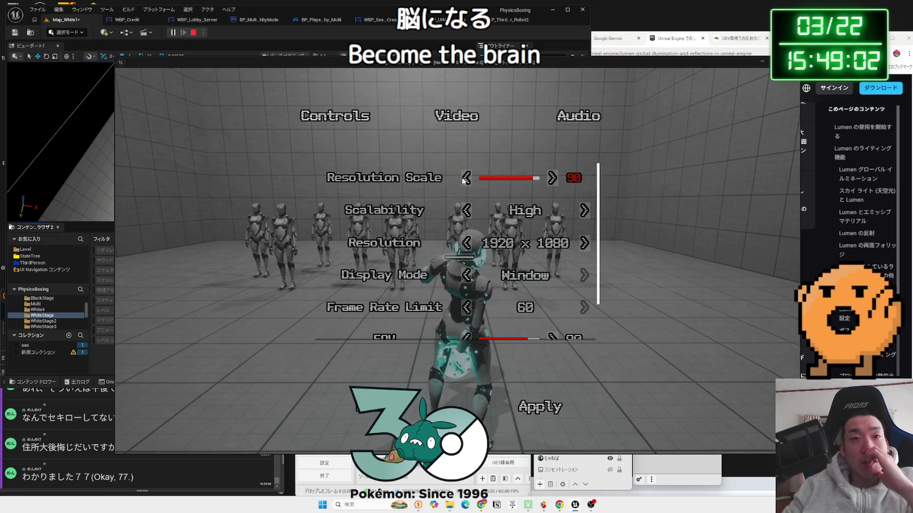
scroll(515, 353, down, 1)
scroll(522, 324, up, 1)
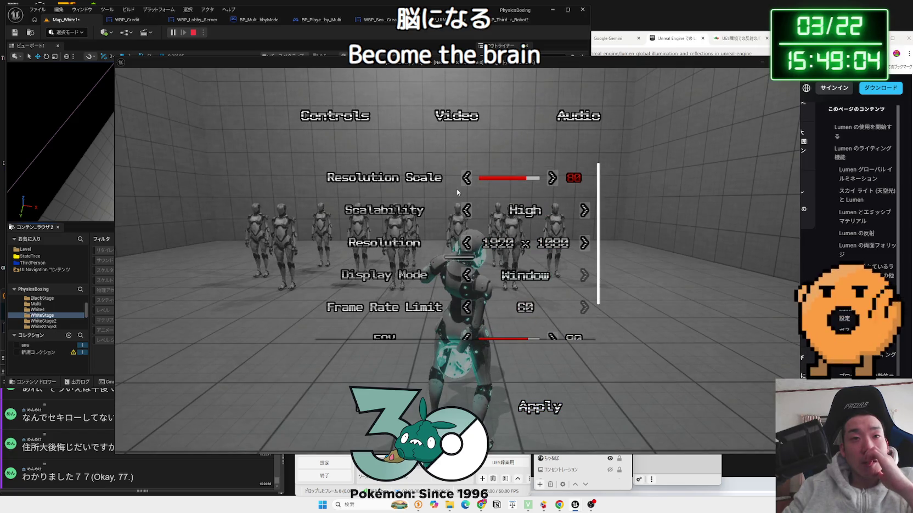
click(464, 178)
scroll(540, 375, down, 1)
click(547, 404)
scroll(520, 259, up, 1)
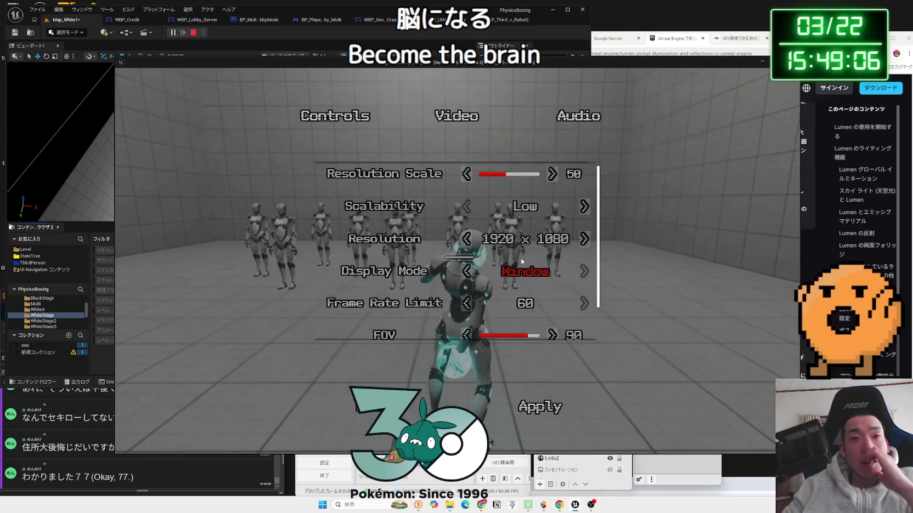
click(463, 184)
scroll(526, 363, down, 1)
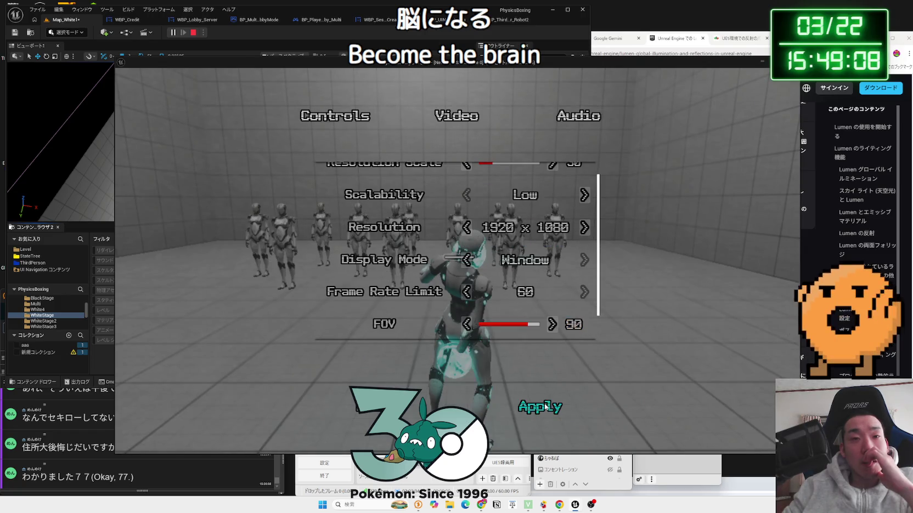
scroll(524, 268, up, 1)
click(551, 183)
click(551, 183)
click(551, 183)
click(551, 183)
click(551, 183)
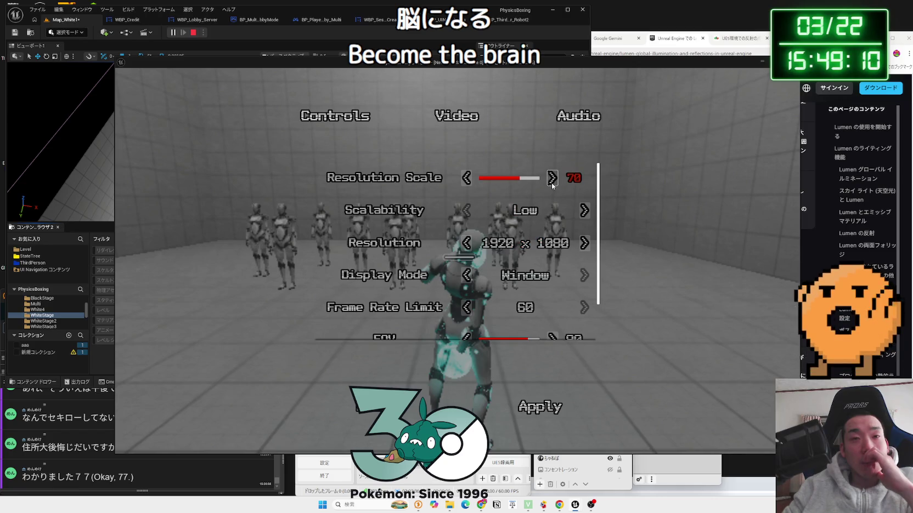
scroll(549, 275, down, 1)
click(554, 388)
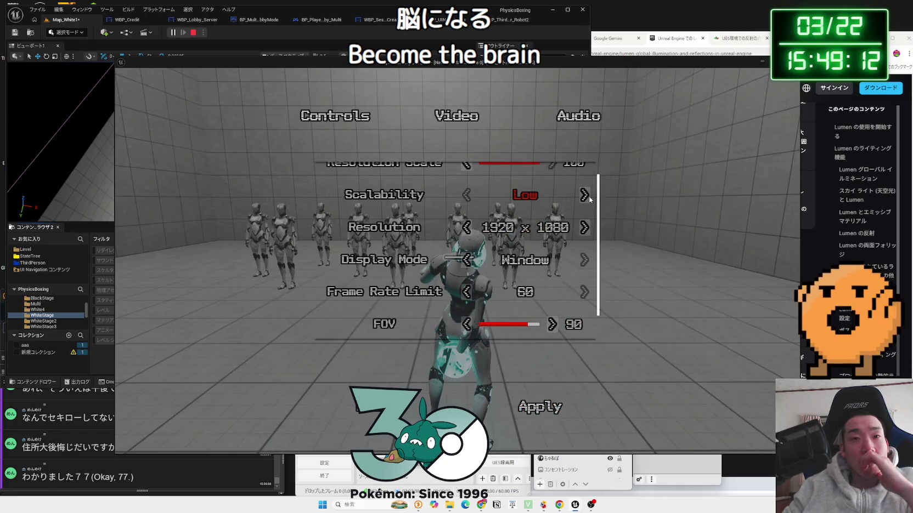
- Raise Scalability to Epic, then reopen Video options and step it down to Middle
click(585, 195)
click(585, 195)
click(585, 196)
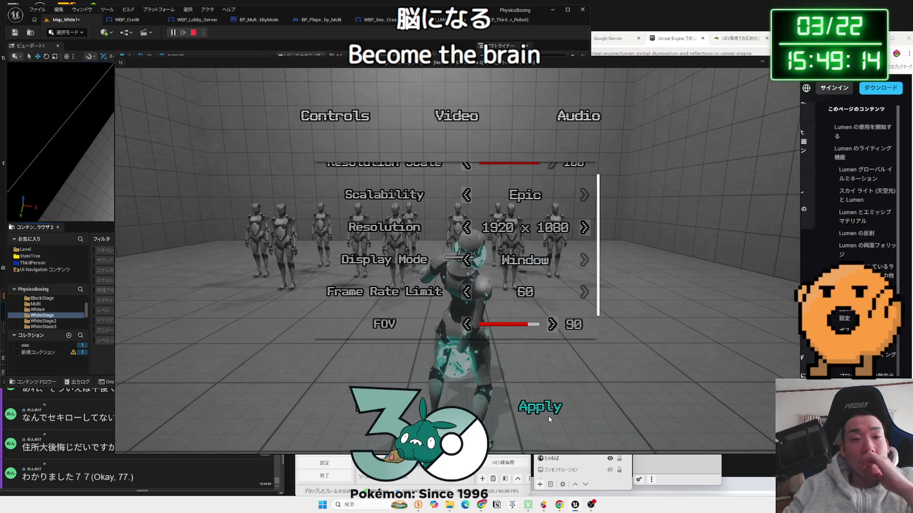
key(Escape)
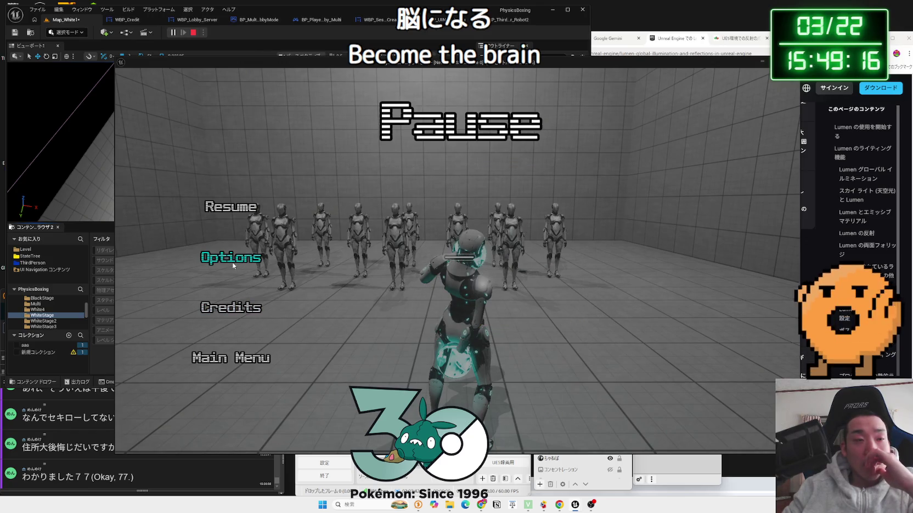
click(233, 266)
click(456, 116)
click(467, 212)
click(467, 211)
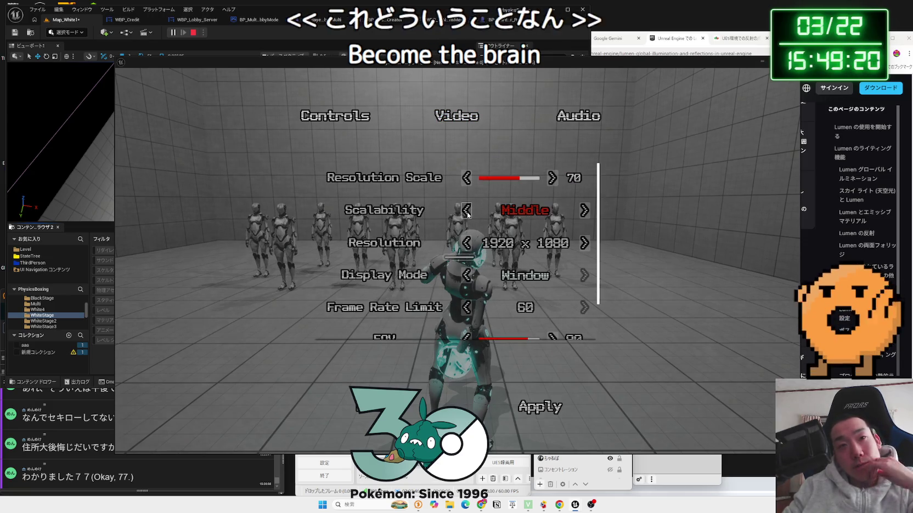
scroll(510, 329, down, 1)
scroll(510, 246, up, 1)
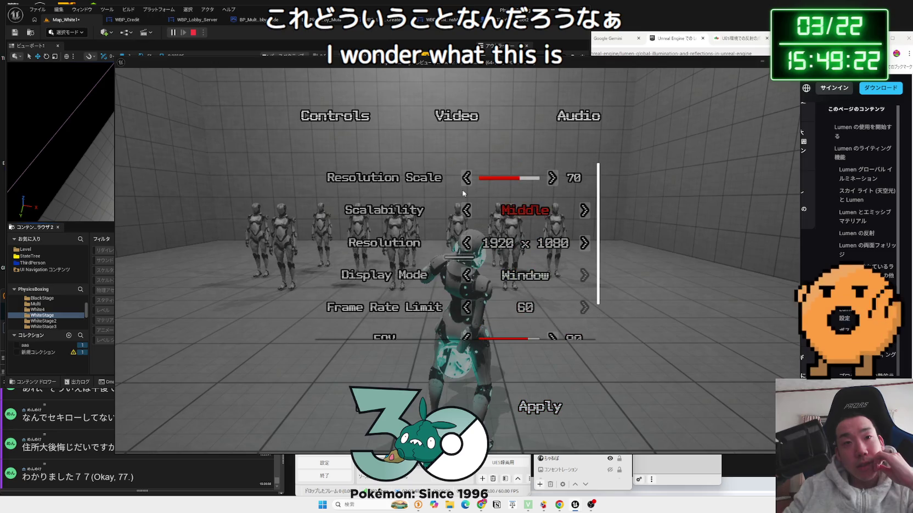
- Lower Resolution Scale to 50, raise it to 60, and choose Return to Main Menu
click(467, 206)
scroll(510, 302, down, 1)
click(542, 409)
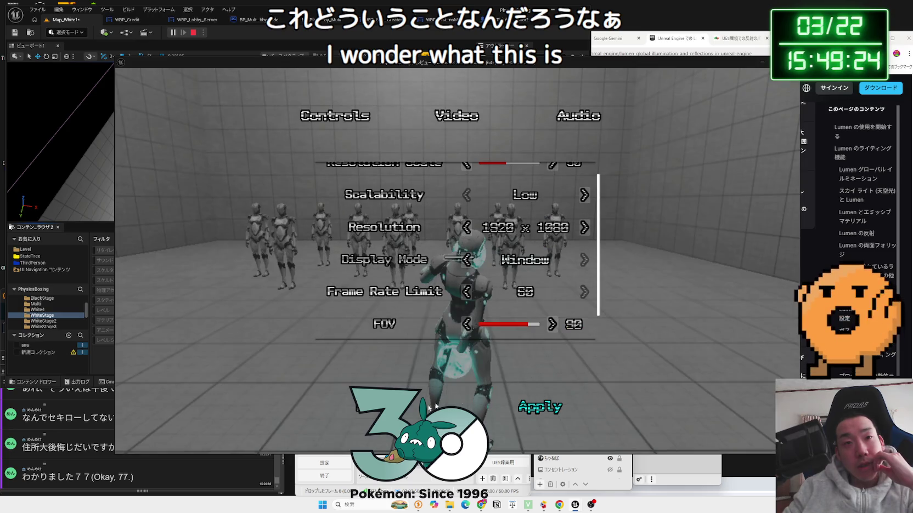
scroll(494, 274, up, 1)
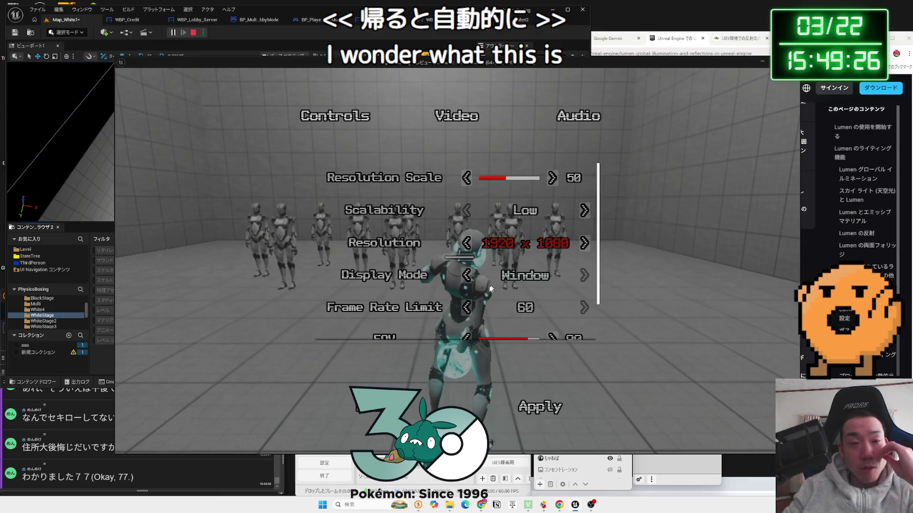
click(549, 183)
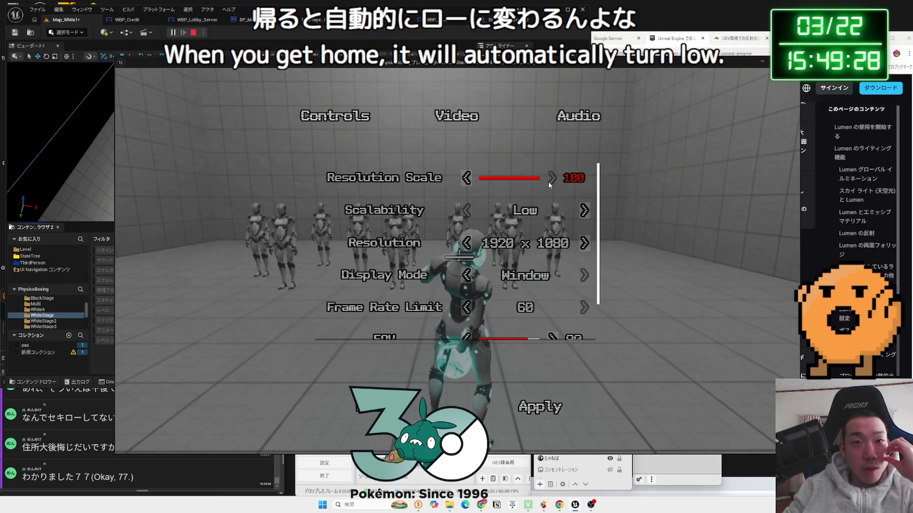
scroll(527, 307, down, 1)
key(Escape)
click(241, 359)
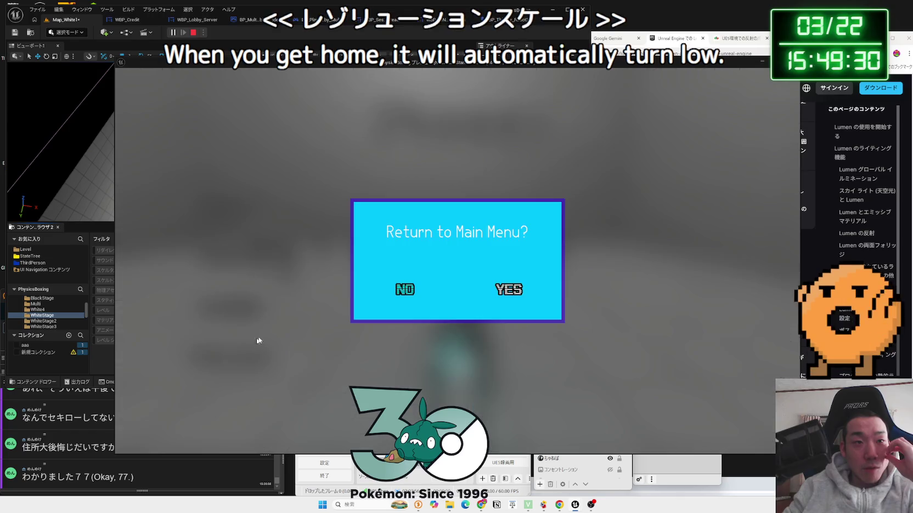
- Confirm returning to the title screen, then choose Exit and confirm closing the game
click(509, 401)
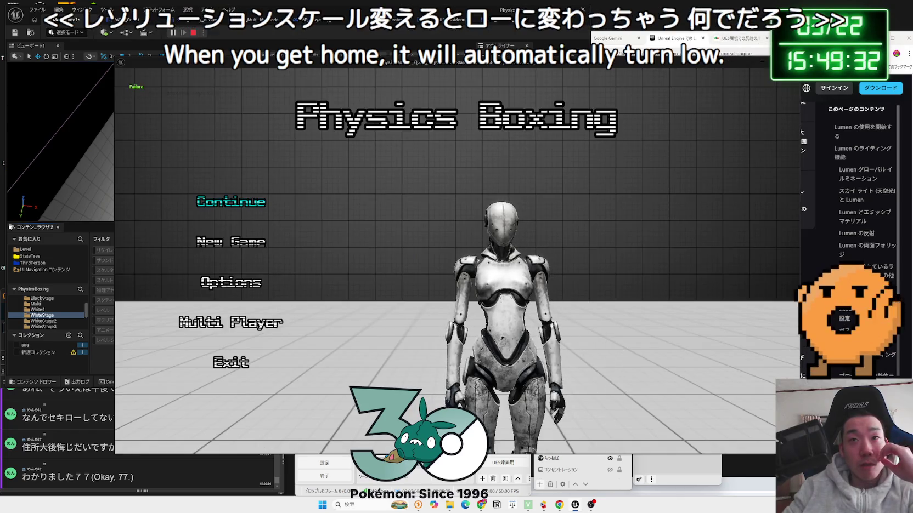
key(Up)
key(Return)
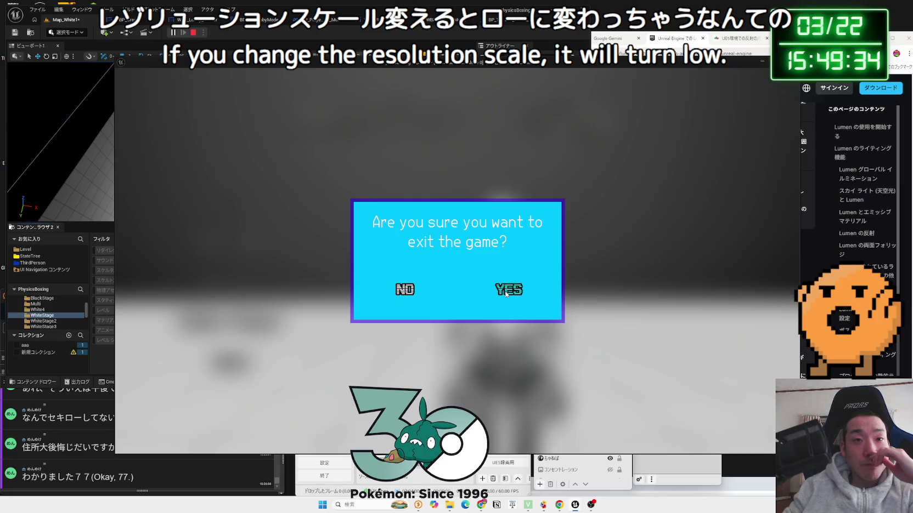
click(402, 296)
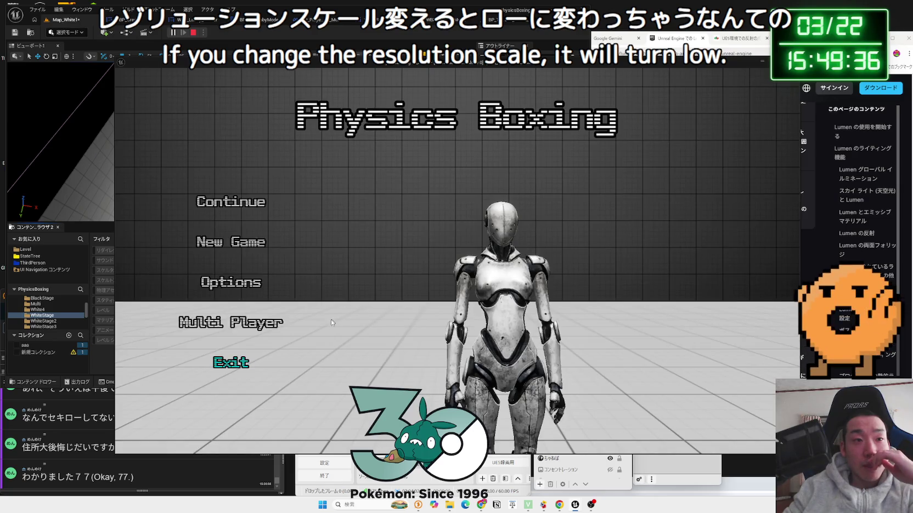
click(230, 366)
click(498, 297)
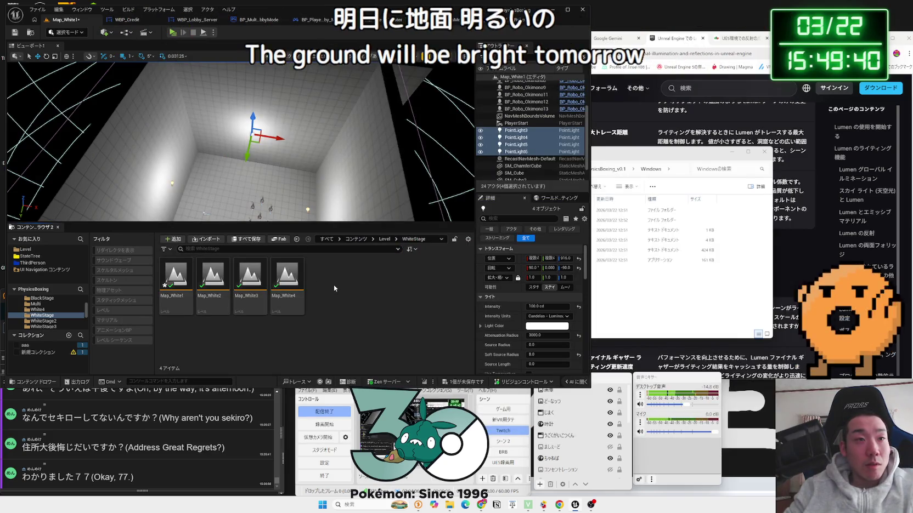
- Open Map_MainMenu, delete its DirectionalLight, and select the PointLight
key(alt+Left)
double_click(436, 280)
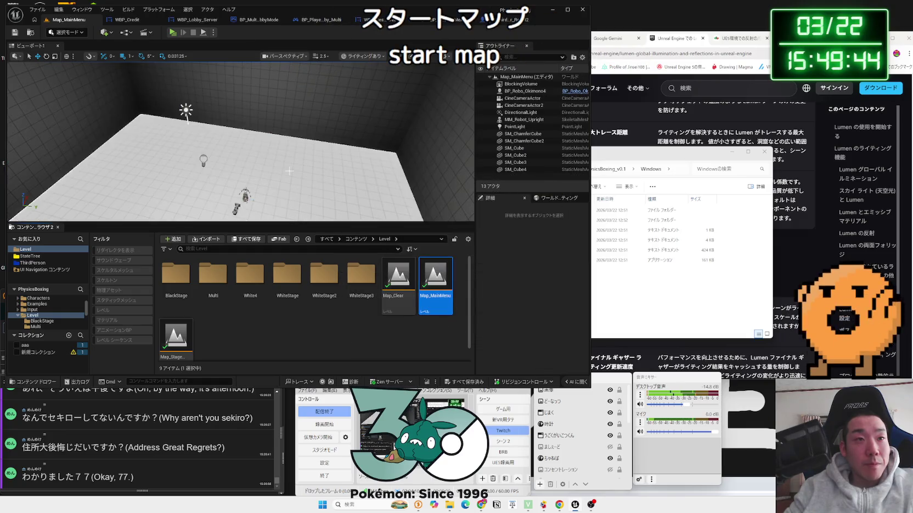
click(254, 103)
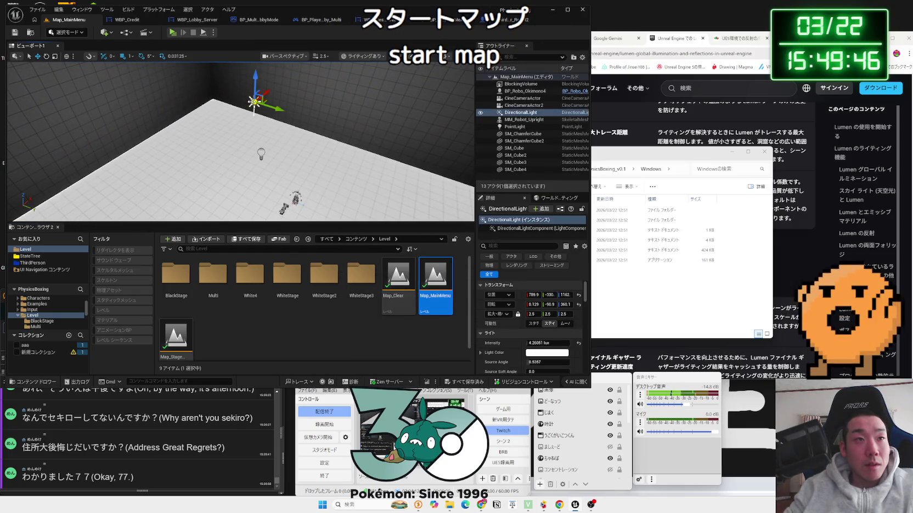
key(Delete)
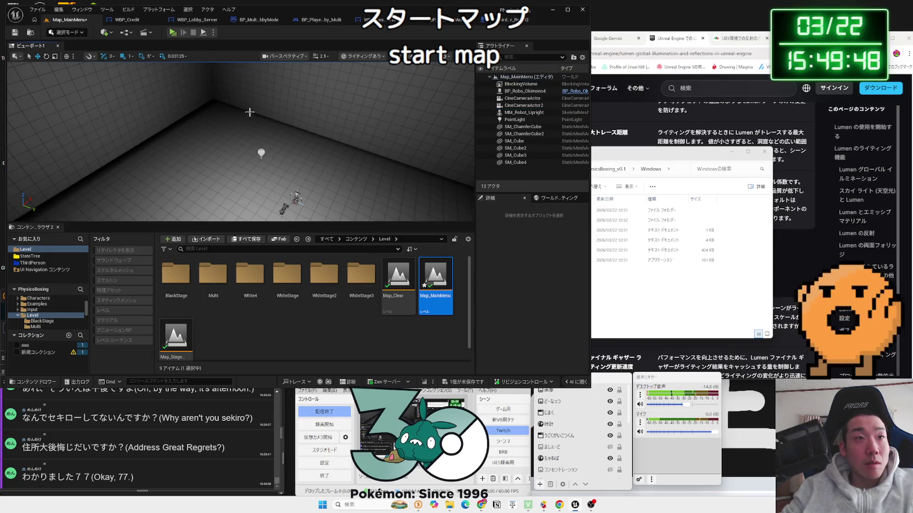
drag(261, 121, 280, 121)
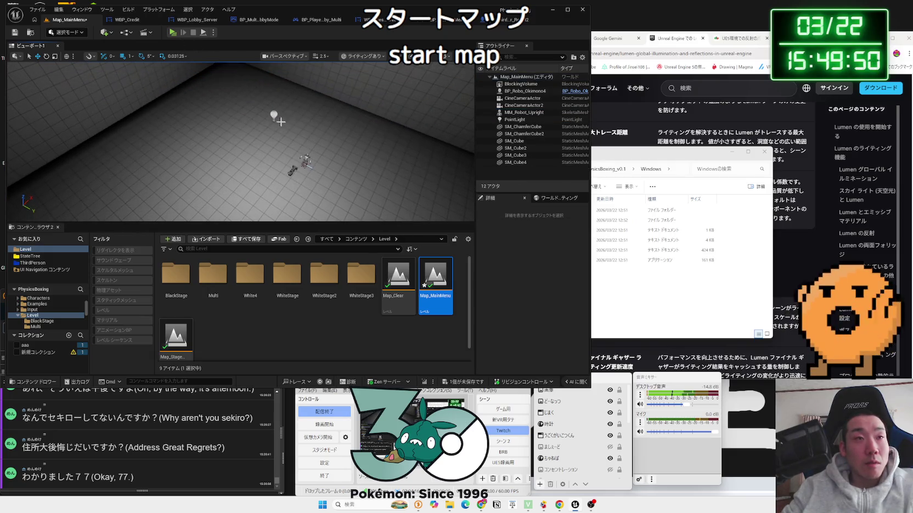
click(273, 115)
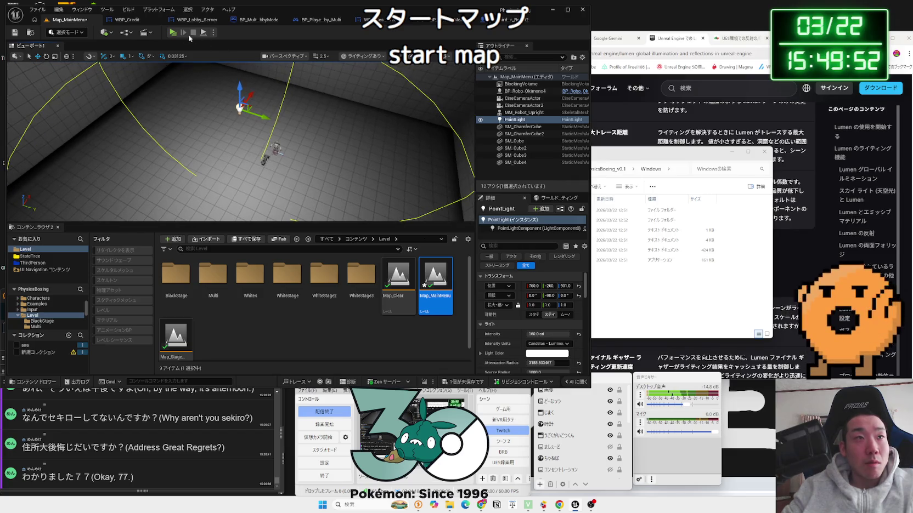
- Test-play Map_MainMenu from the title menu, stop it, and open the White4 folder
key(alt+p)
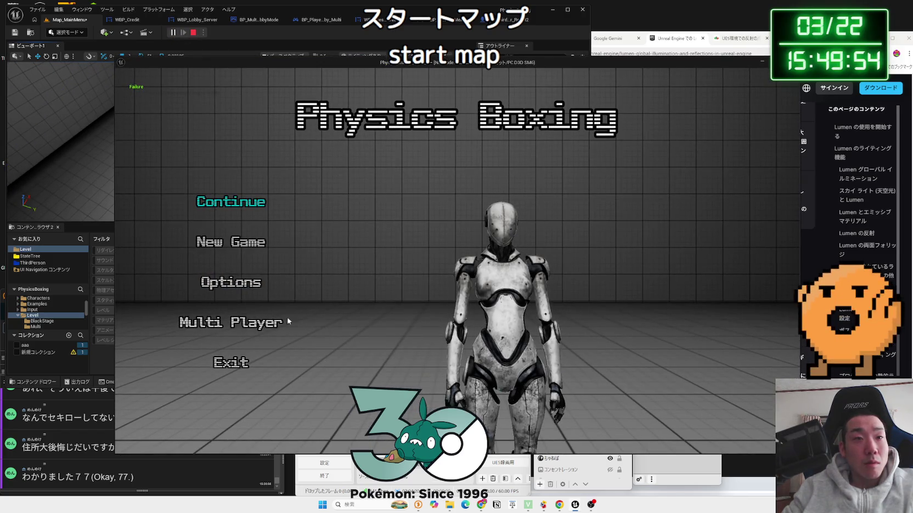
click(230, 203)
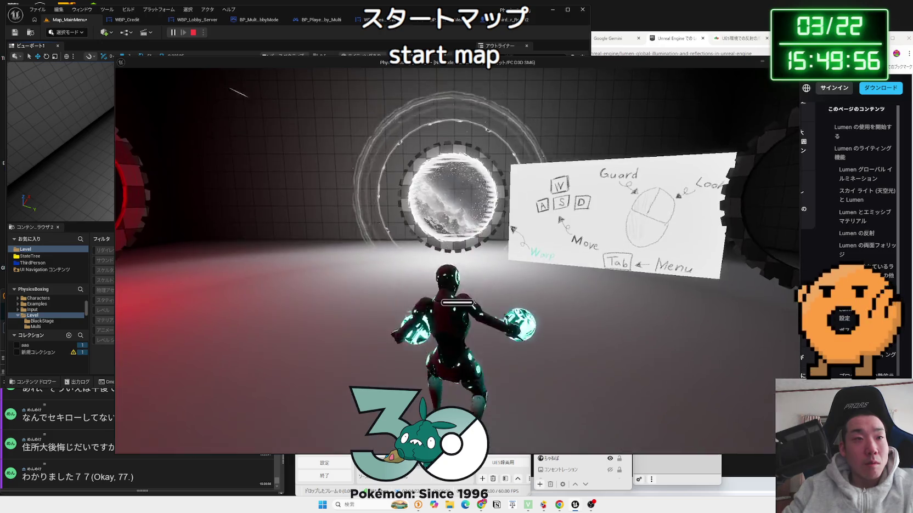
key(Escape)
mouse_move(241, 143)
mouse_down()
mouse_move(275, 121)
mouse_move(285, 126)
mouse_up()
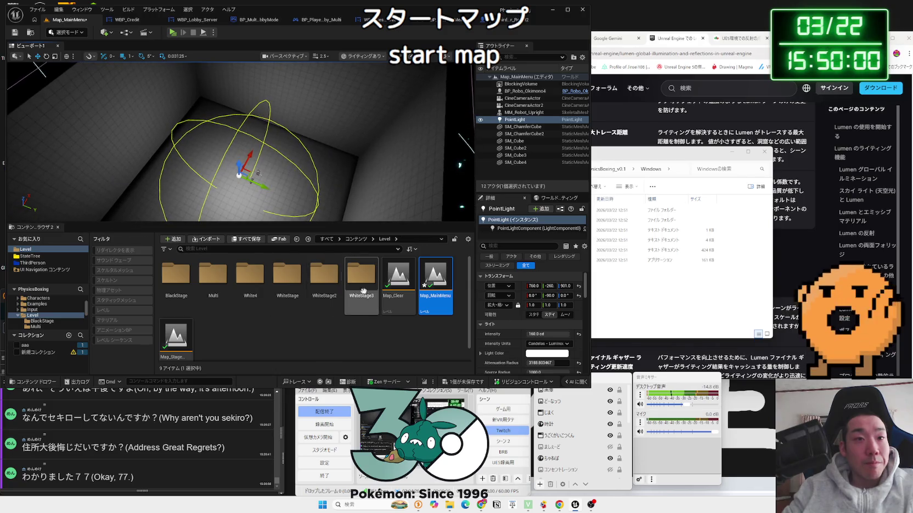
double_click(255, 286)
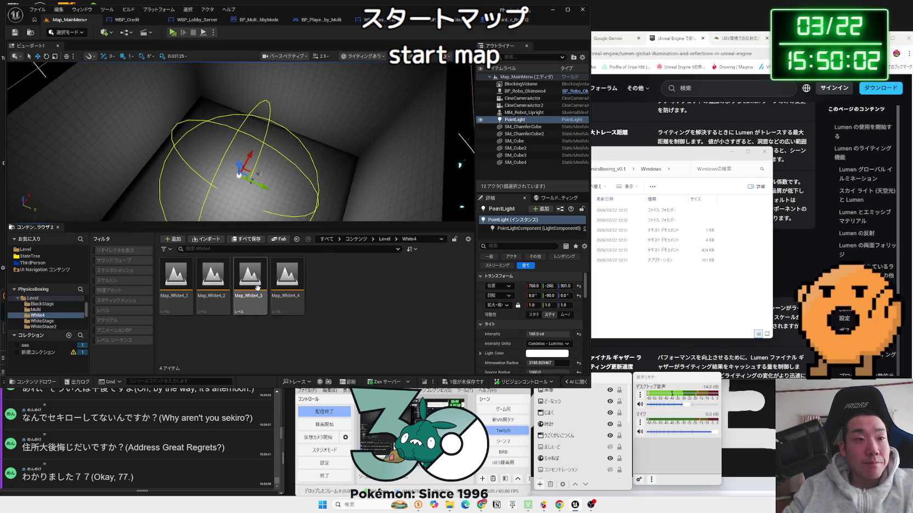
- Open WhiteStage's Map_White1 without saving the main-menu edits
double_click(176, 277)
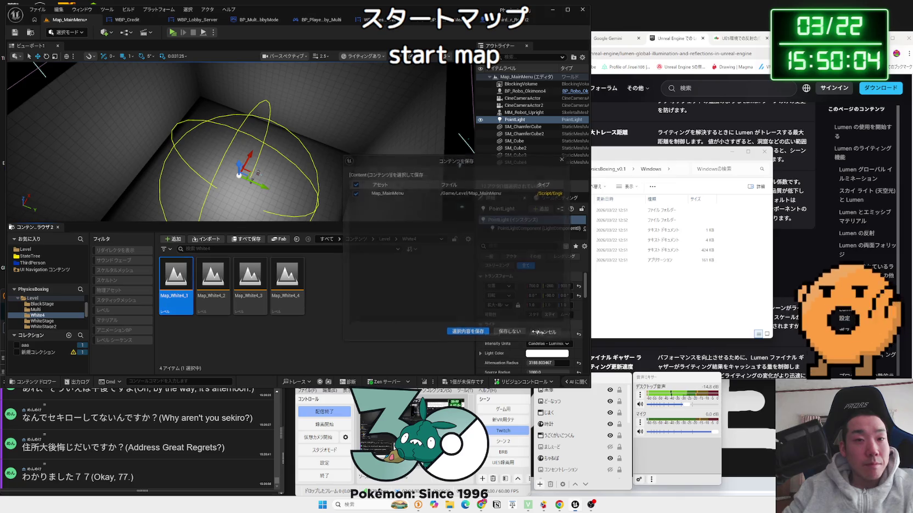
click(535, 332)
click(385, 239)
double_click(287, 277)
double_click(187, 277)
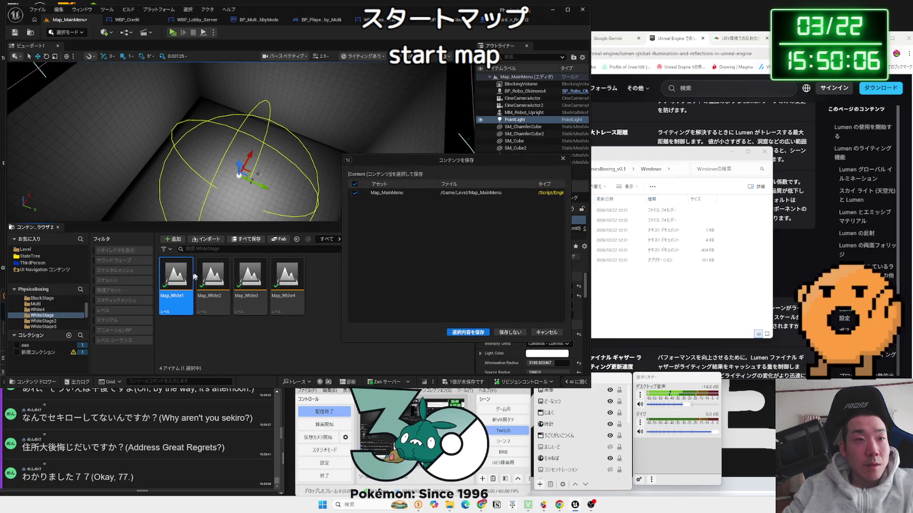
click(506, 333)
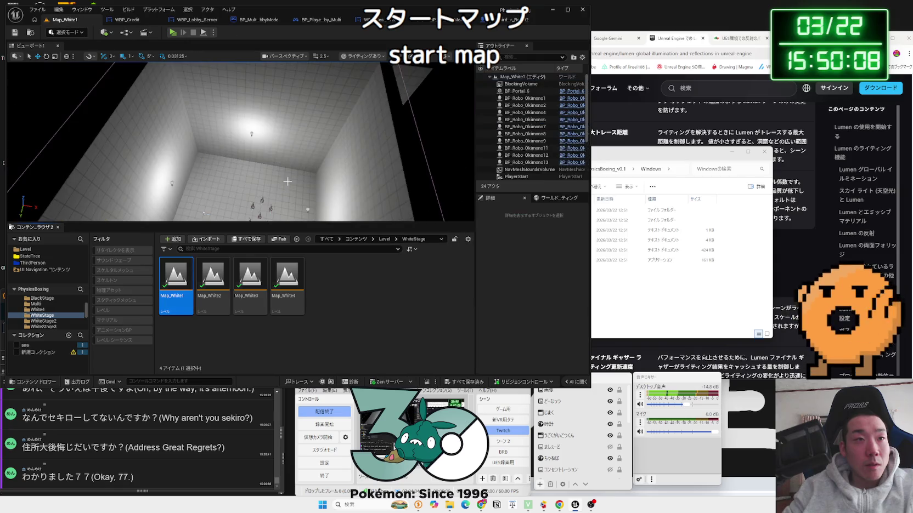
- Select PointLight6 in the white room to copy it, then return to the Level folder
click(254, 135)
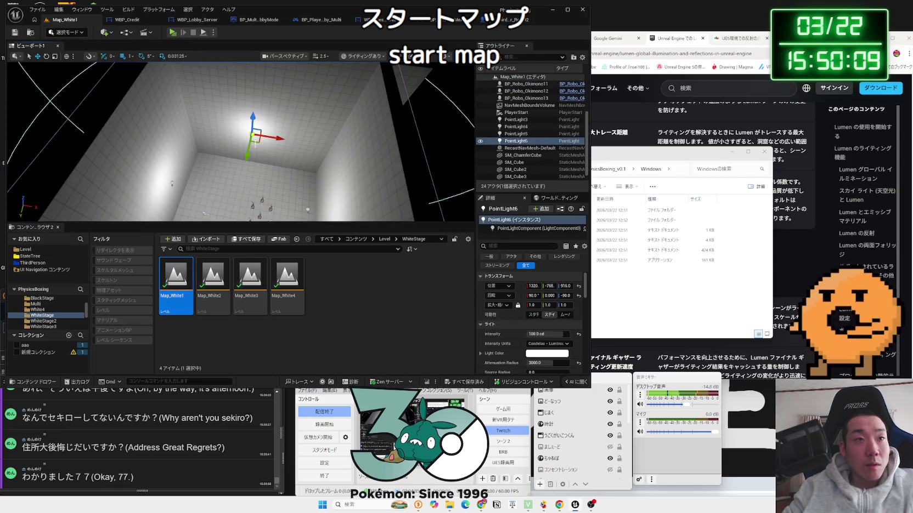
click(171, 184)
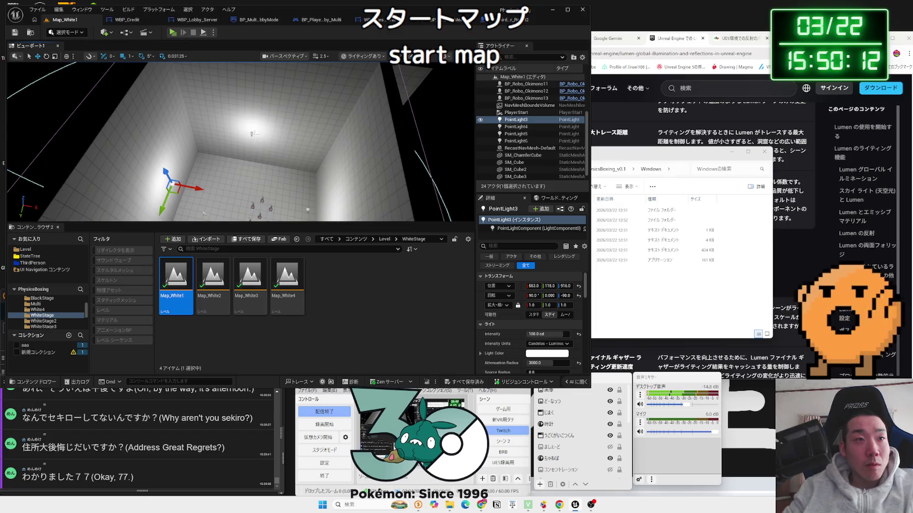
right_click(175, 184)
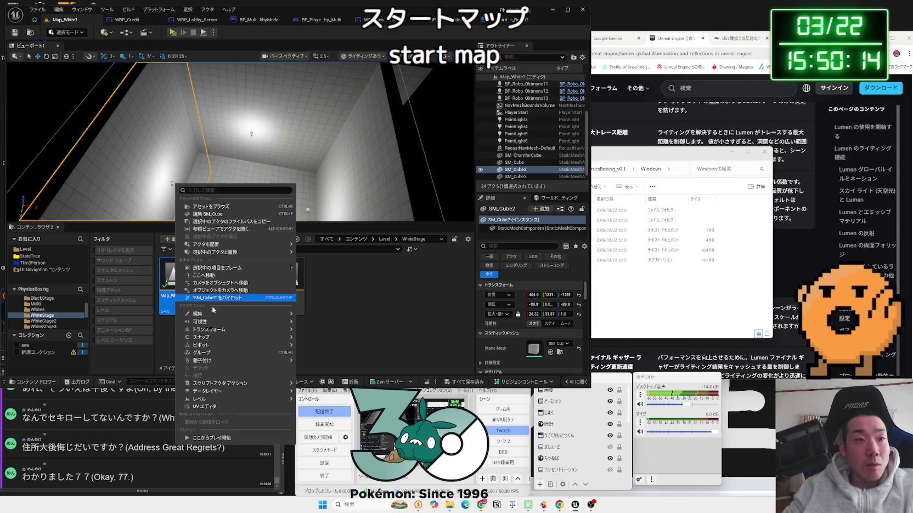
click(253, 130)
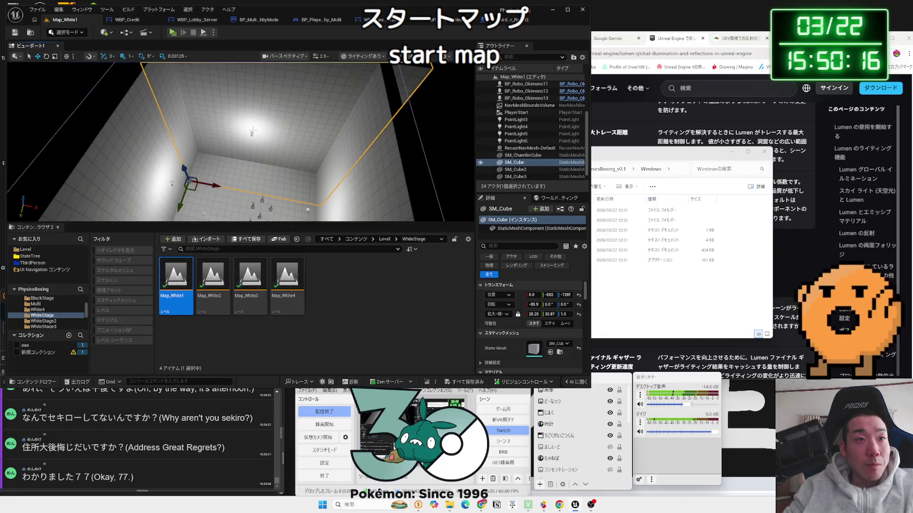
click(251, 132)
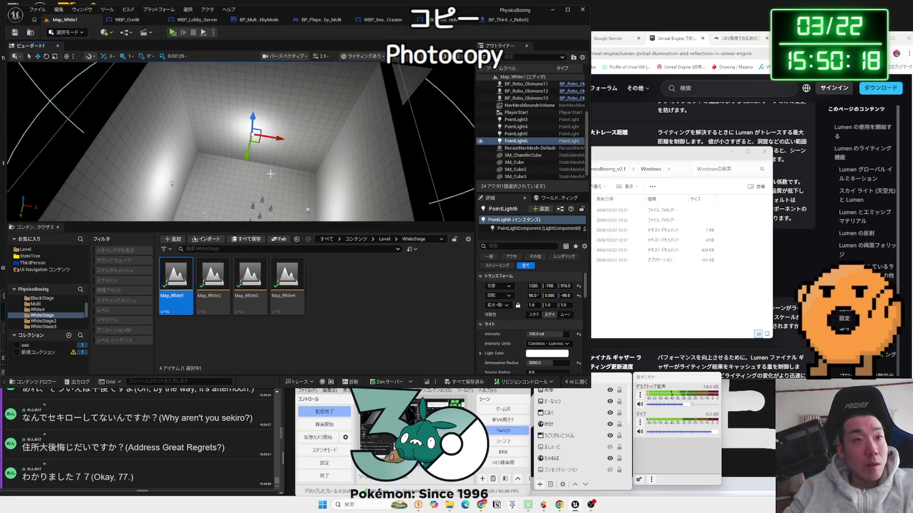
key(alt+Left)
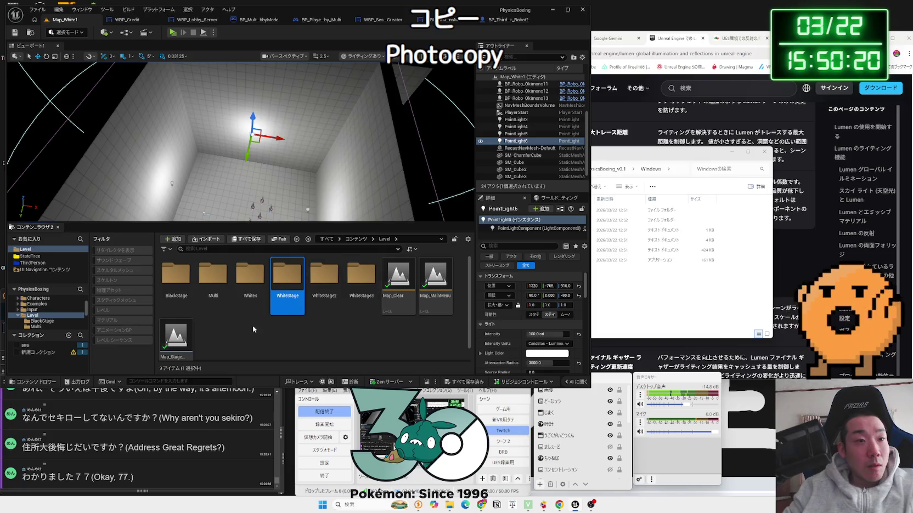
- Paste PointLight6 into Map_MainMenu and nudge it to the right
double_click(428, 295)
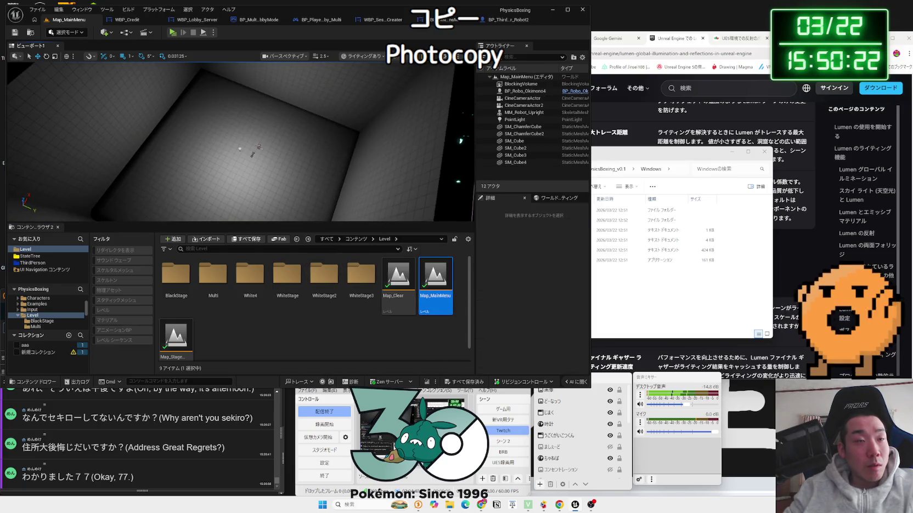
key(ctrl+v)
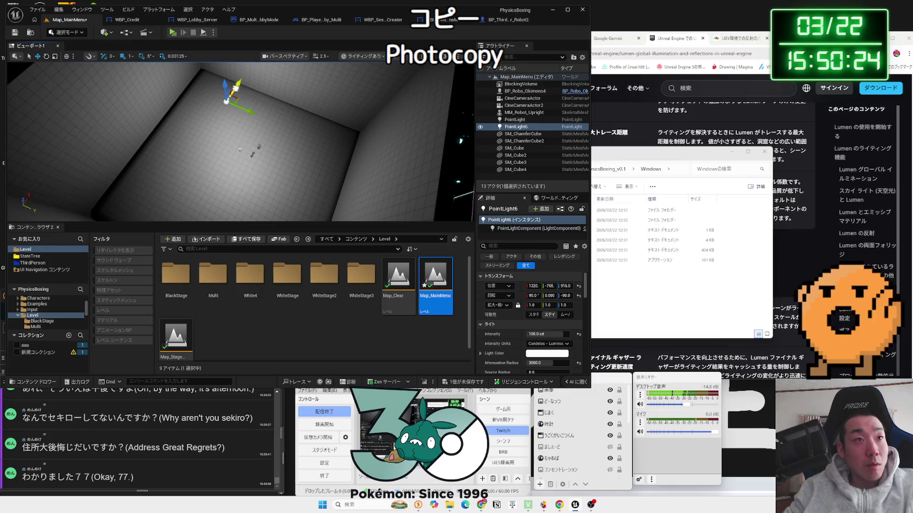
drag(533, 286, 554, 286)
- Alt-drag to duplicate the light into extra copies, delete the surplus one, and start a play session
mouse_move(260, 93)
mouse_down()
mouse_move(343, 118)
mouse_move(310, 139)
mouse_move(292, 181)
mouse_up()
drag(304, 221, 190, 191)
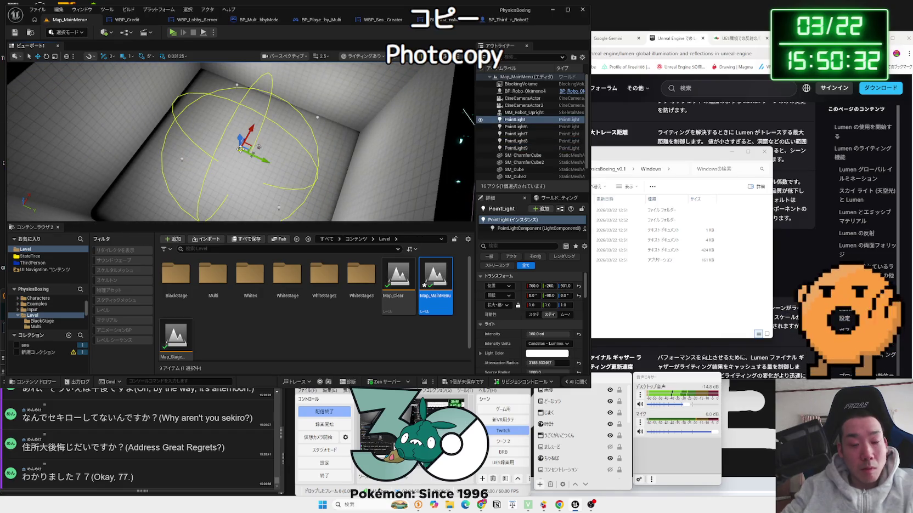
key(Delete)
click(172, 32)
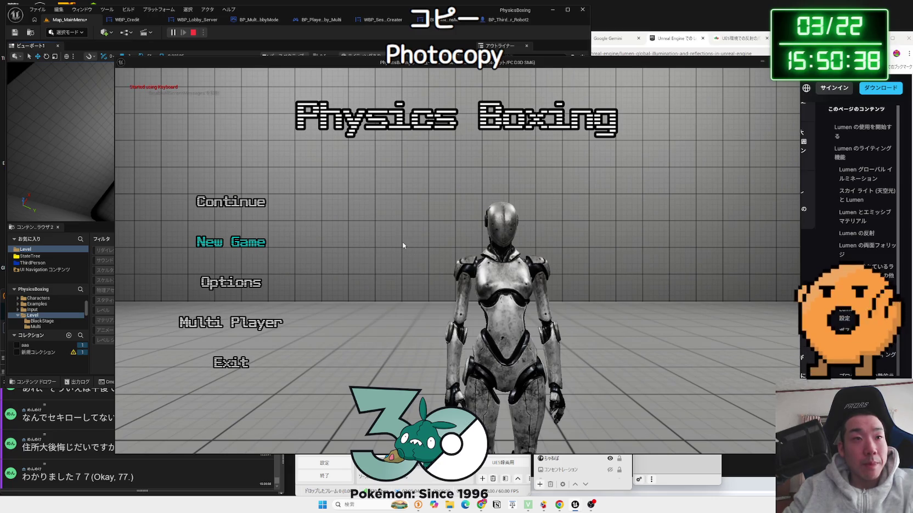
- Quit the game, then duplicate PointLight8 as PointLight10 and lower it toward the floor
click(237, 358)
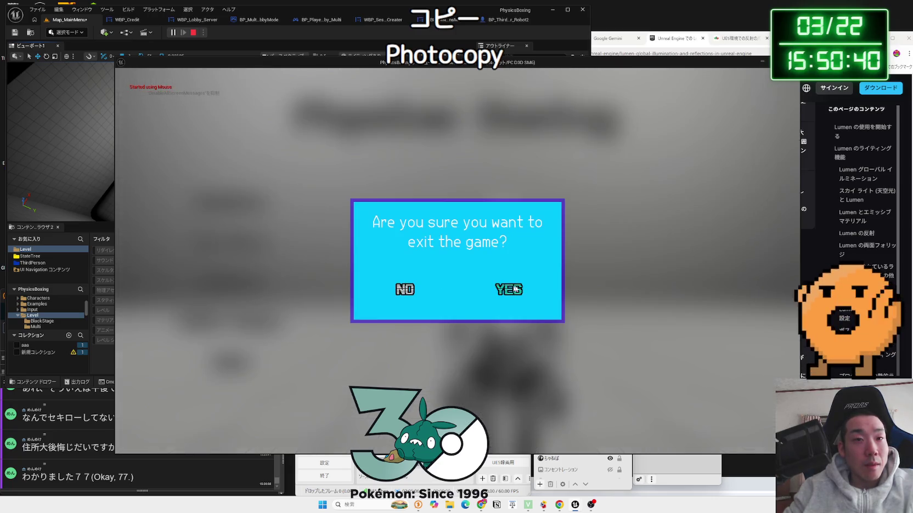
click(515, 288)
click(278, 207)
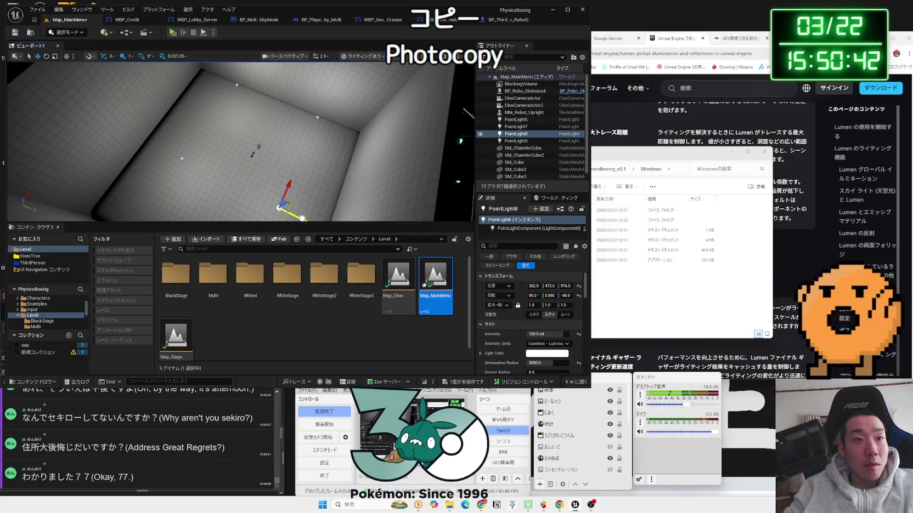
drag(301, 218, 251, 195)
drag(241, 164, 245, 143)
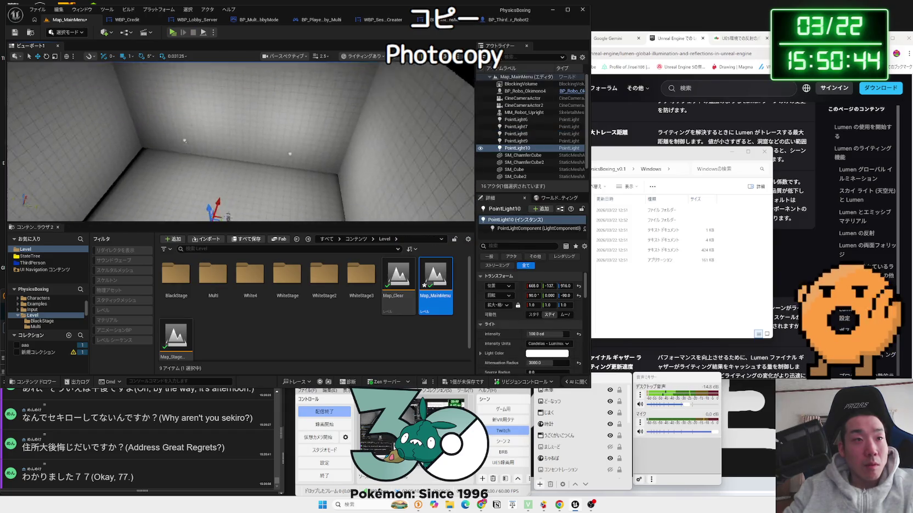
drag(237, 126, 238, 208)
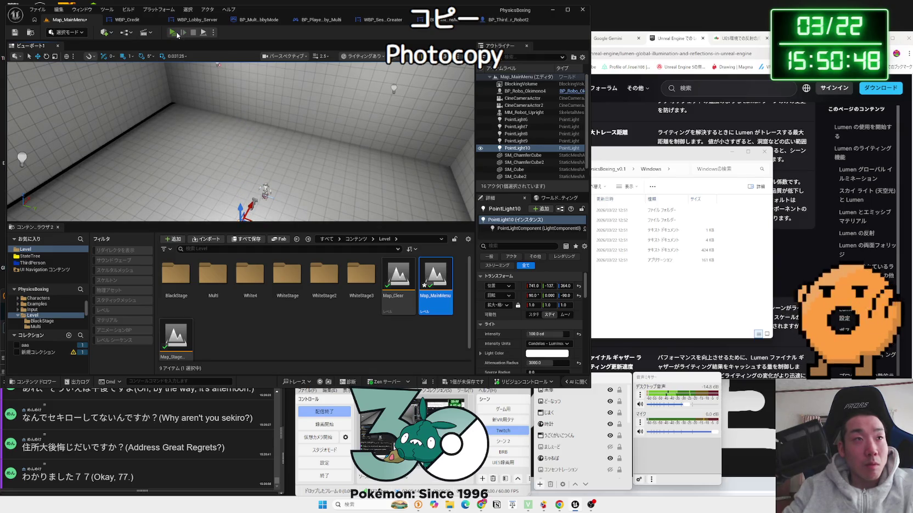
- Play the game to check the lighting, then exit through the menu's Exit confirmation
click(176, 34)
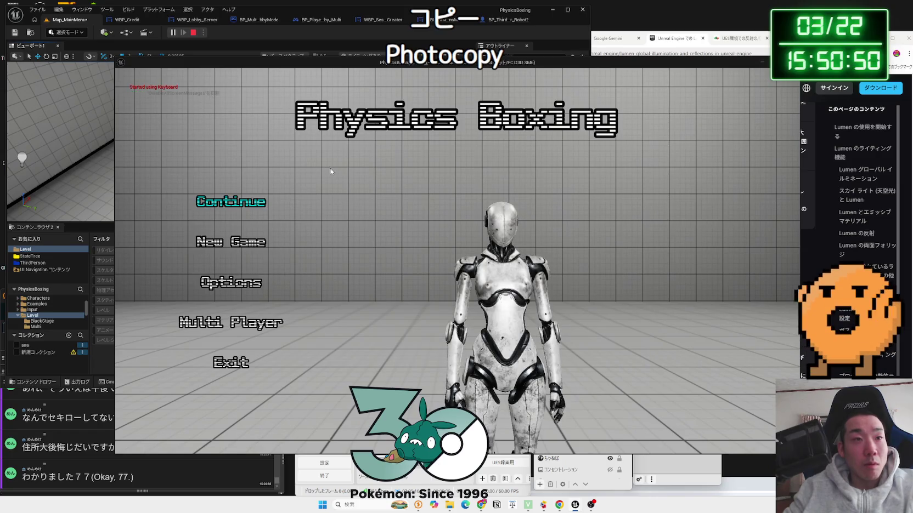
key(Up)
key(Return)
key(Right)
key(Return)
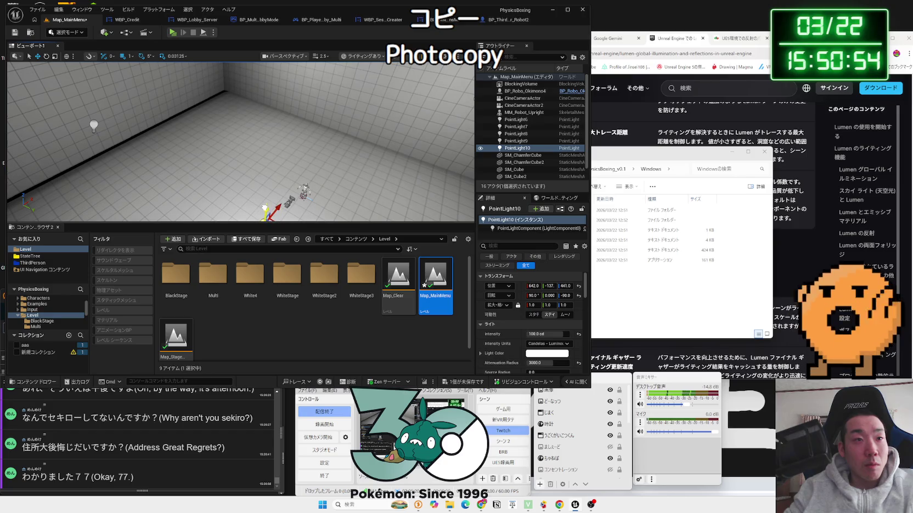
- Play again, choose Continue into the arena, and stop the session with Esc
click(172, 33)
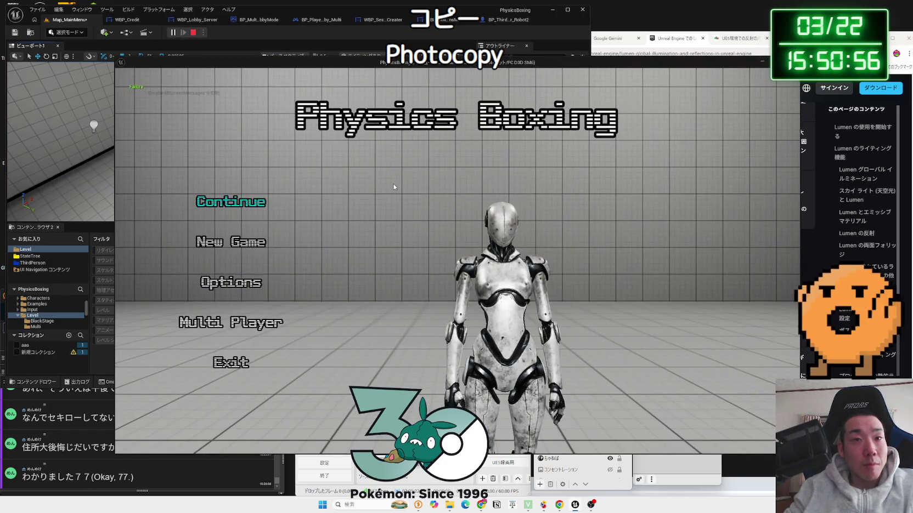
click(237, 205)
key(Escape)
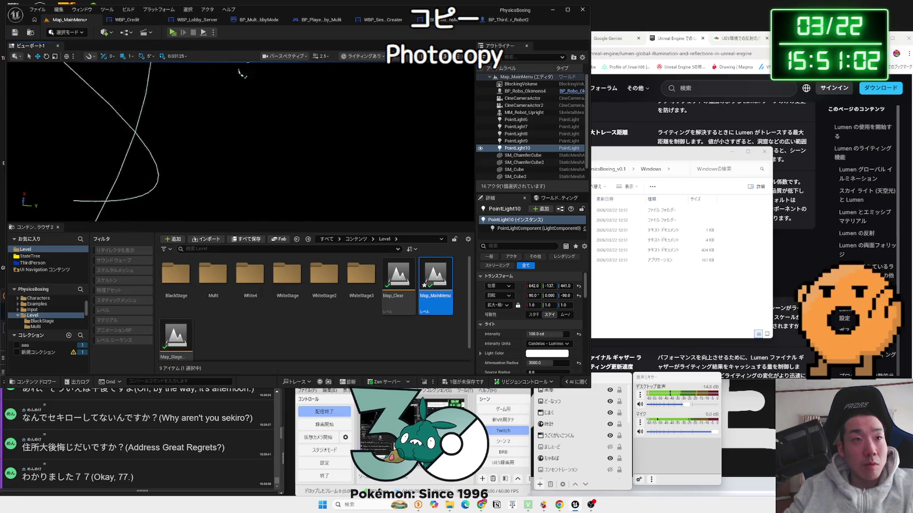
click(359, 56)
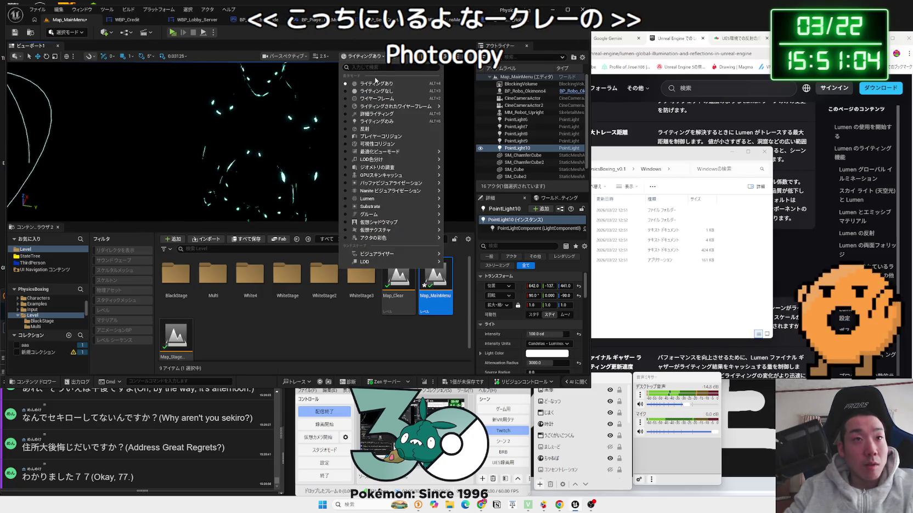
- In Unlit view, duplicate the light as PointLight11 along Y and raise it above the box
click(376, 91)
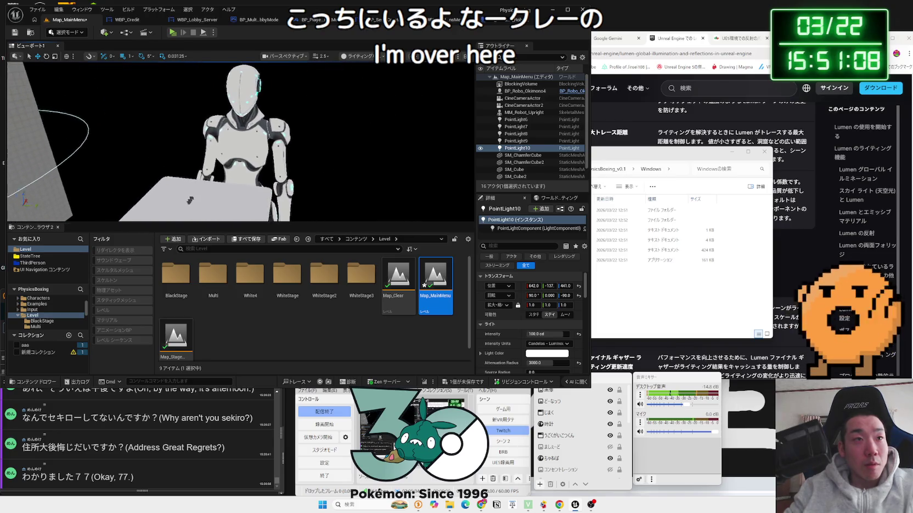
mouse_move(220, 201)
mouse_down()
mouse_move(175, 190)
mouse_move(274, 162)
mouse_up()
alt+drag(219, 181, 456, 184)
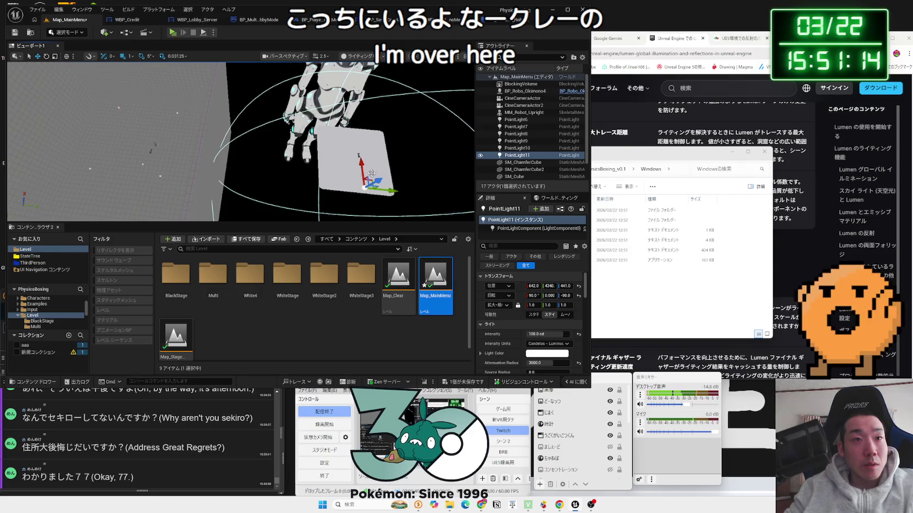
drag(364, 167, 362, 118)
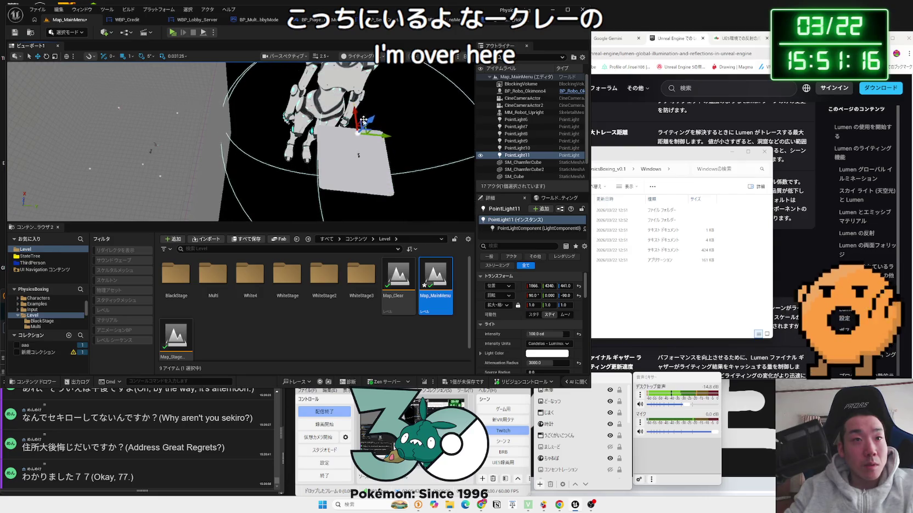
- Return to Lit view, lower the light, and delete PointLight12
click(358, 56)
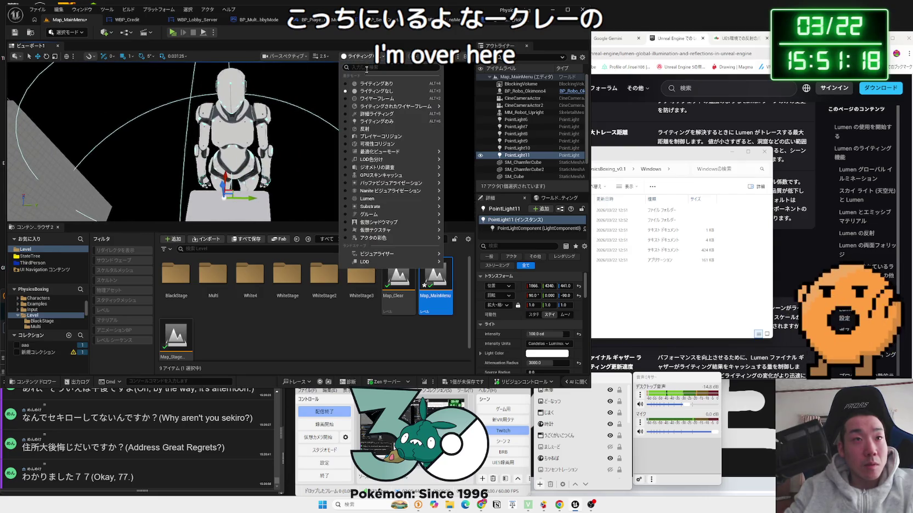
click(376, 84)
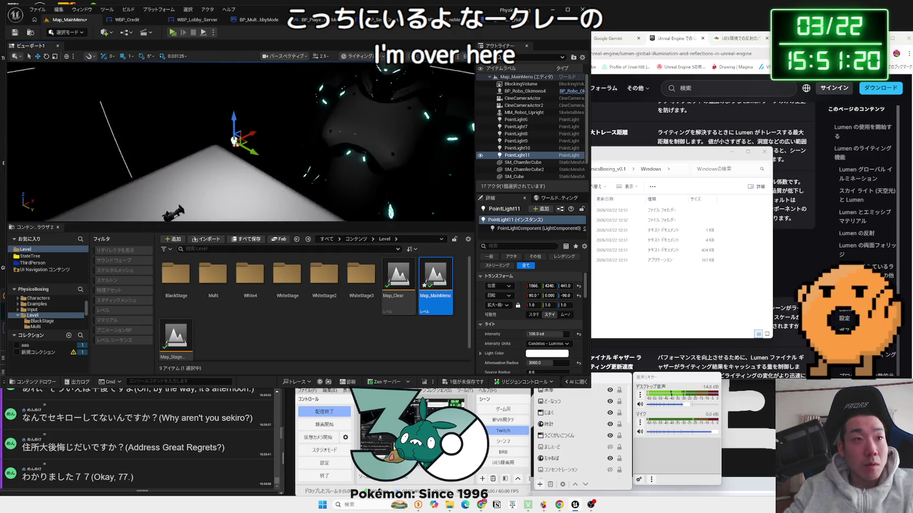
drag(282, 129, 282, 129)
mouse_move(240, 157)
mouse_down()
mouse_move(240, 189)
mouse_move(277, 138)
mouse_up()
mouse_move(222, 183)
mouse_down()
mouse_move(230, 164)
mouse_move(216, 152)
mouse_move(218, 133)
mouse_up()
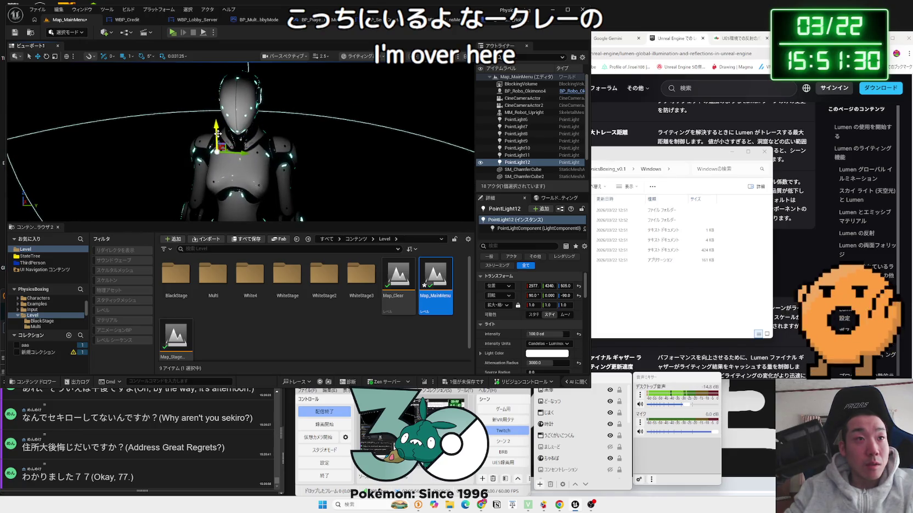
key(Delete)
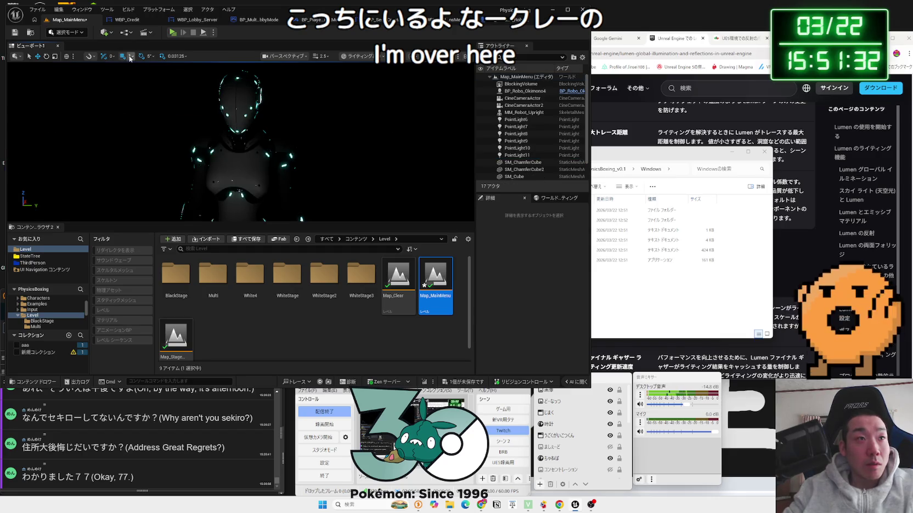
- Reposition PointLight11 near the robot to change the lighting
mouse_move(164, 120)
mouse_down()
mouse_move(165, 165)
mouse_move(165, 104)
mouse_up()
mouse_move(242, 142)
mouse_down()
mouse_move(241, 170)
mouse_move(268, 146)
mouse_up()
click(236, 139)
drag(257, 177, 264, 178)
scroll(296, 173, up, 5)
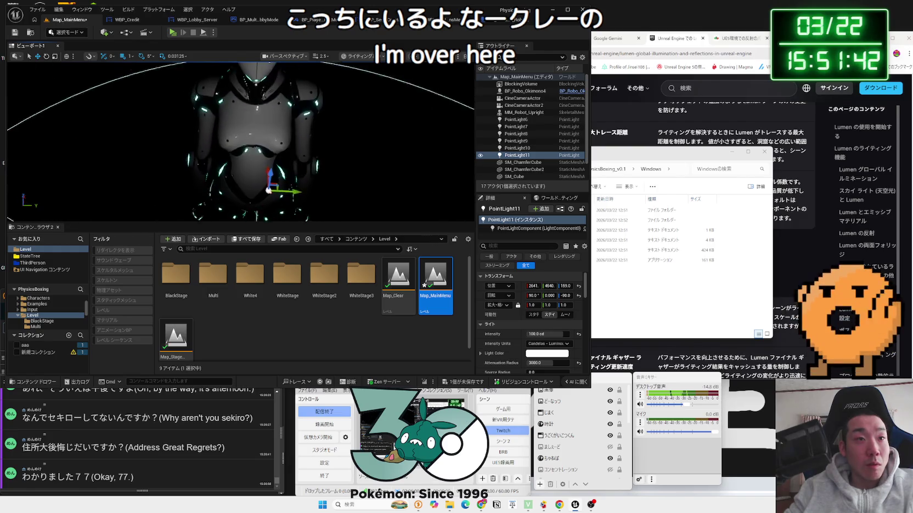
- Move PointLight11 to the right and place it over the box
click(325, 169)
click(269, 184)
mouse_move(269, 184)
mouse_down()
mouse_move(374, 176)
mouse_move(416, 185)
mouse_up()
mouse_move(357, 181)
mouse_down()
mouse_move(233, 189)
mouse_move(164, 141)
mouse_move(139, 172)
mouse_move(112, 135)
mouse_up()
click(357, 182)
click(328, 181)
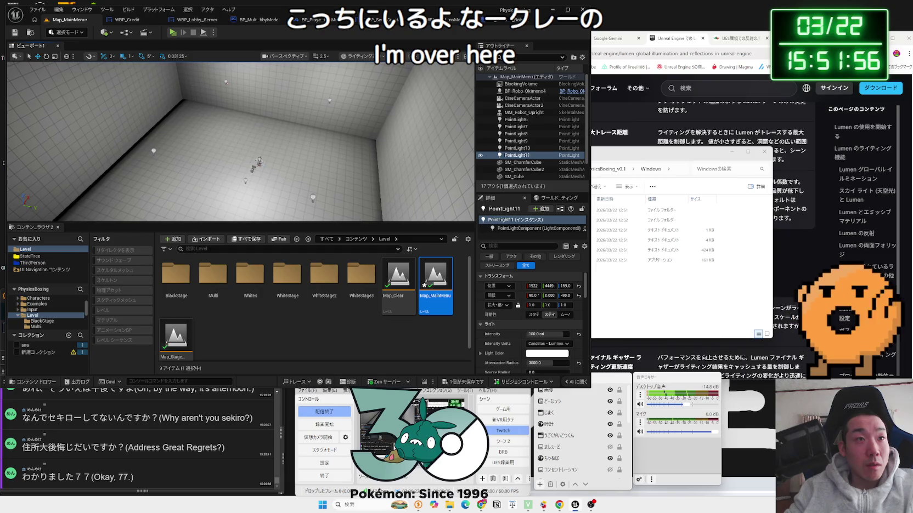
- Focus on PointLight11, pull it toward the camera, delete PointLight12, and save the level
key(f)
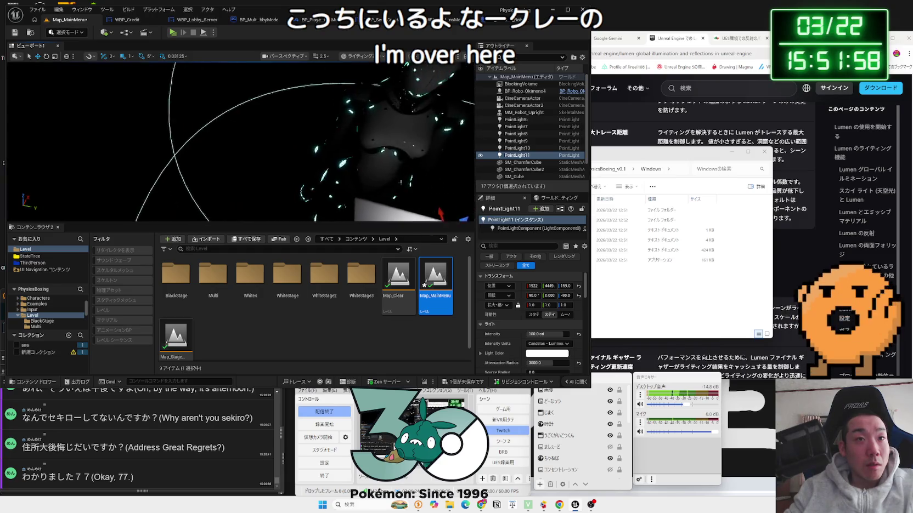
drag(182, 148, 182, 148)
mouse_move(233, 134)
mouse_down()
mouse_move(221, 193)
mouse_move(265, 71)
mouse_move(232, 141)
mouse_move(255, 85)
mouse_move(249, 93)
mouse_up()
key(Delete)
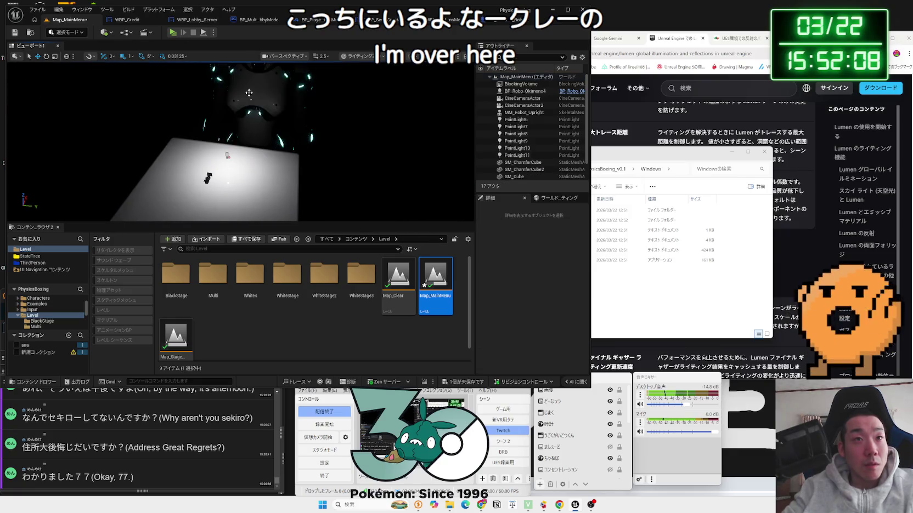
click(227, 155)
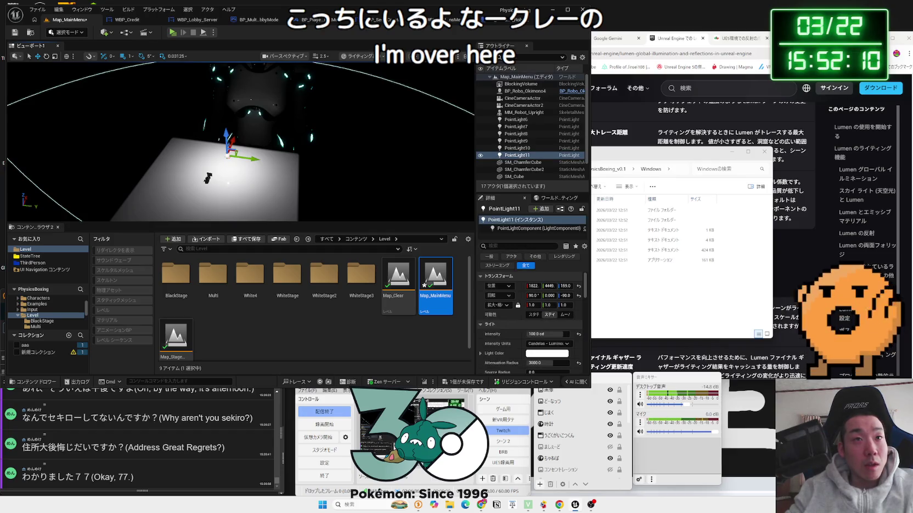
mouse_move(208, 178)
mouse_down()
mouse_move(235, 159)
mouse_move(236, 148)
mouse_up()
key(ctrl+s)
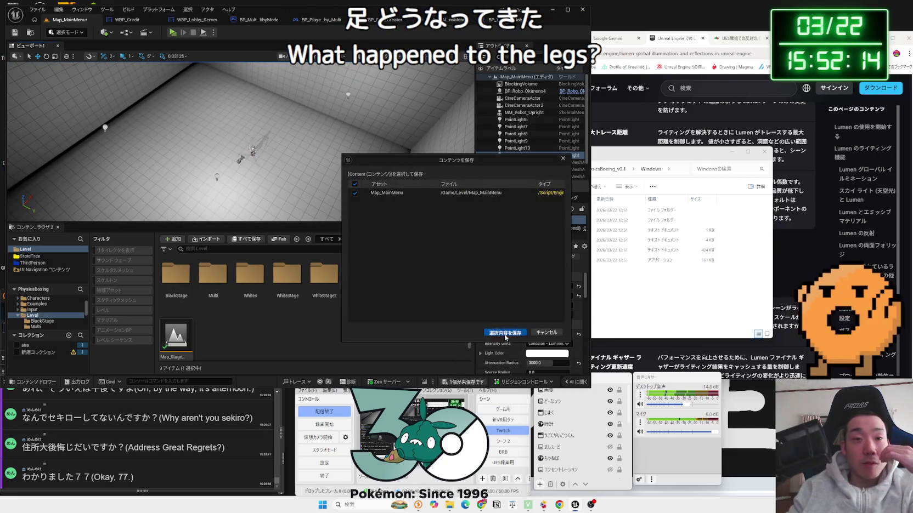
- Save Map_MainMenu and return to the WBP_UINavOptionsMenu graph's Set Overall Scalability Level nodes
click(505, 333)
click(434, 19)
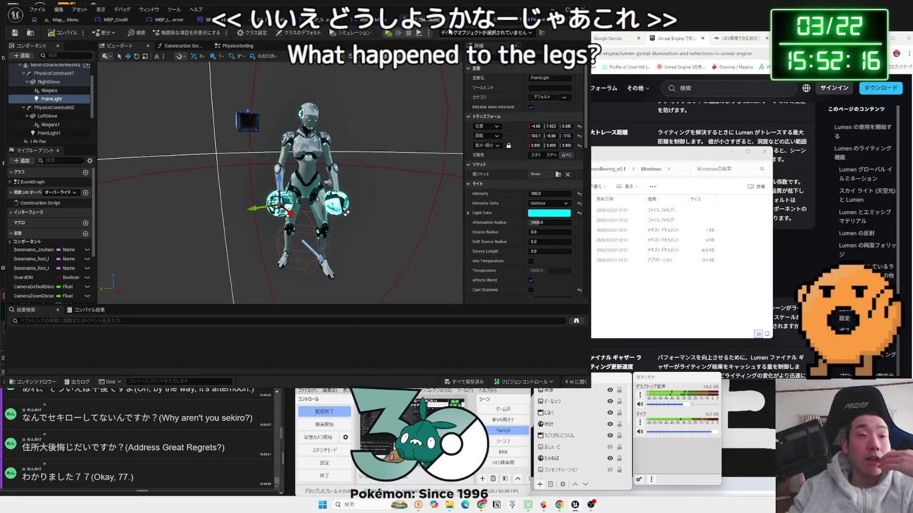
click(374, 21)
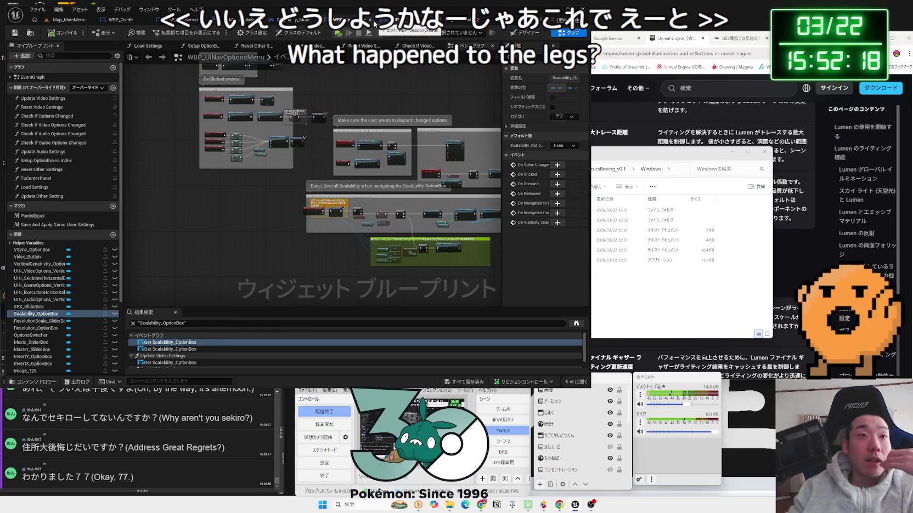
scroll(288, 183, up, 5)
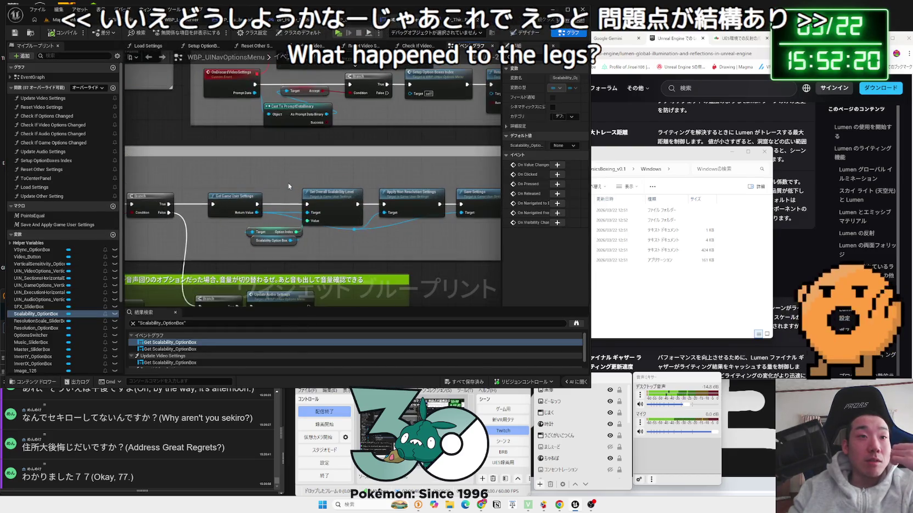
scroll(288, 183, up, 2)
mouse_move(200, 227)
mouse_down()
mouse_move(317, 164)
mouse_move(307, 166)
mouse_up()
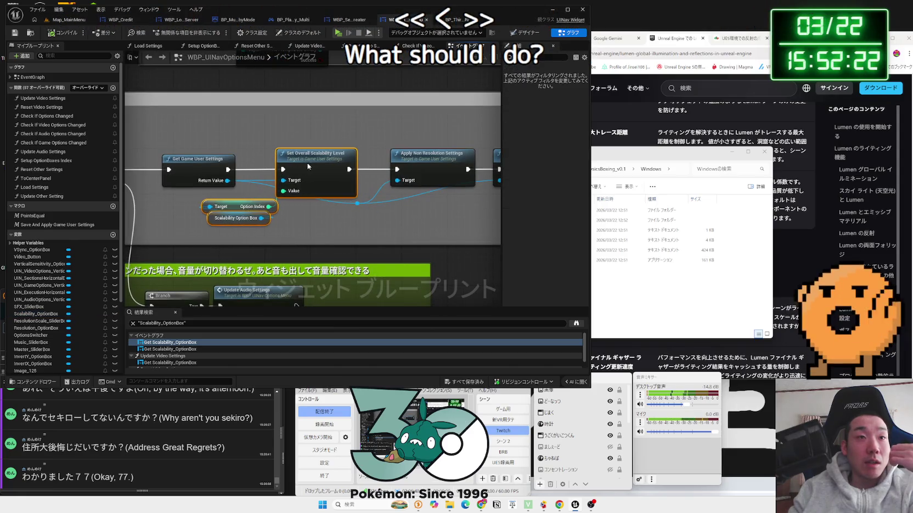
click(297, 228)
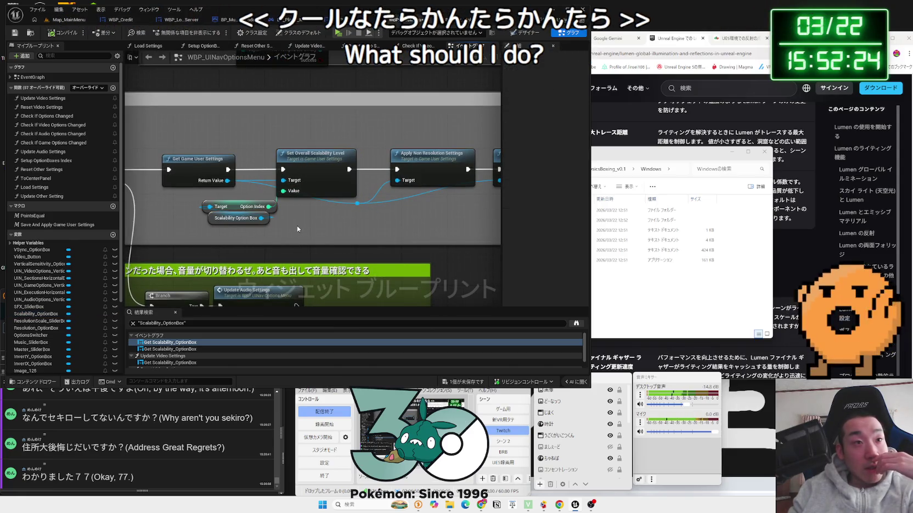
- Step through Get Scalability_OptionBox find results to the Reset Video Settings reference
click(185, 350)
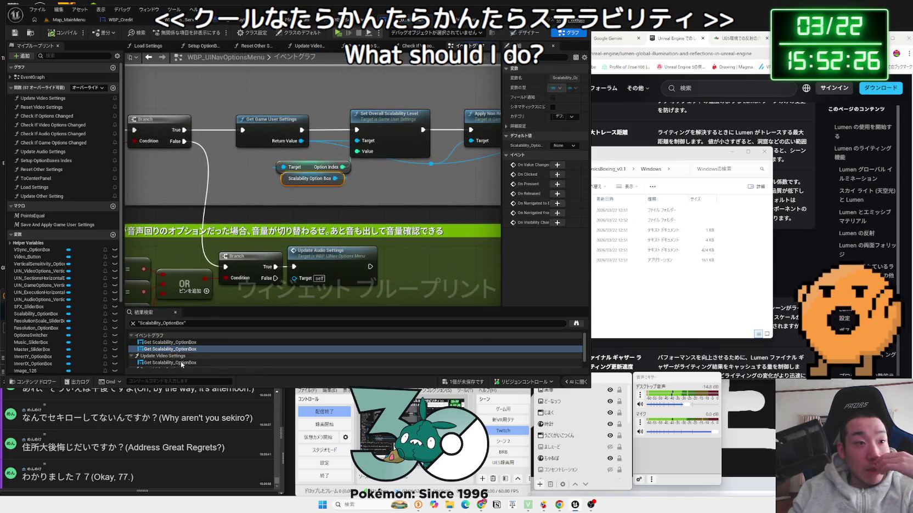
click(181, 363)
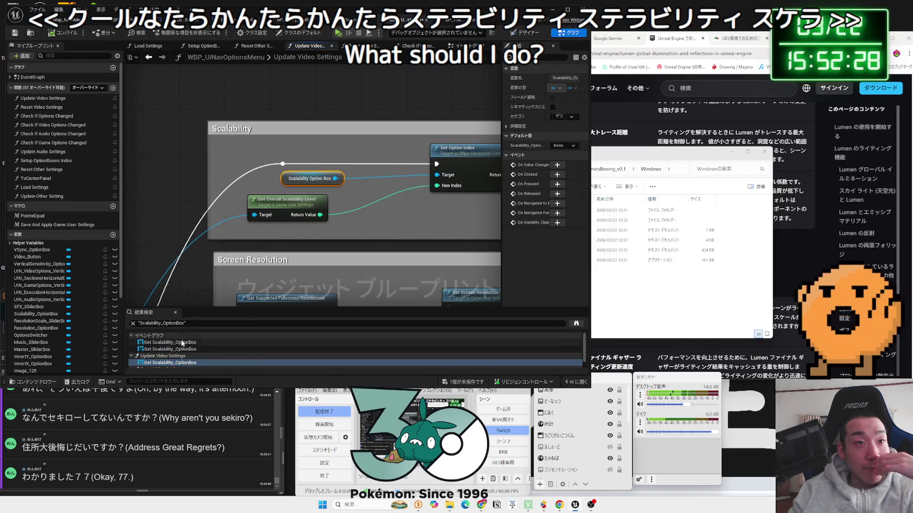
scroll(182, 345, down, 1)
click(170, 365)
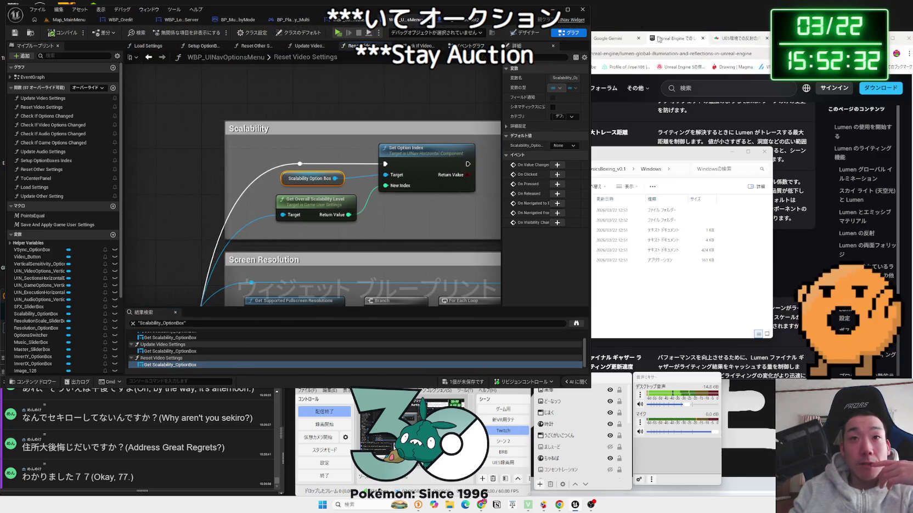
click(610, 38)
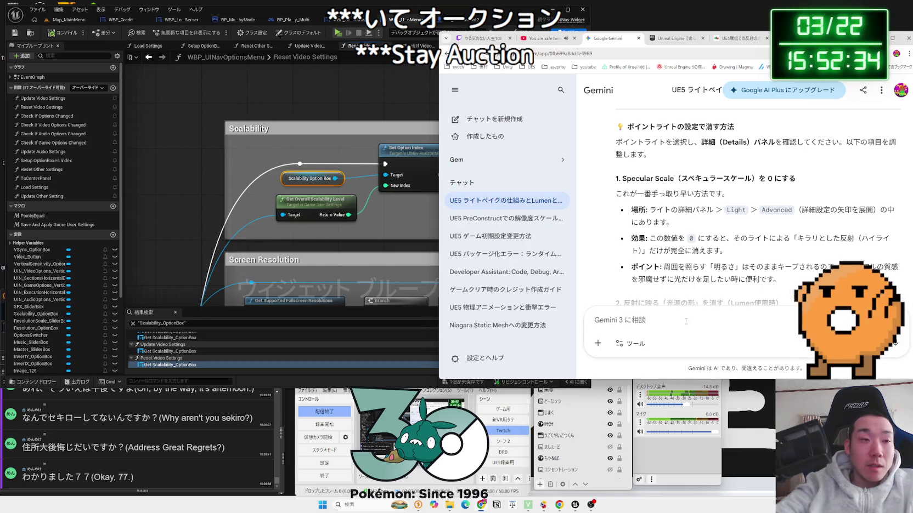
text(すけr)
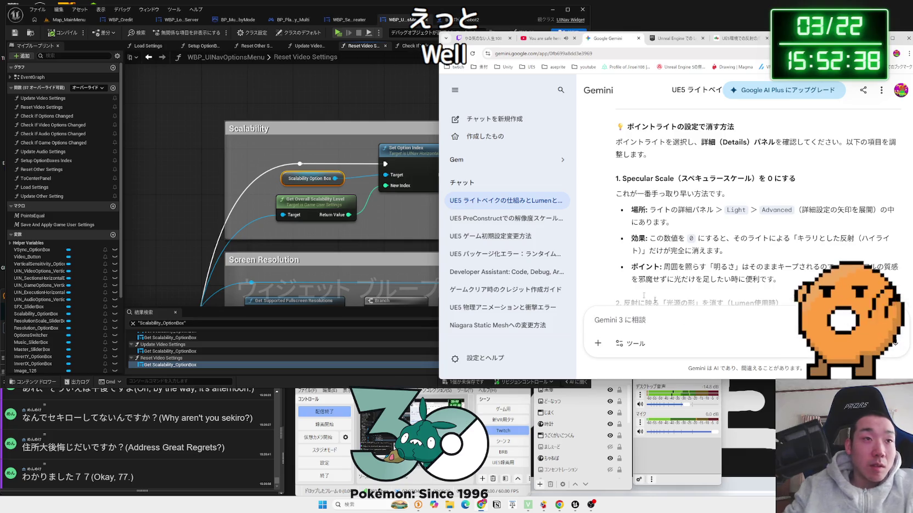
click(237, 129)
scroll(237, 130, down, 4)
scroll(261, 175, up, 4)
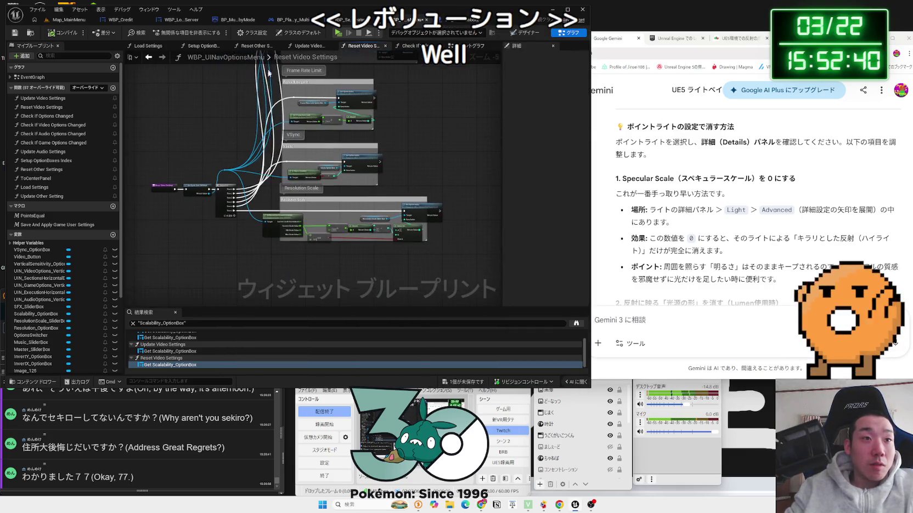
- Select ResolutionScale_Slider in the Designer and start the Gemini question 'ResolutionScaleをかえると'
click(523, 33)
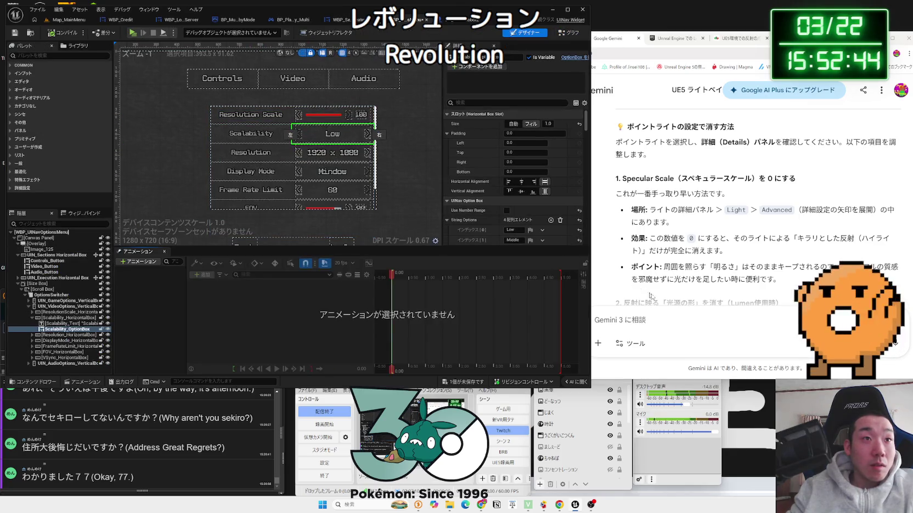
click(324, 114)
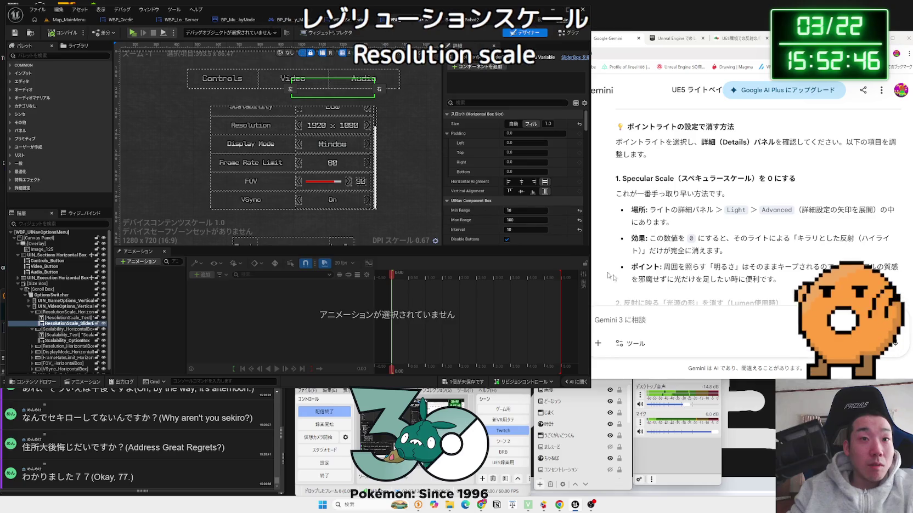
click(670, 316)
text(Re)
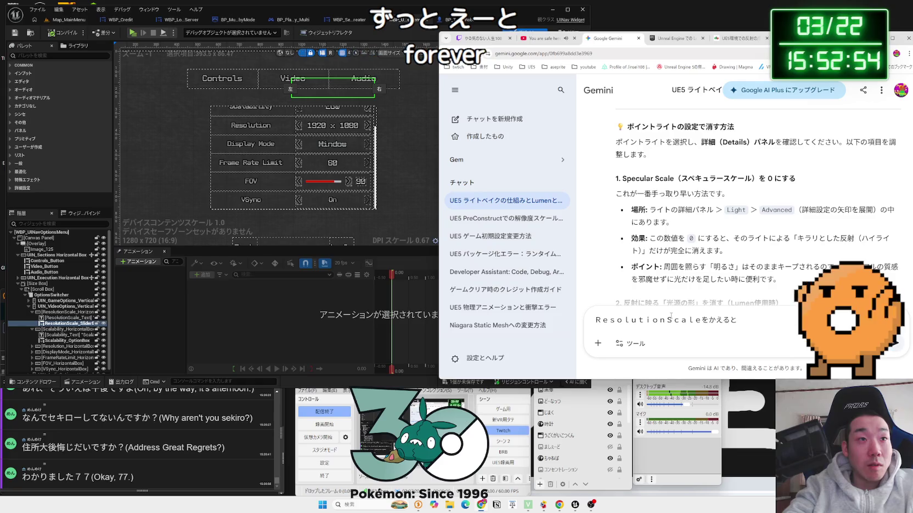
click(56, 306)
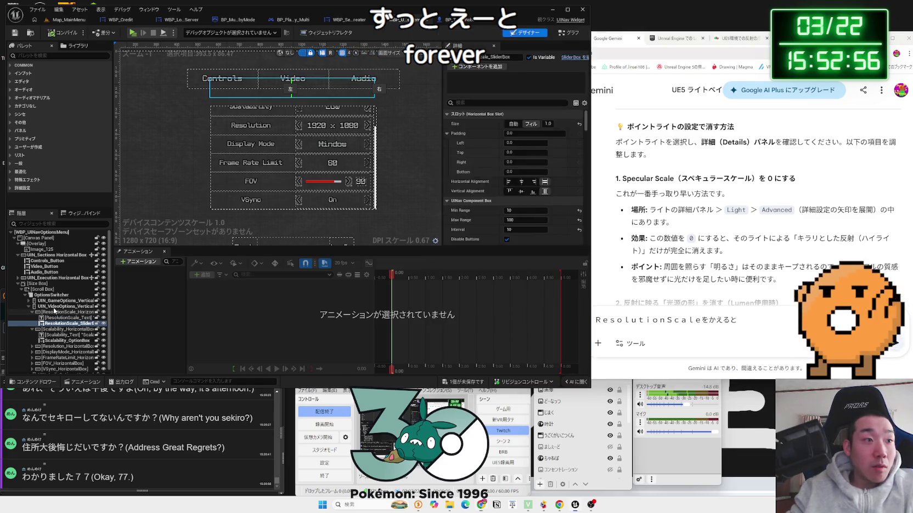
- Finish the Gemini question about Resolution Scale turning Scalability to Low and send it
click(756, 322)
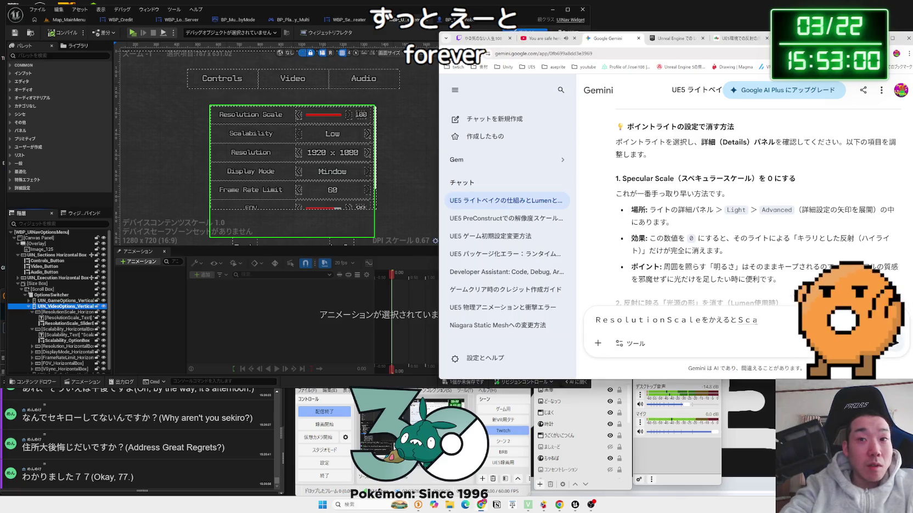
text(labi)
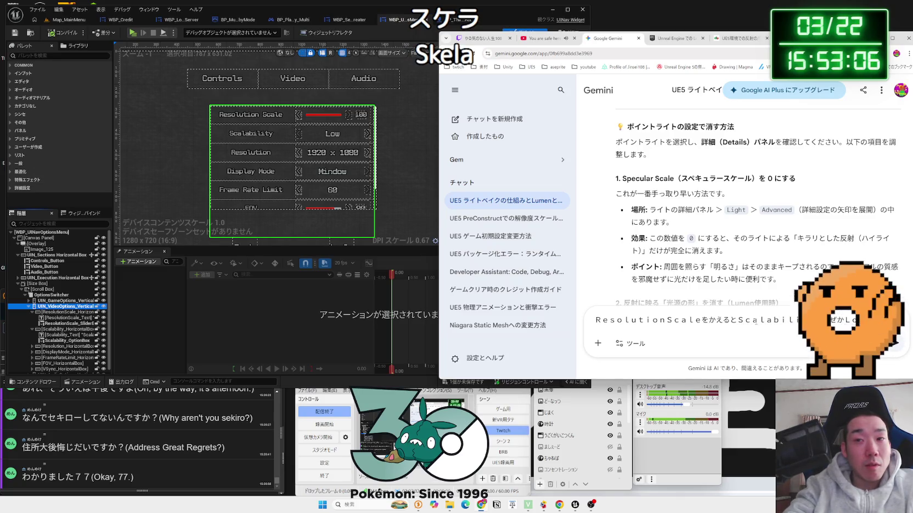
text(てs)
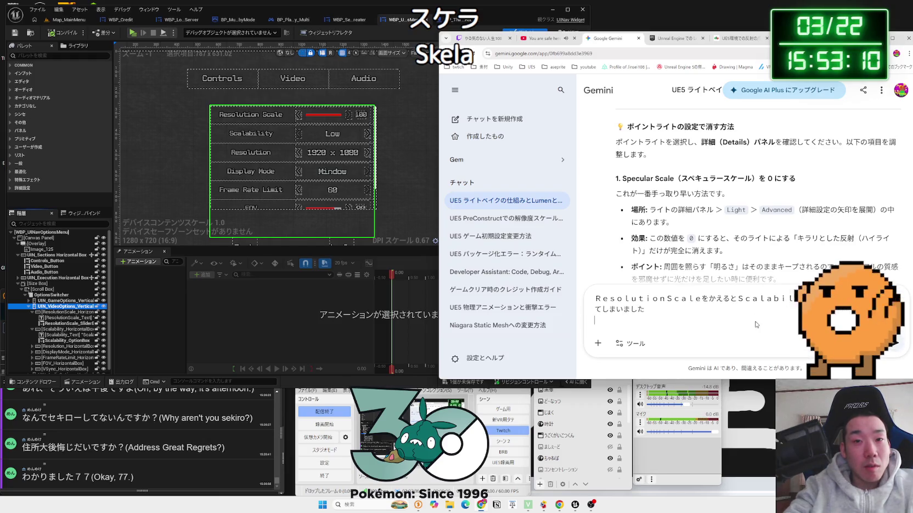
key(Return)
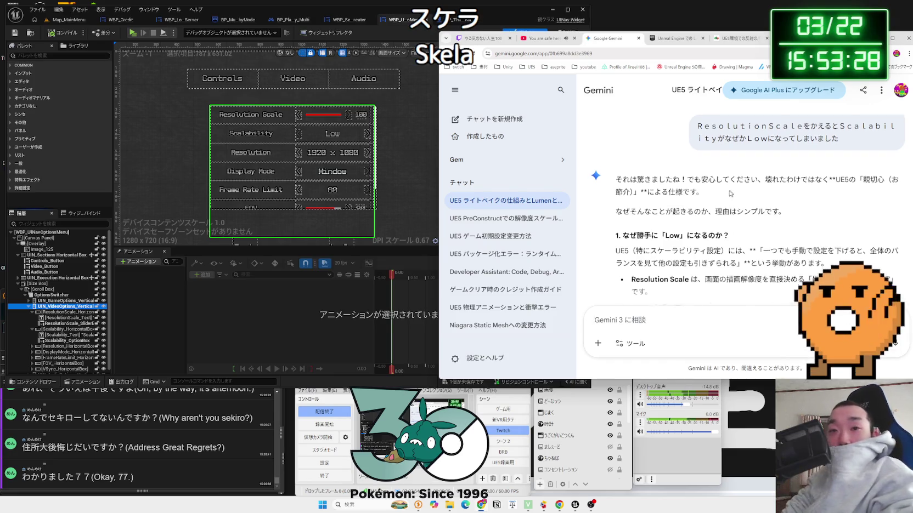
- Read Gemini's answer from the preset-first advice to the TSR caveat, then return to Unreal's video options box
scroll(739, 235, down, 3)
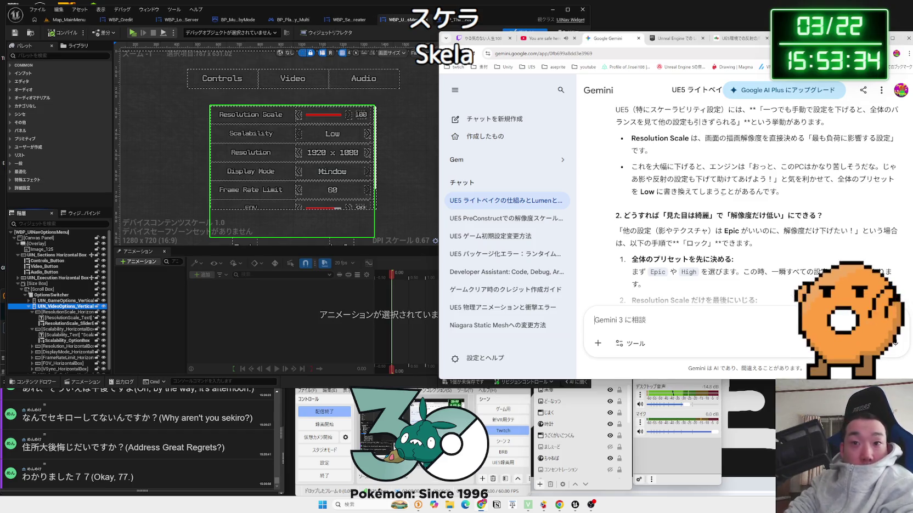
scroll(722, 193, down, 1)
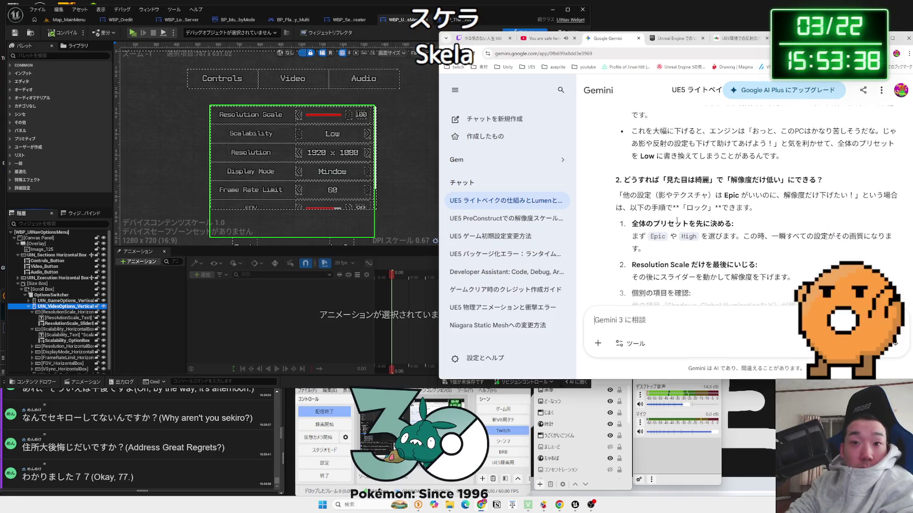
drag(734, 223, 667, 224)
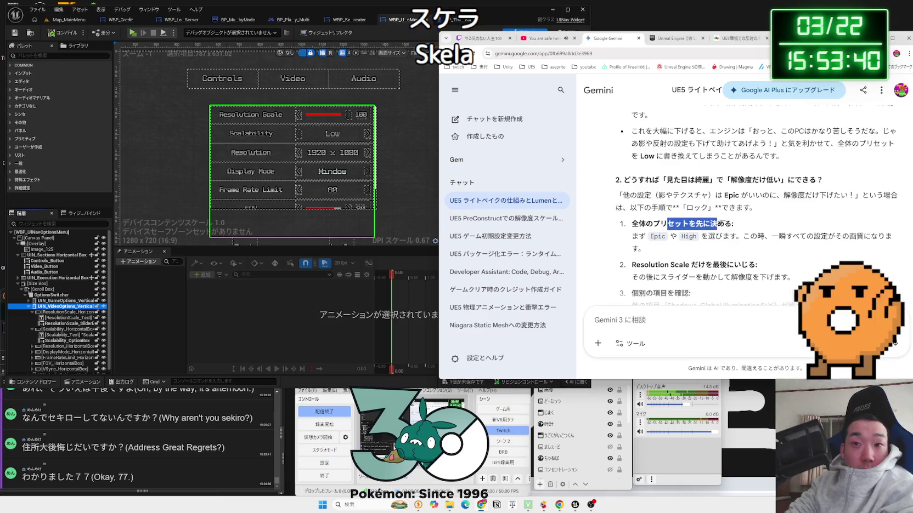
click(672, 224)
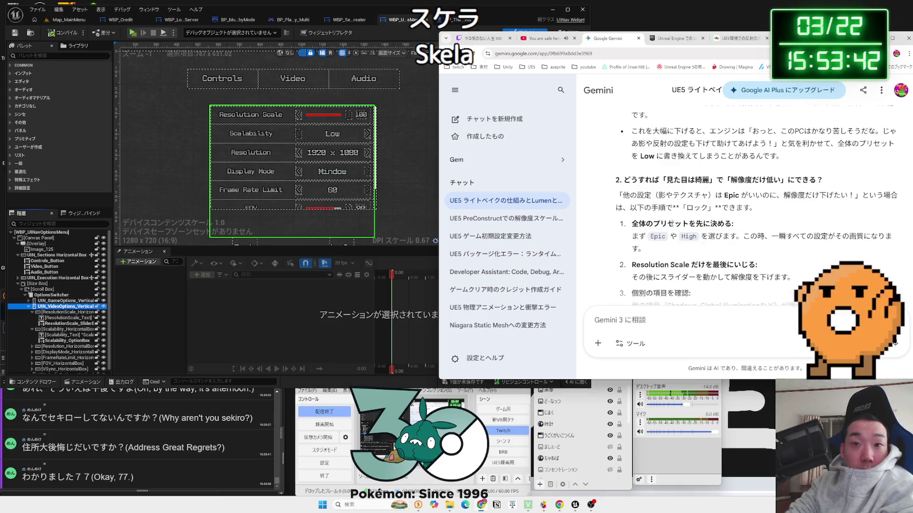
scroll(673, 221, down, 3)
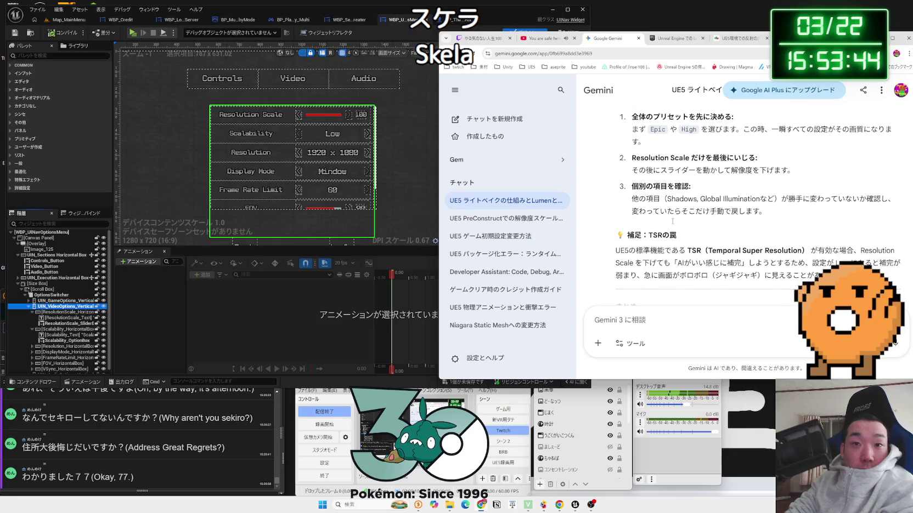
scroll(673, 223, down, 1)
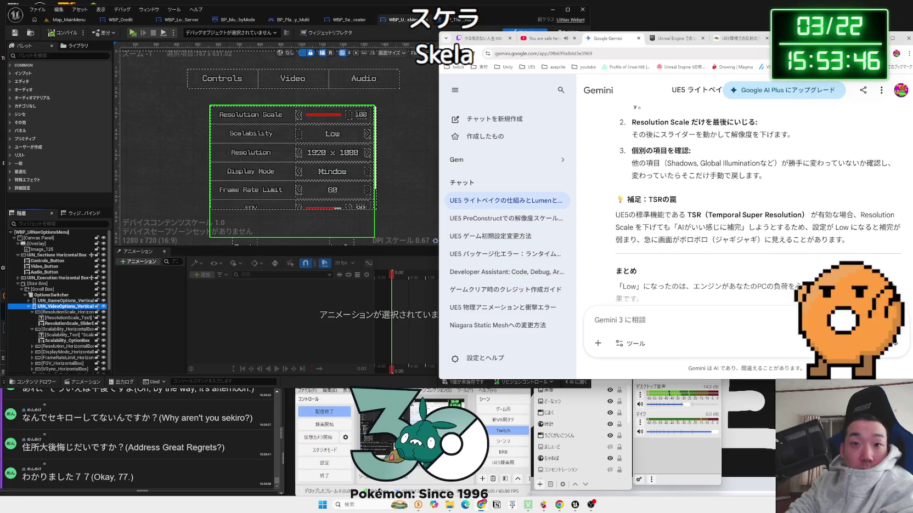
triple_click(708, 216)
click(708, 216)
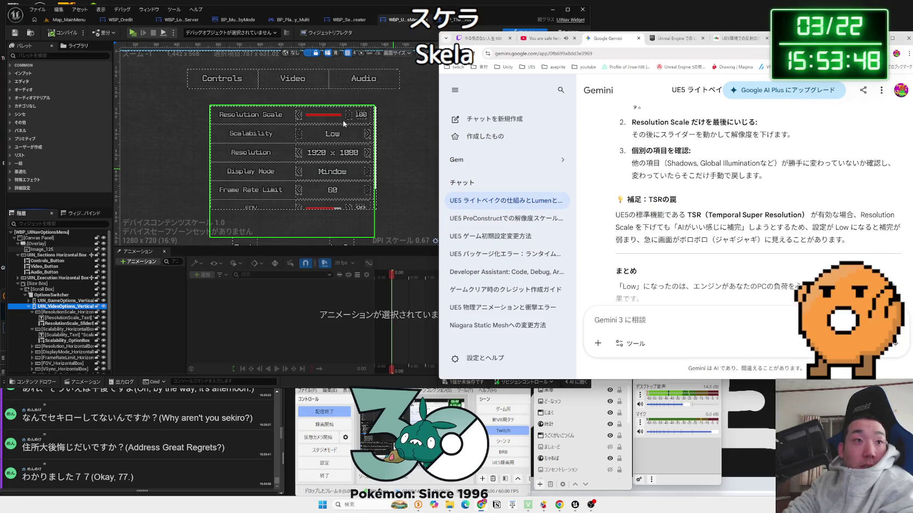
double_click(60, 307)
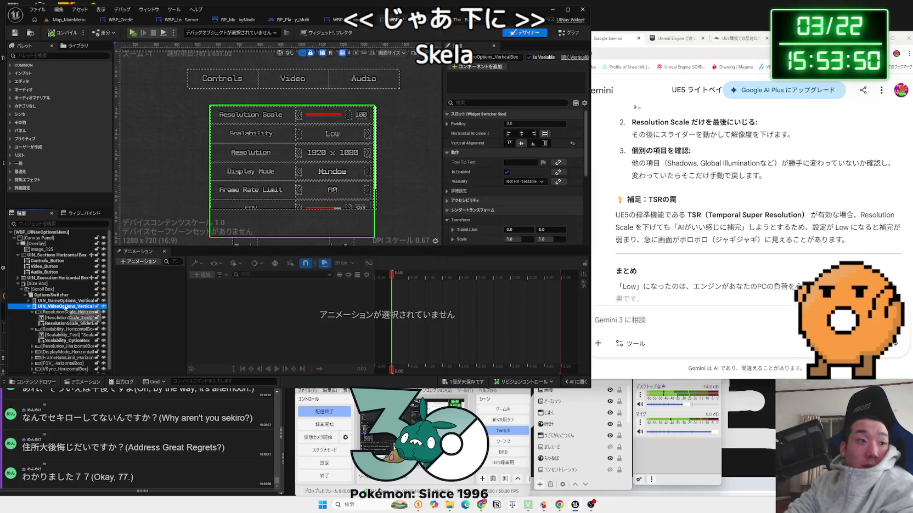
- Move the Resolution Scale row below Scalability in the Video options hierarchy
key(Return)
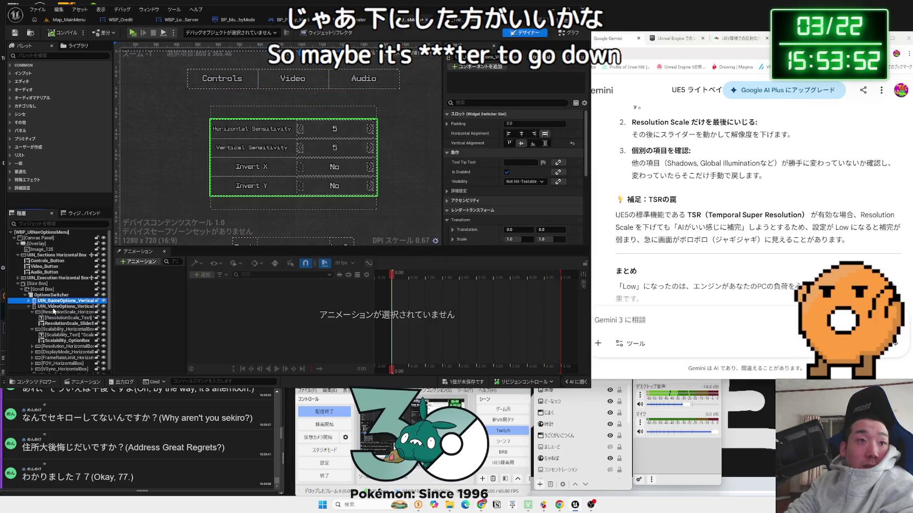
click(33, 312)
click(33, 318)
click(49, 312)
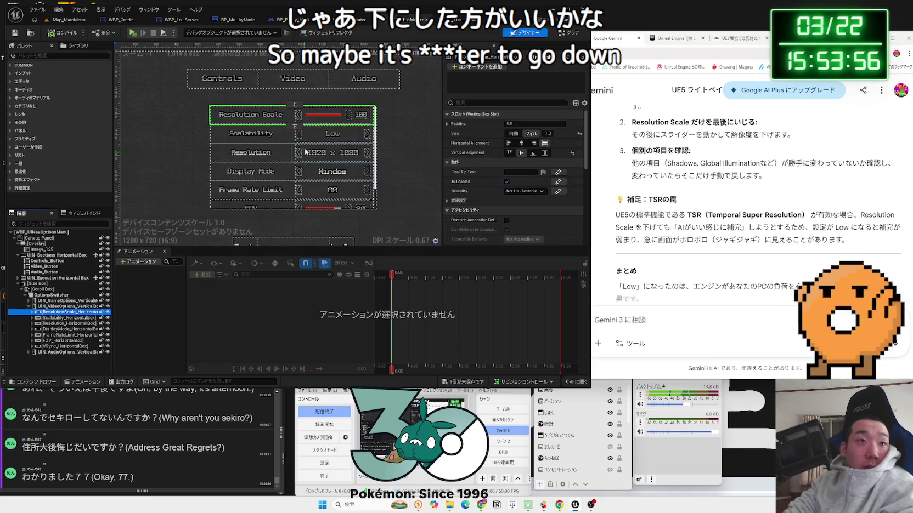
click(296, 128)
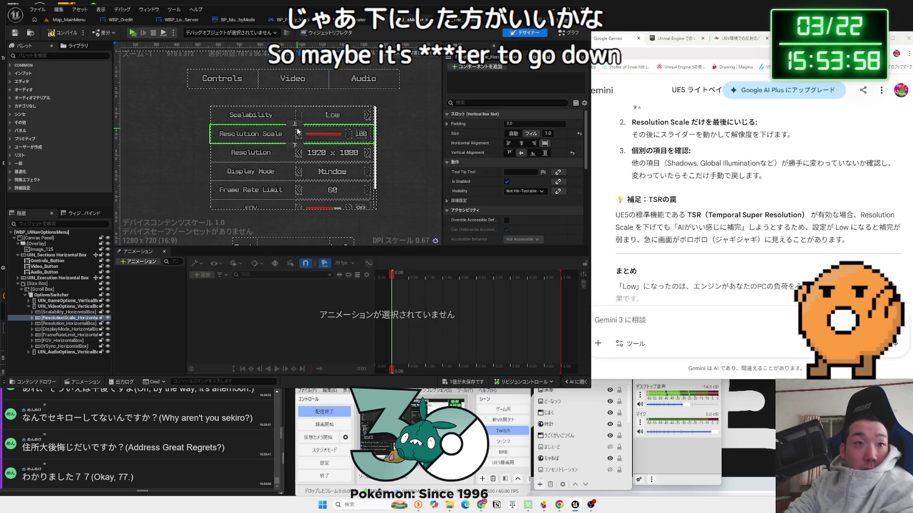
click(416, 173)
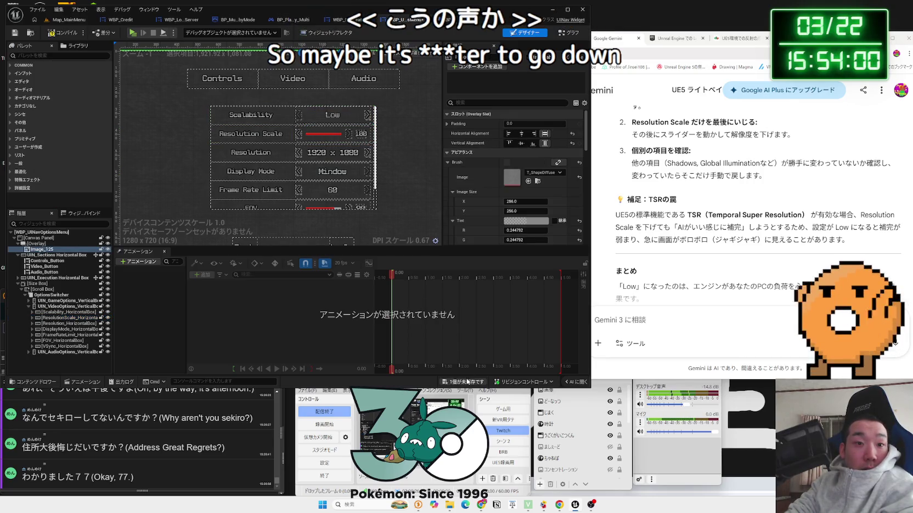
- Save and compile WBP_UINavOptionsMenu, then close its tab
click(464, 382)
click(492, 332)
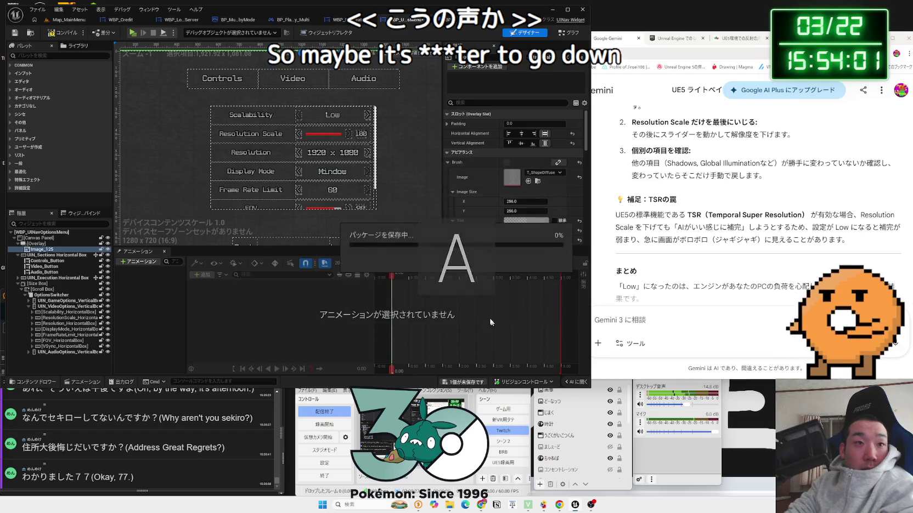
click(62, 34)
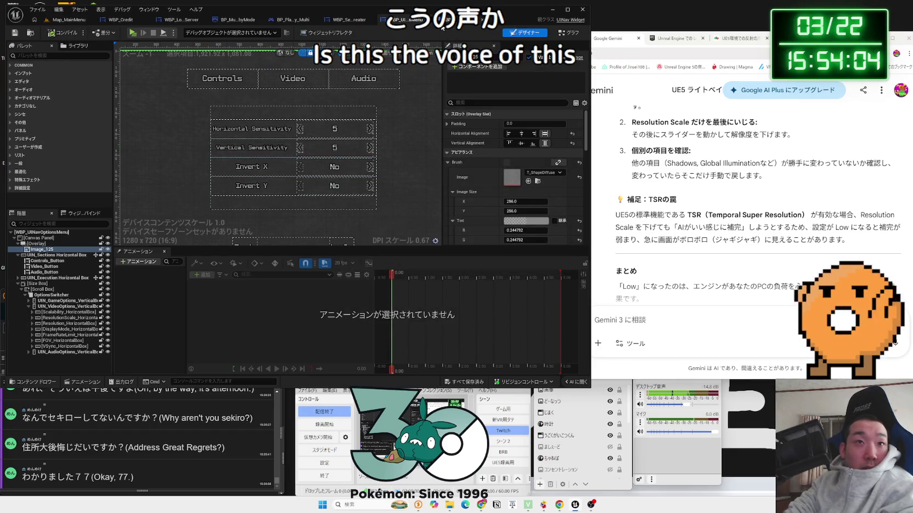
click(431, 21)
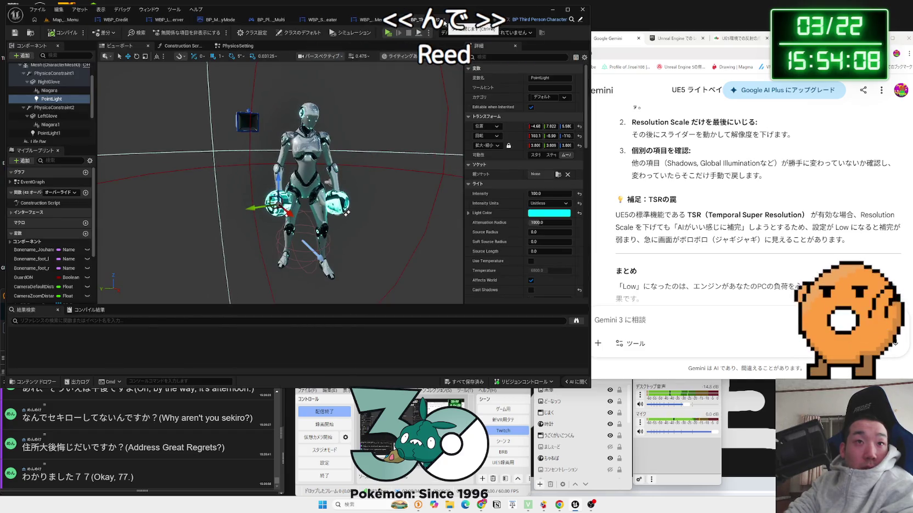
- Close the third-person character Blueprint and return to the Map_MainMenu level
click(445, 21)
click(62, 22)
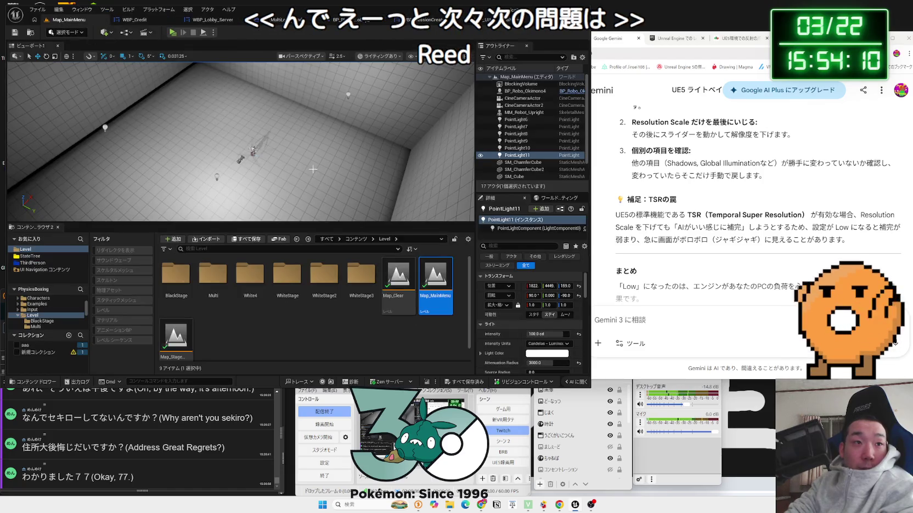
click(214, 33)
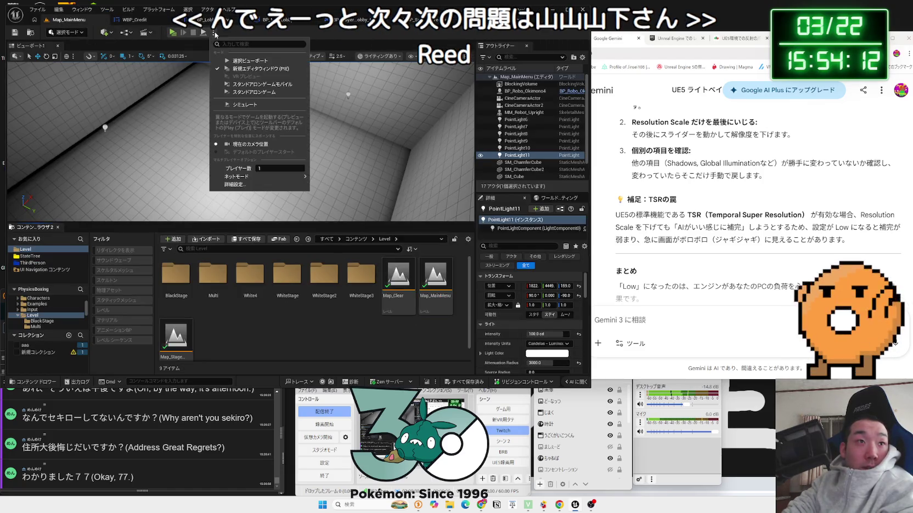
click(127, 32)
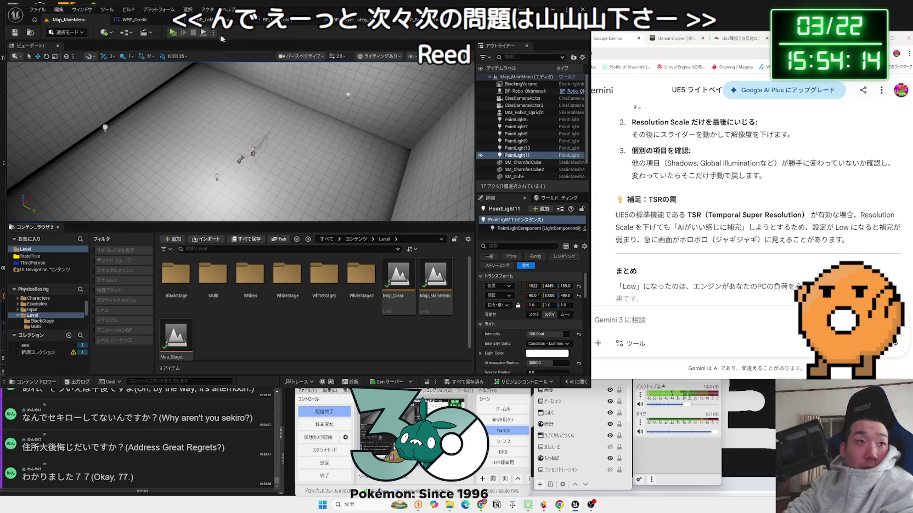
click(126, 32)
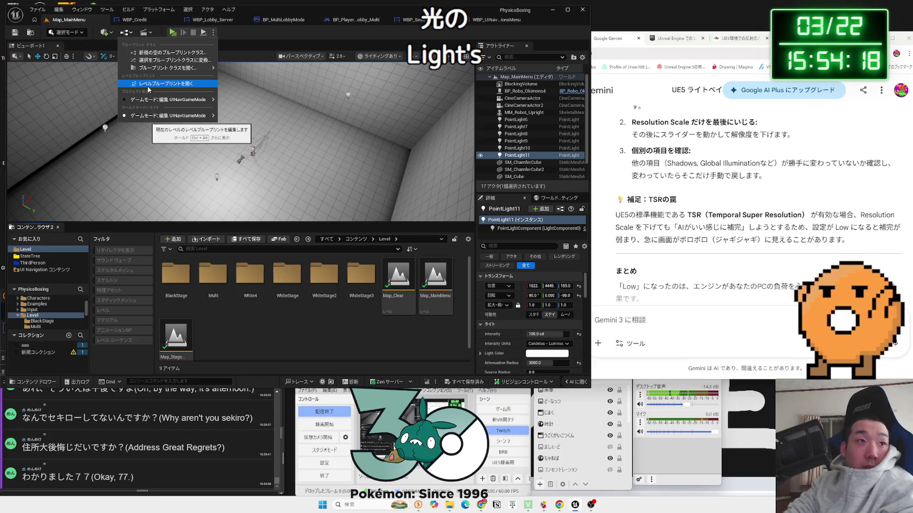
- Set play options to 3 players with Listen Server net mode and launch the session
click(214, 32)
click(213, 32)
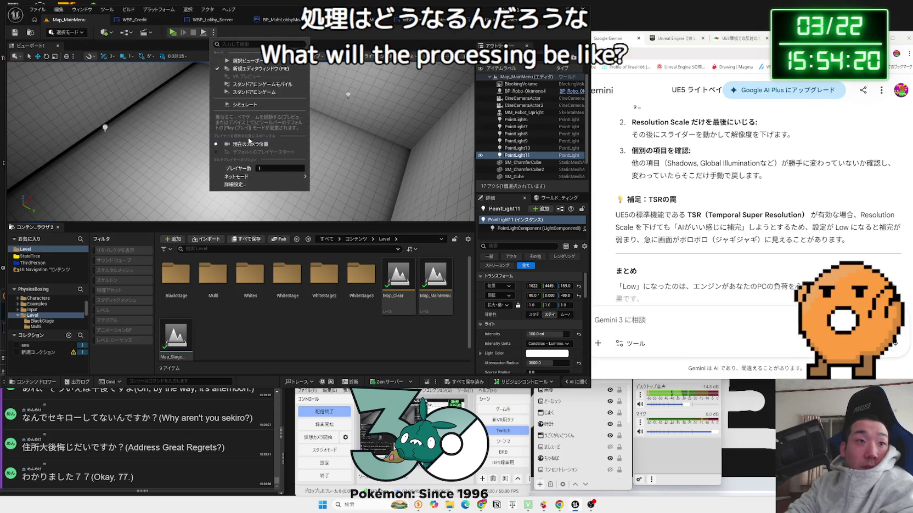
text(3)
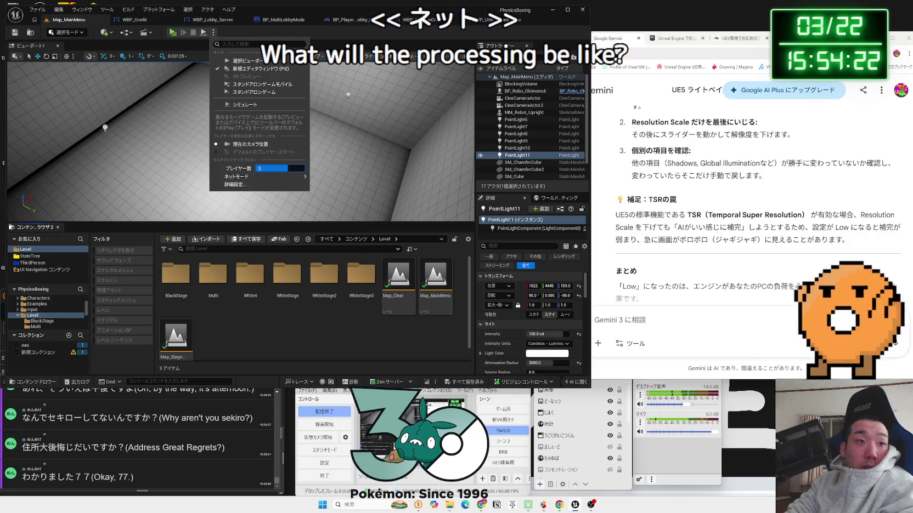
mouse_move(258, 177)
click(341, 187)
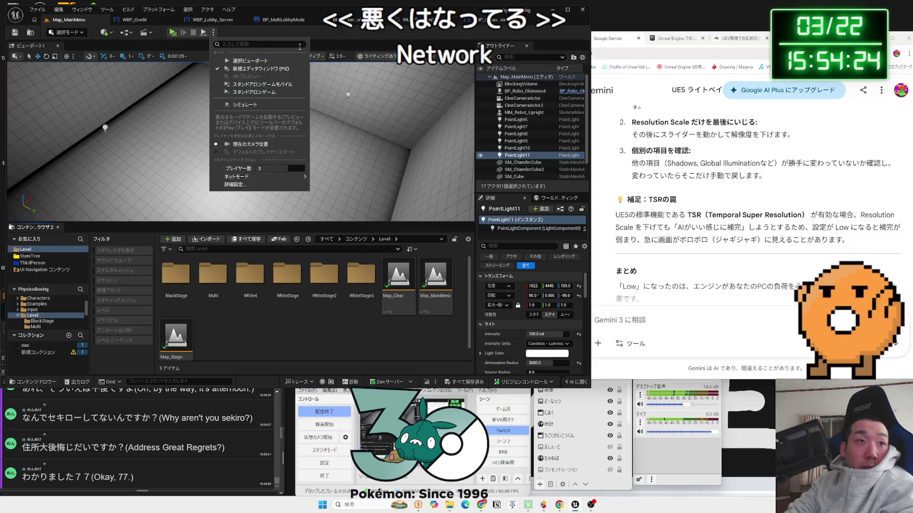
click(187, 34)
click(173, 33)
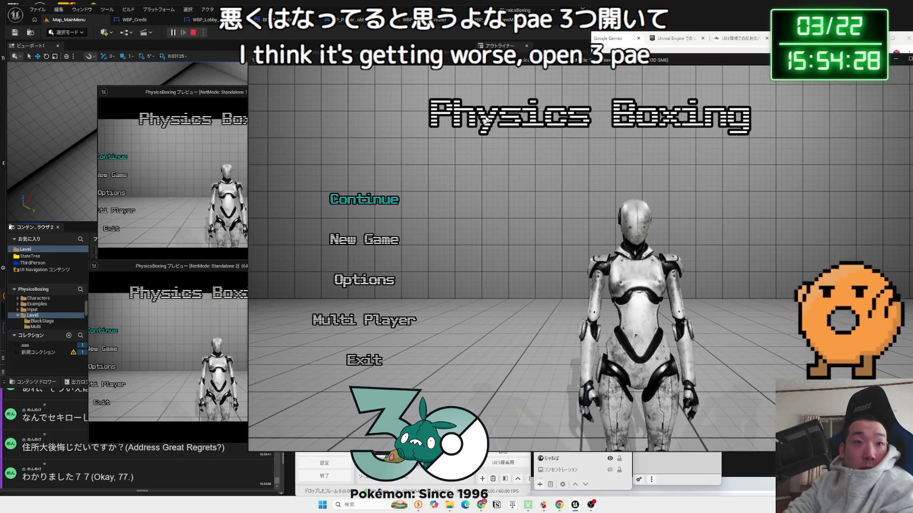
- In the game's Video options, raise Scalability from Low to Middle and apply
click(362, 276)
click(577, 119)
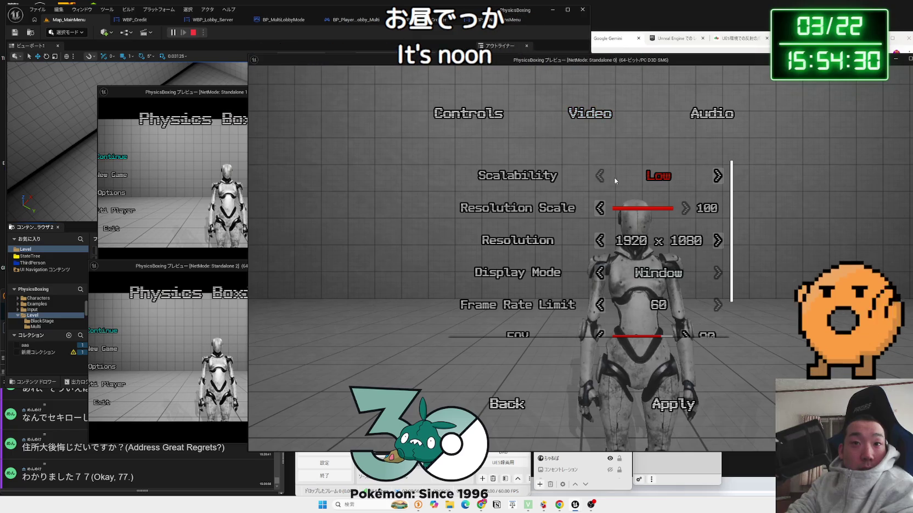
scroll(699, 196, down, 1)
click(717, 176)
click(674, 399)
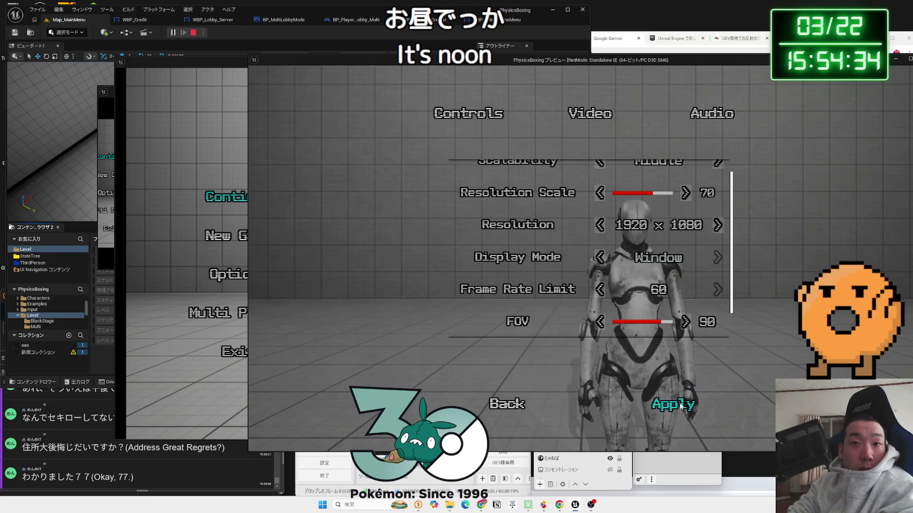
- Lower the resolution three steps, apply, and return to the main menu
click(599, 225)
click(599, 225)
click(599, 225)
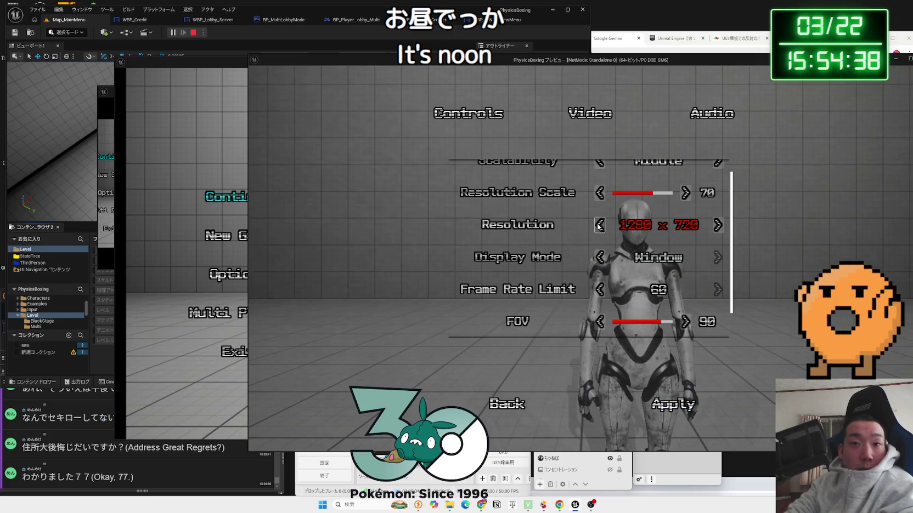
click(662, 407)
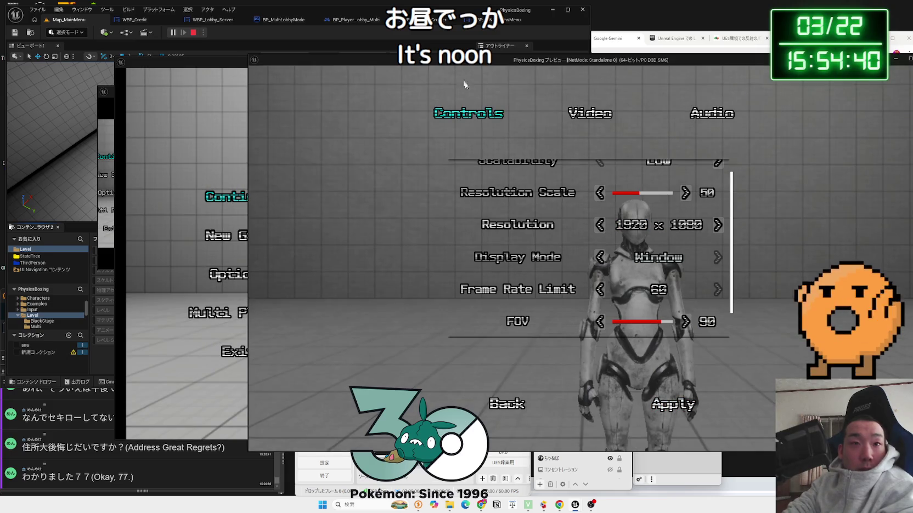
scroll(616, 306, down, 1)
scroll(616, 306, down, 1)
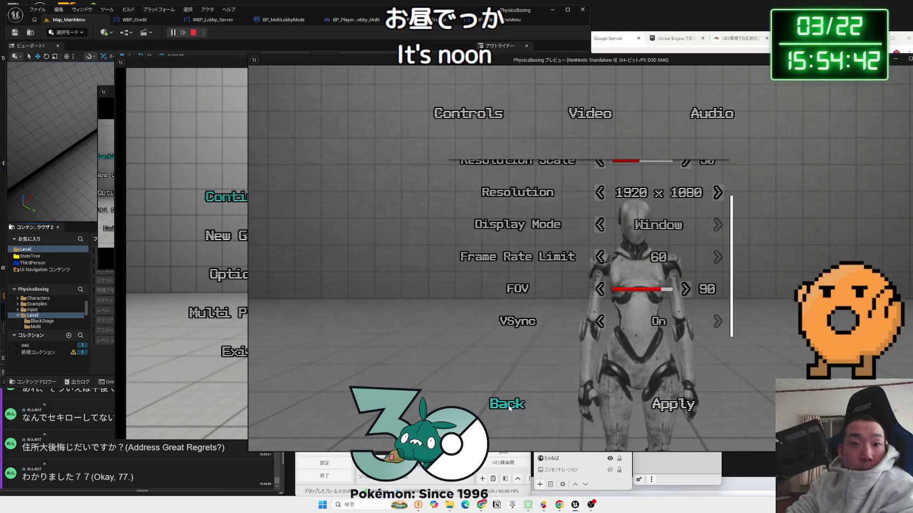
click(508, 406)
- Raise the Resolution Scale in Video options, go back, and dismiss the new game prompt
click(396, 278)
click(590, 120)
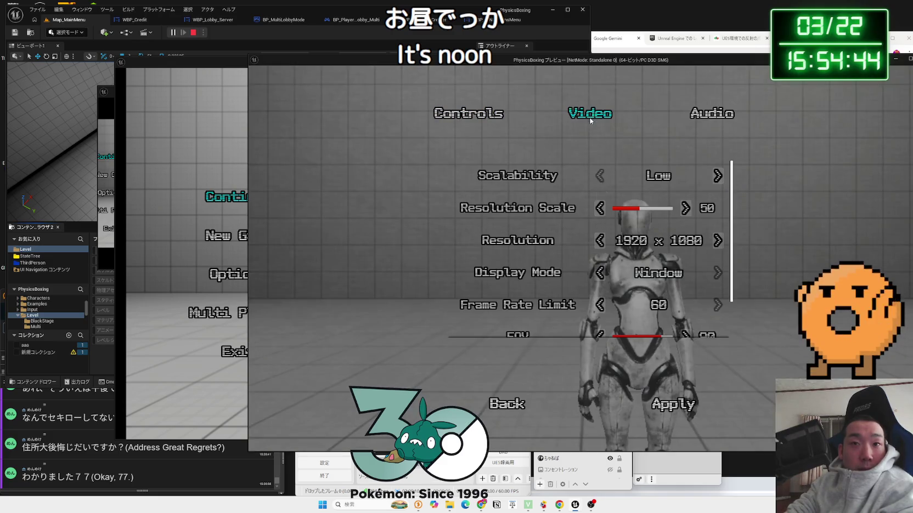
click(691, 208)
click(690, 207)
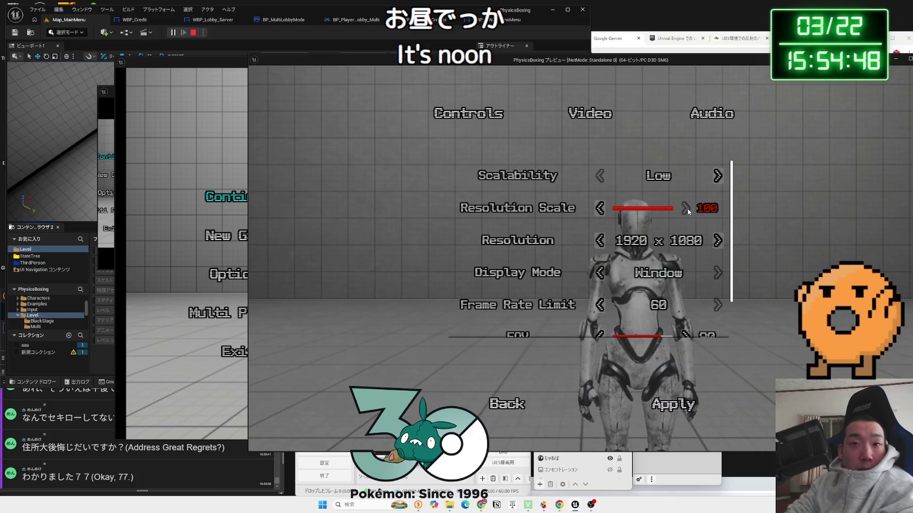
scroll(680, 318, down, 1)
click(505, 403)
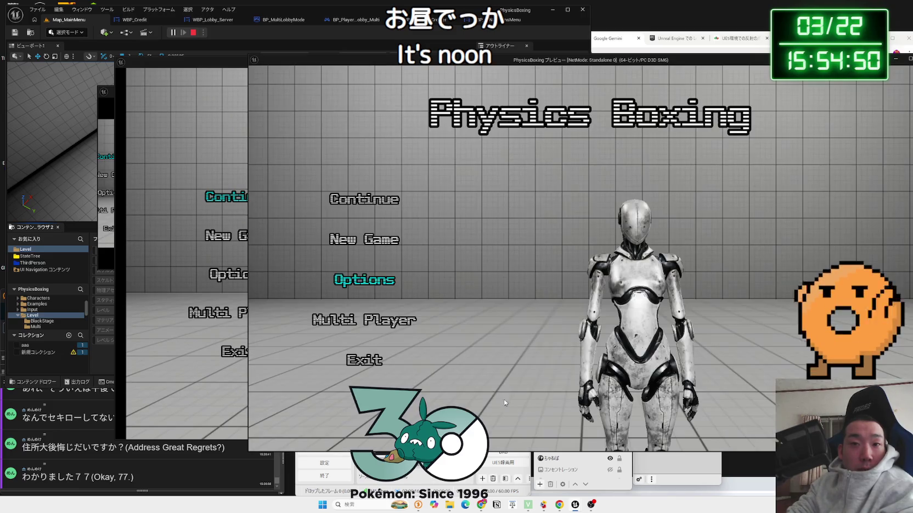
click(368, 247)
click(483, 286)
- Reopen the Video settings and raise Scalability from Low to Middle
click(387, 281)
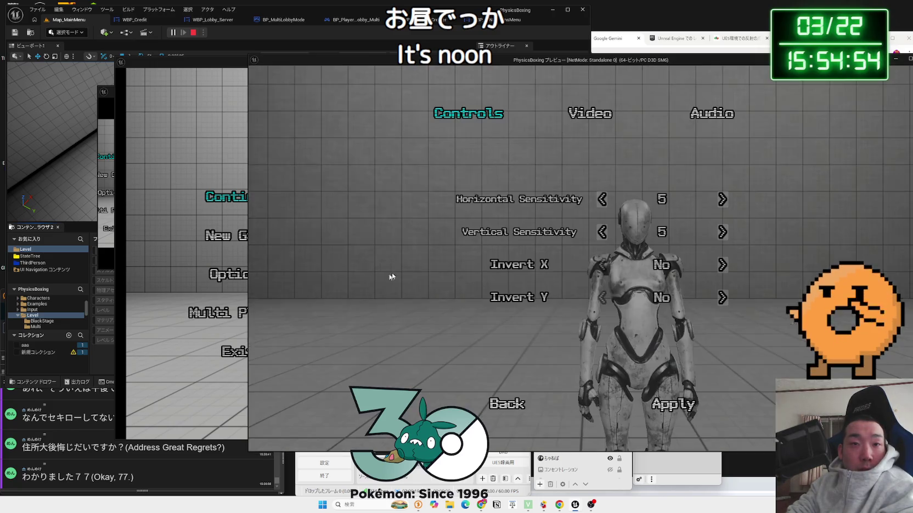
click(589, 113)
click(716, 176)
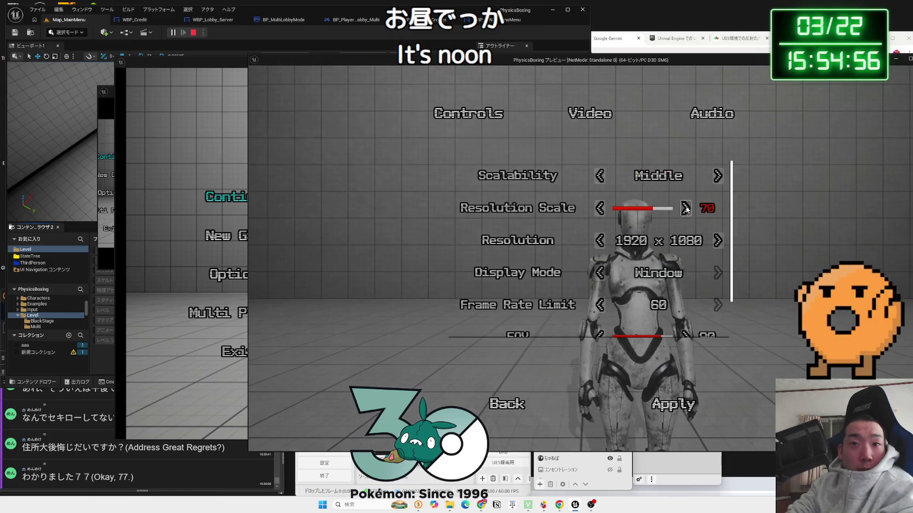
scroll(683, 236, down, 2)
scroll(679, 259, up, 2)
- Cycle Scalability, apply, and leave it at Middle above Resolution Scale 80
click(599, 176)
click(717, 175)
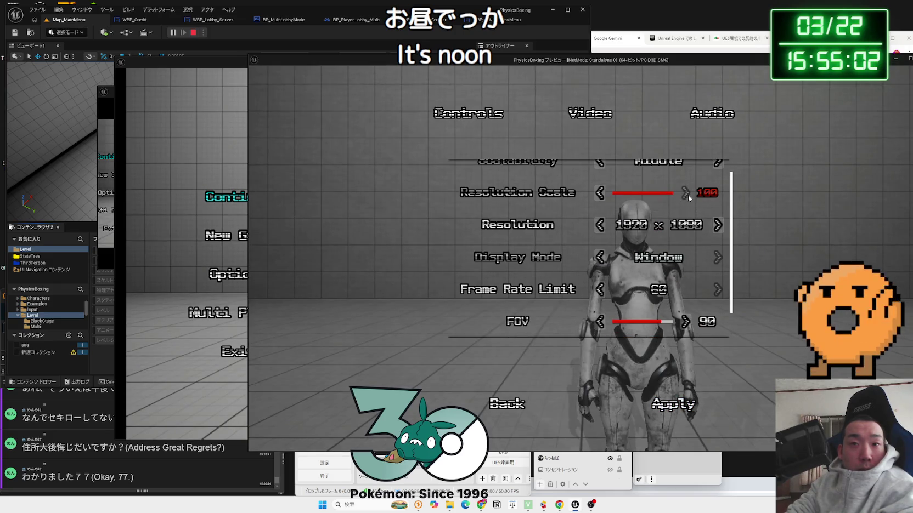
click(672, 405)
scroll(668, 295, up, 1)
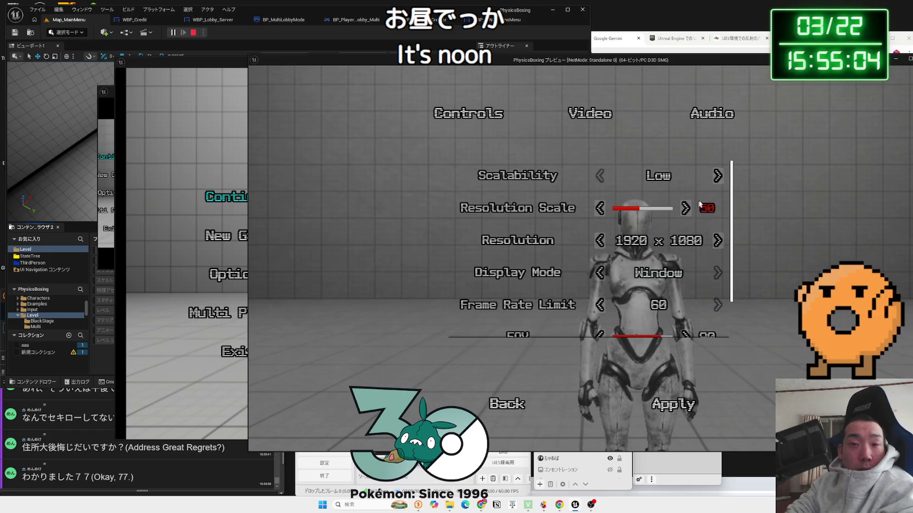
click(717, 176)
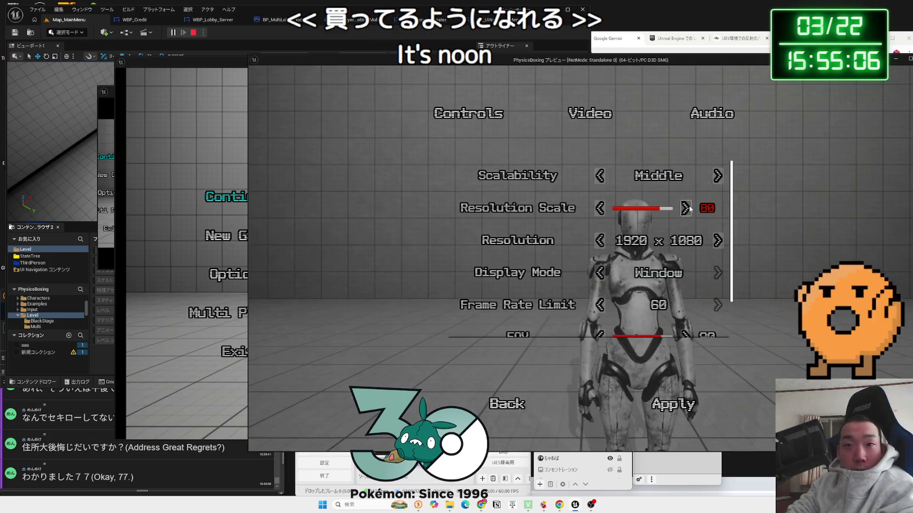